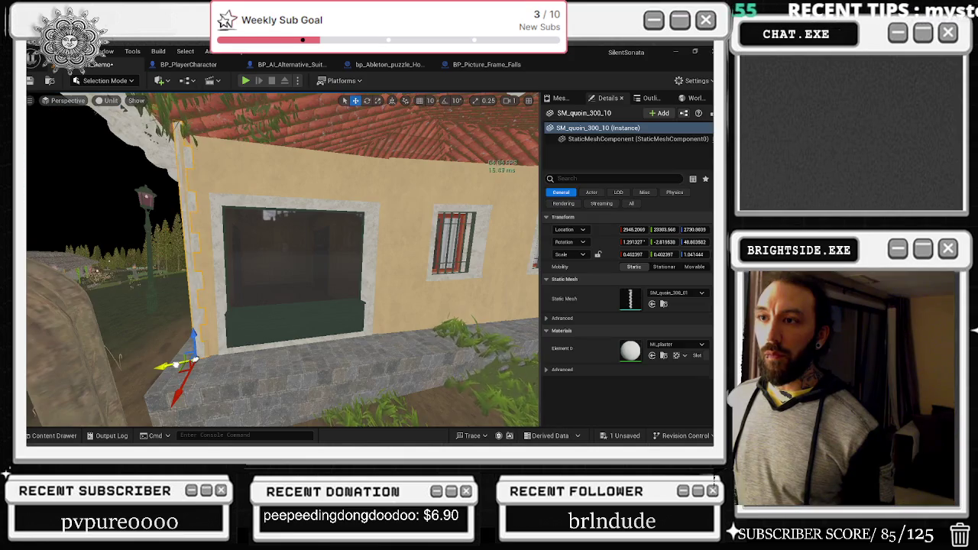
Nudge corner quoin SM_quoin_300_10 slightly along X and give it a small rotation
{"action": "mouse_move", "coordinate": [194, 378]}
{"action": "left_mouse_down"}
{"action": "mouse_move", "coordinate": [188, 387]}
{"action": "mouse_move", "coordinate": [267, 313]}
{"action": "mouse_move", "coordinate": [294, 357]}
{"action": "mouse_move", "coordinate": [266, 342]}
{"action": "mouse_move", "coordinate": [222, 397]}
{"action": "mouse_move", "coordinate": [256, 400]}
{"action": "left_mouse_up"}
{"action": "key", "text": "e"}
{"action": "key", "text": "w"}
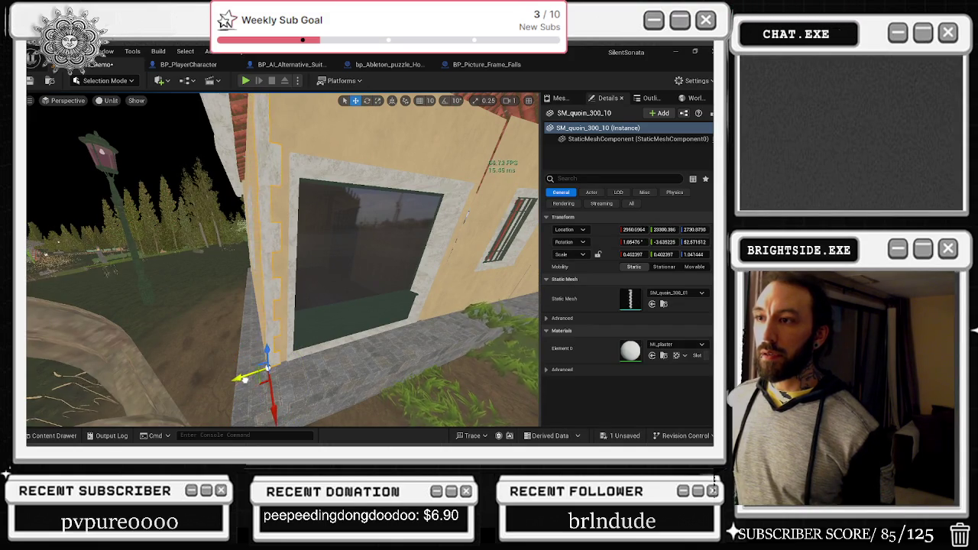
{"action": "left_click_drag", "start_coordinate": [276, 349], "coordinate": [244, 354]}
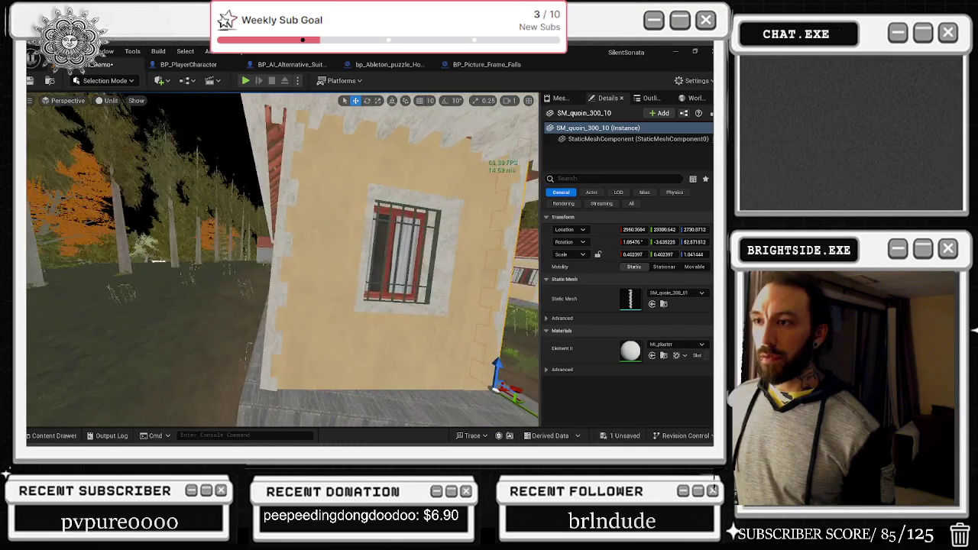
{"action": "left_click_drag", "start_coordinate": [269, 321], "coordinate": [311, 386]}
Move around the house, selecting quoin SM_quoin_300_13, the storefront and door SM_bDoor_10
{"action": "left_click", "coordinate": [307, 386]}
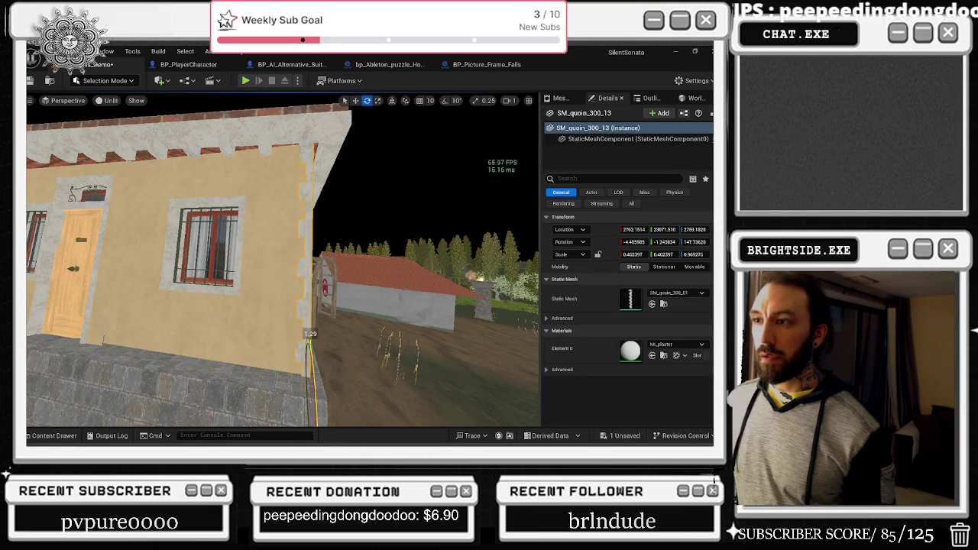
{"action": "left_click_drag", "start_coordinate": [327, 356], "coordinate": [237, 367]}
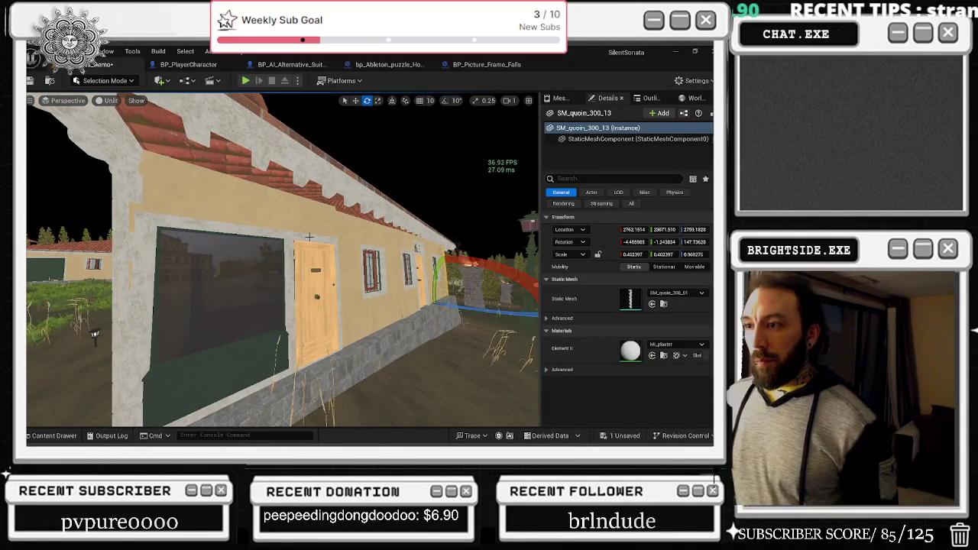
{"action": "left_click", "coordinate": [313, 232]}
{"action": "left_click_drag", "start_coordinate": [313, 232], "coordinate": [271, 236]}
{"action": "left_click", "coordinate": [324, 283]}
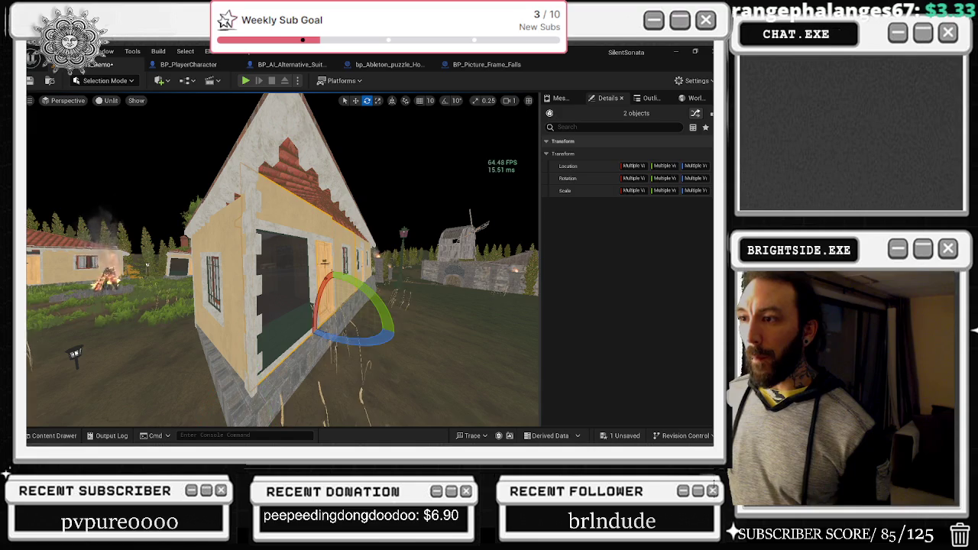
Rotate the house wall around the door by about one degree
{"action": "left_click", "coordinate": [315, 231]}
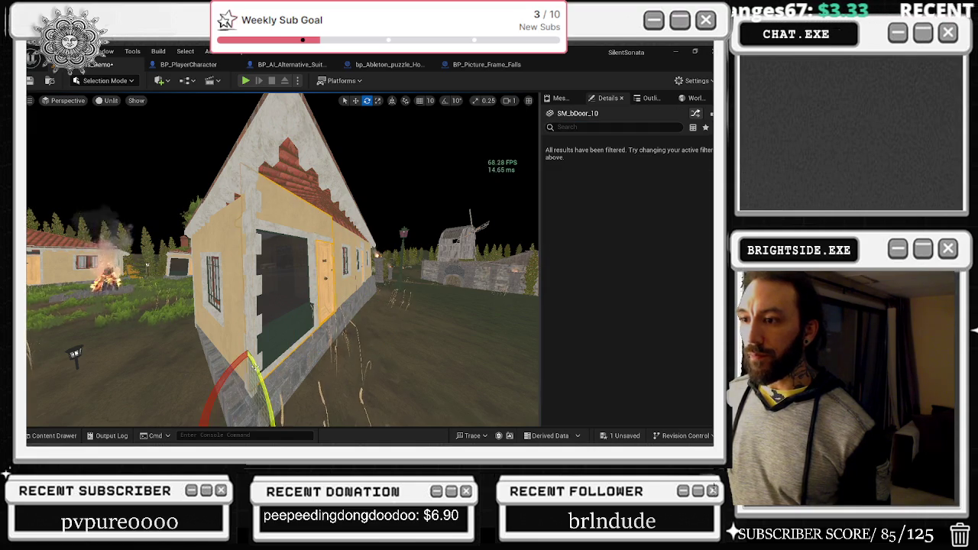
{"action": "left_click_drag", "start_coordinate": [259, 367], "coordinate": [257, 366]}
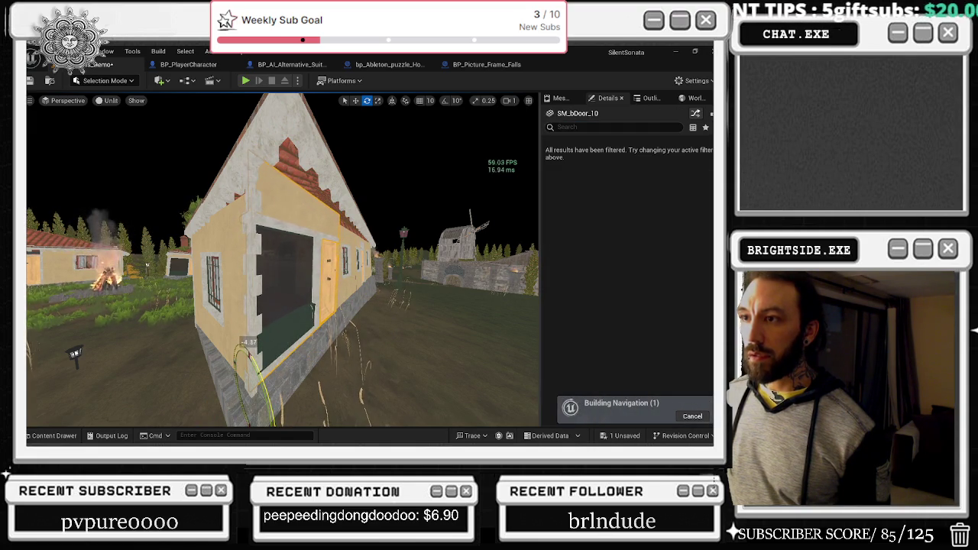
{"action": "mouse_move", "coordinate": [310, 313]}
{"action": "left_mouse_down"}
{"action": "mouse_move", "coordinate": [302, 275]}
{"action": "mouse_move", "coordinate": [309, 313]}
{"action": "left_mouse_up"}
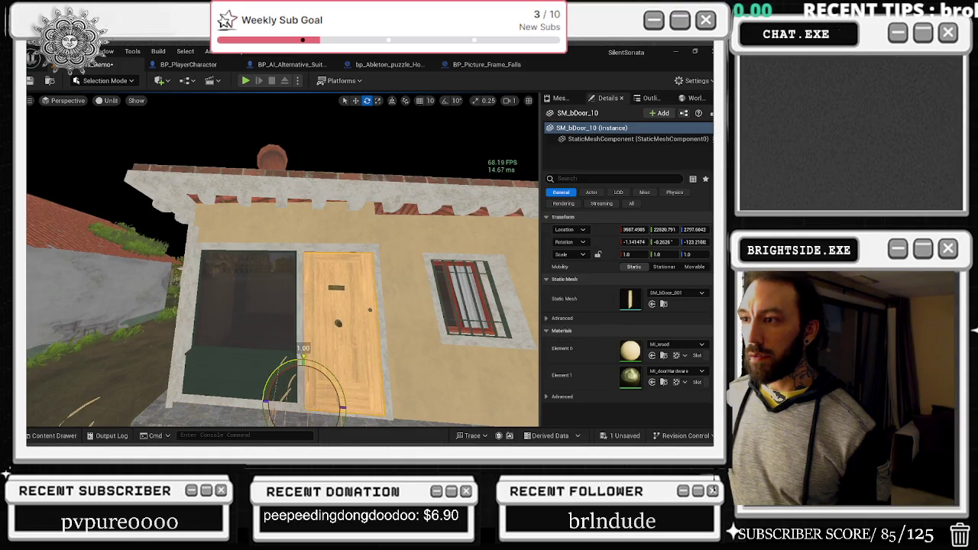
{"action": "mouse_move", "coordinate": [317, 356]}
{"action": "left_mouse_down"}
{"action": "mouse_move", "coordinate": [343, 354]}
{"action": "mouse_move", "coordinate": [317, 358]}
{"action": "left_mouse_up"}
Rotate wall window Instance 14 a few degrees, then back slightly
{"action": "left_click", "coordinate": [273, 332]}
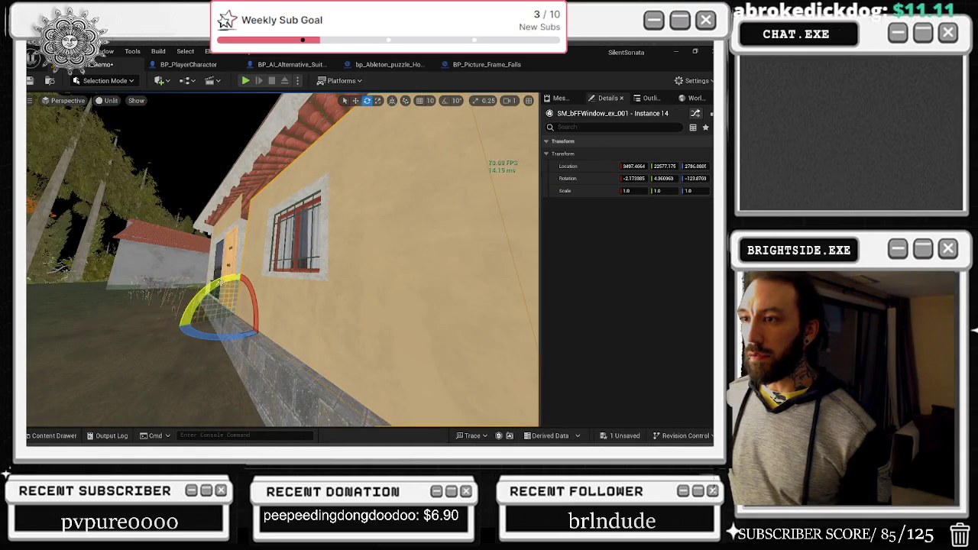
{"action": "left_click_drag", "start_coordinate": [183, 336], "coordinate": [182, 341]}
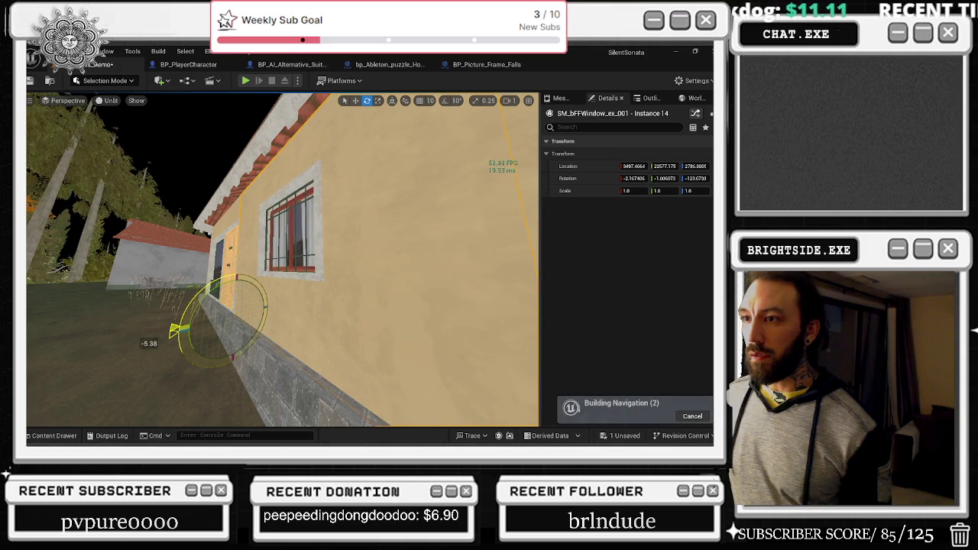
{"action": "left_click_drag", "start_coordinate": [250, 283], "coordinate": [250, 282]}
{"action": "left_click_drag", "start_coordinate": [315, 287], "coordinate": [323, 292]}
Rotate door SM_bDoor_11 a few degrees, then frame window Instance 15
{"action": "left_click", "coordinate": [355, 327]}
{"action": "left_click_drag", "start_coordinate": [356, 327], "coordinate": [279, 312]}
{"action": "left_click_drag", "start_coordinate": [252, 358], "coordinate": [252, 357]}
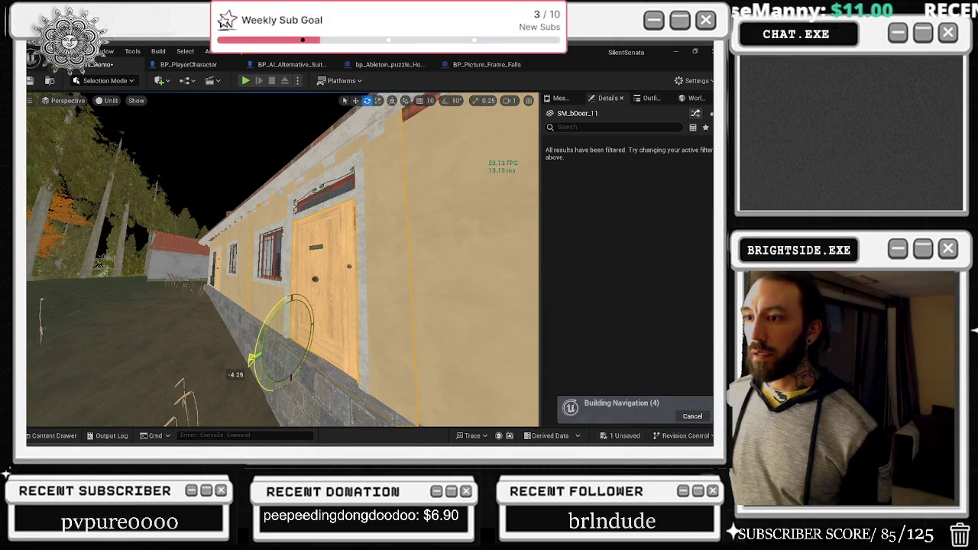
{"action": "left_click", "coordinate": [372, 240]}
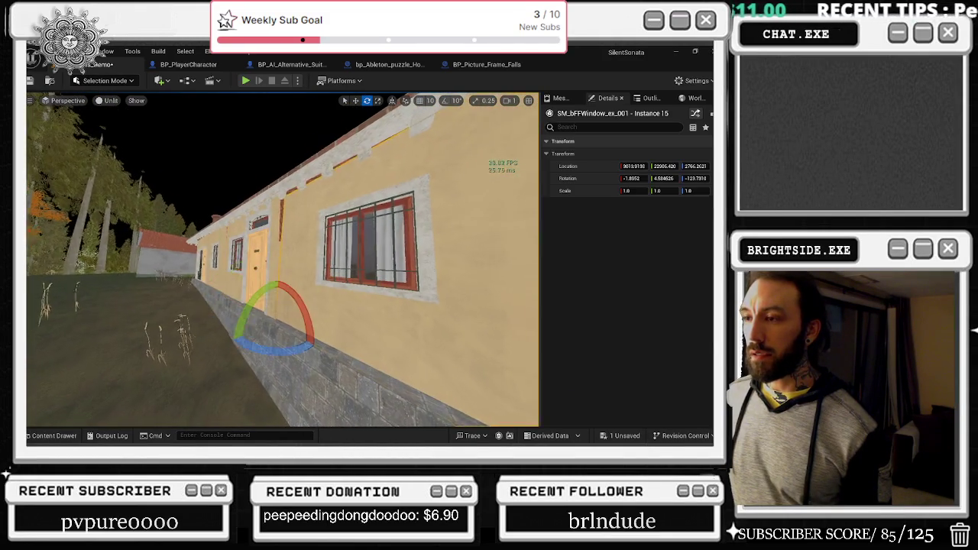
{"action": "key", "text": "f"}
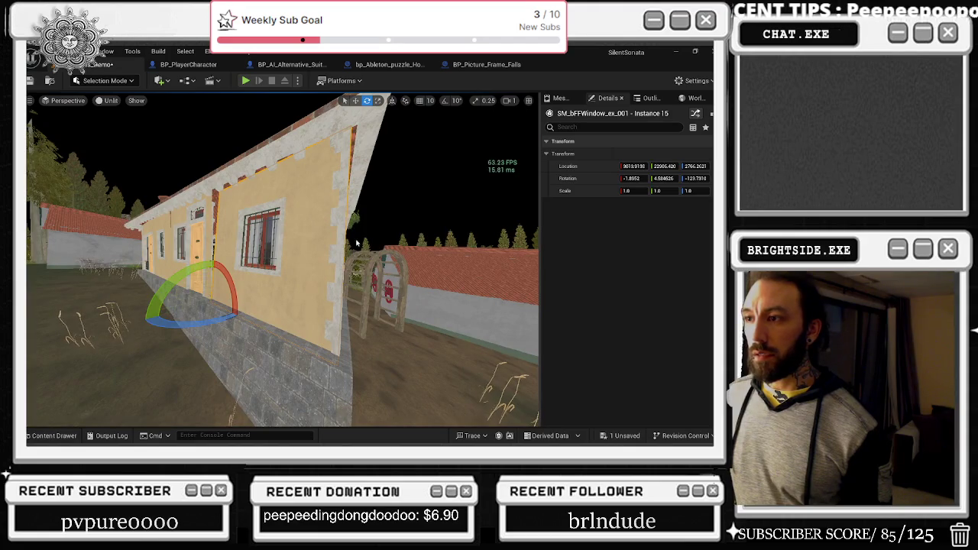
Rotate corner quoin SM_quoin_300_13 by a tiny amount and reselect window Instance 14
{"action": "left_click", "coordinate": [339, 244]}
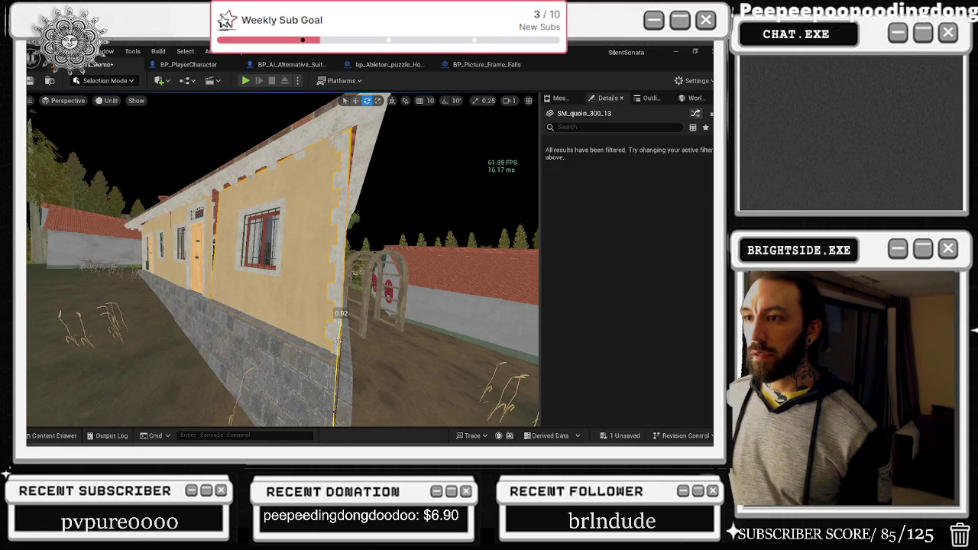
{"action": "left_click_drag", "start_coordinate": [305, 260], "coordinate": [244, 259]}
{"action": "mouse_move", "coordinate": [280, 389]}
{"action": "left_mouse_down"}
{"action": "mouse_move", "coordinate": [218, 382]}
{"action": "mouse_move", "coordinate": [233, 367]}
{"action": "left_mouse_up"}
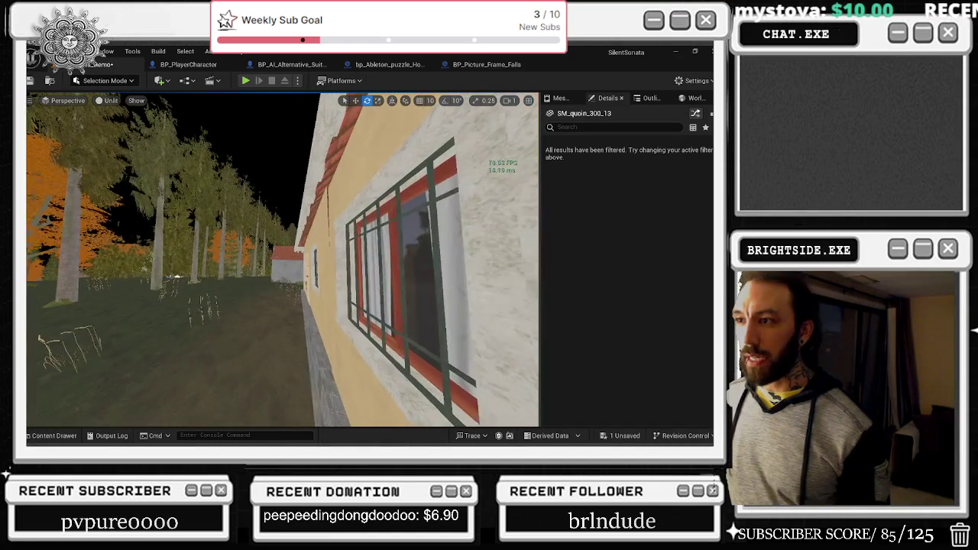
{"action": "left_click", "coordinate": [329, 285]}
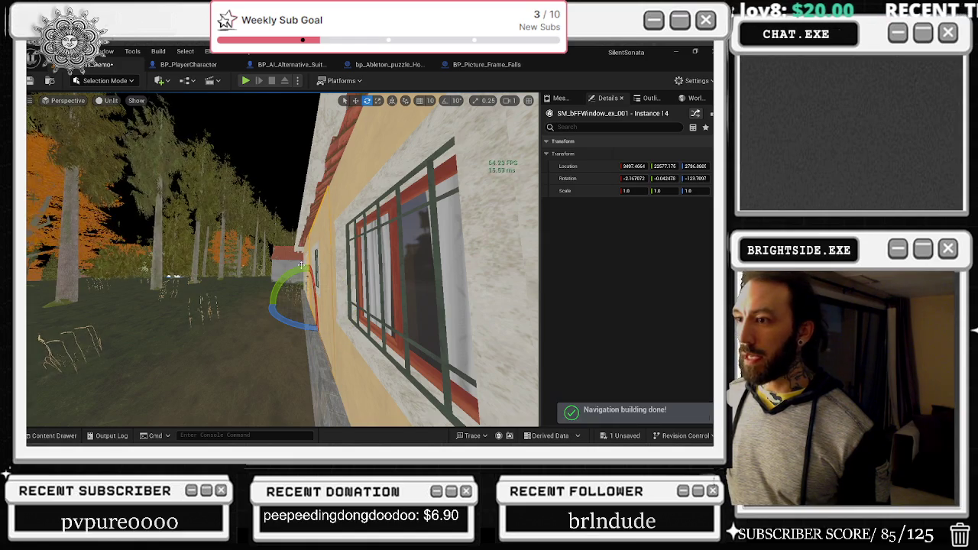
Undo the recent rotations back to window Instance 15
{"action": "key", "text": "ctrl+z"}
{"action": "key", "text": "ctrl+z"}
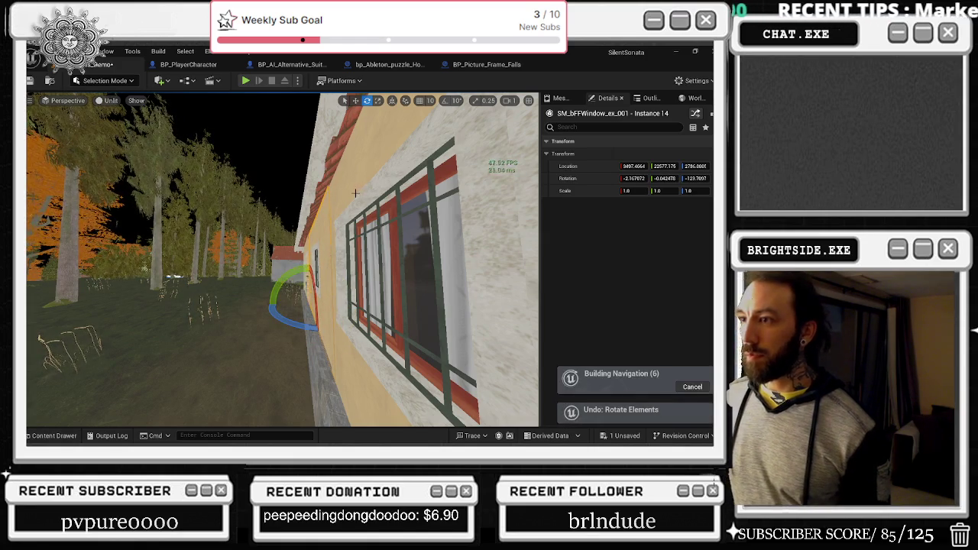
{"action": "key", "text": "ctrl+z"}
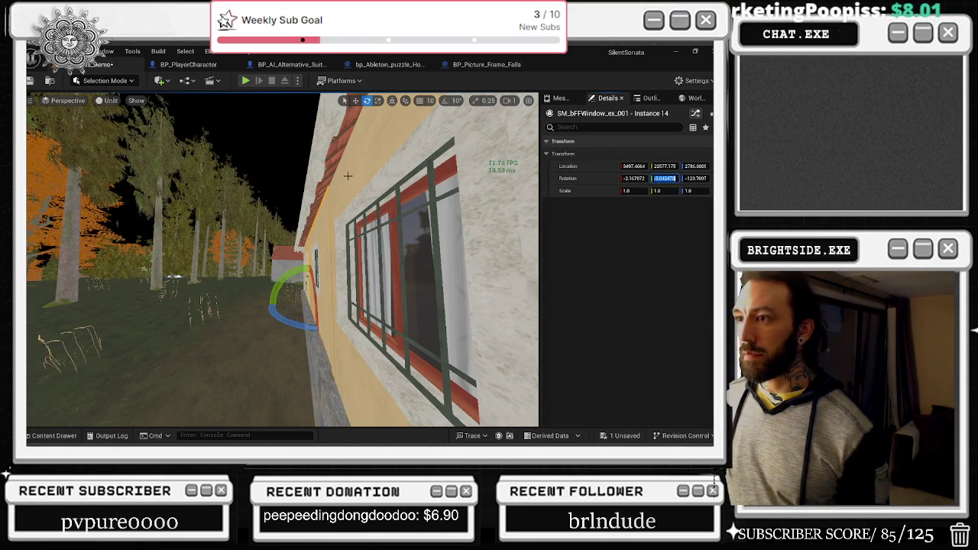
{"action": "key", "text": "ctrl+z"}
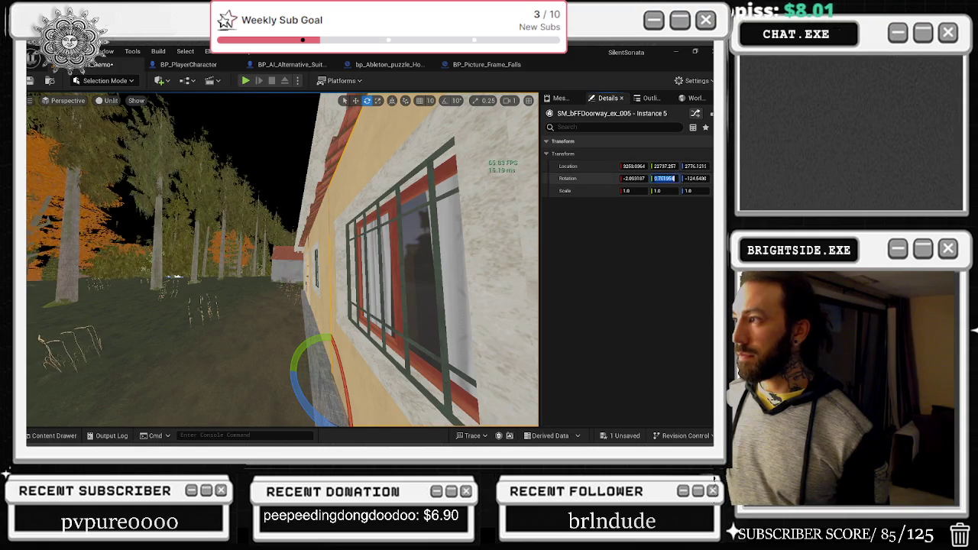
{"action": "left_click_drag", "start_coordinate": [336, 224], "coordinate": [352, 224]}
{"action": "key", "text": "ctrl+z"}
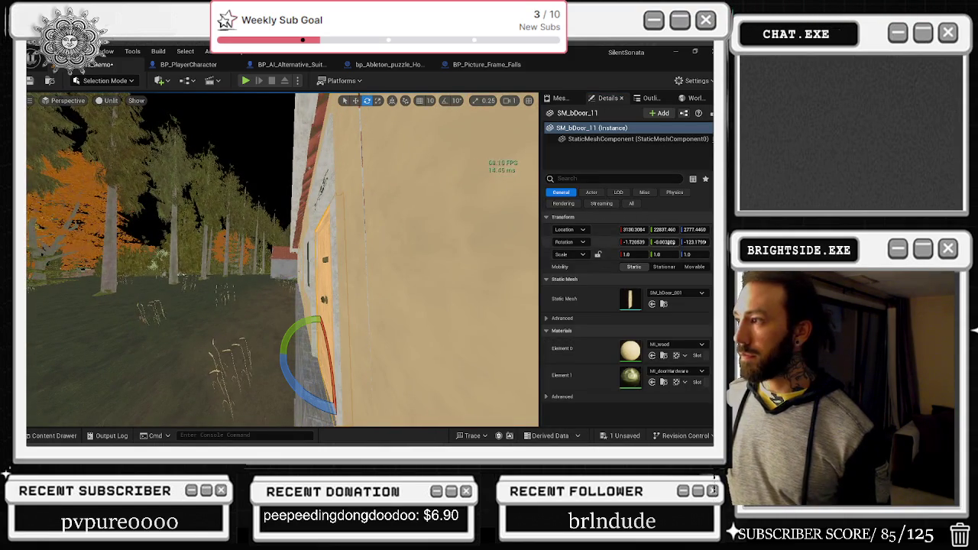
{"action": "key", "text": "ctrl+z"}
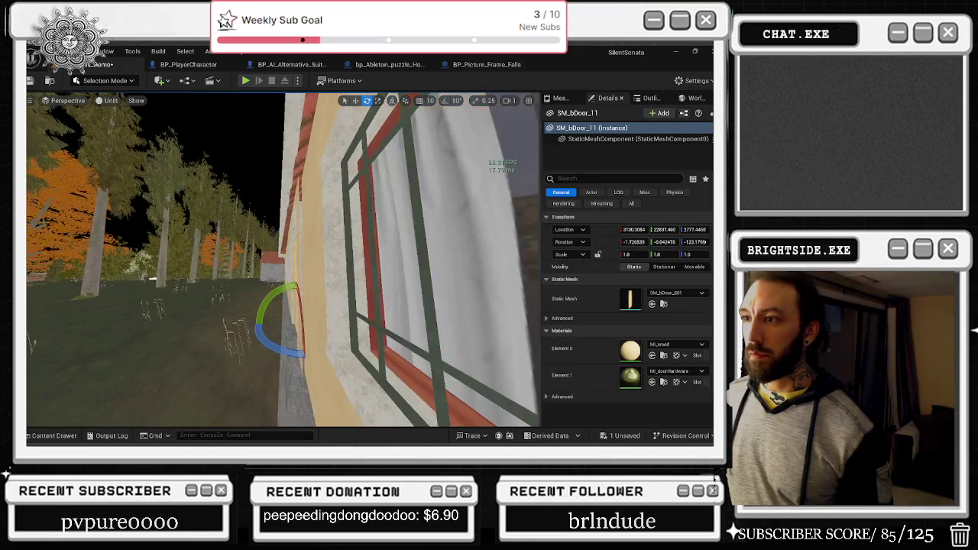
{"action": "key", "text": "ctrl+z"}
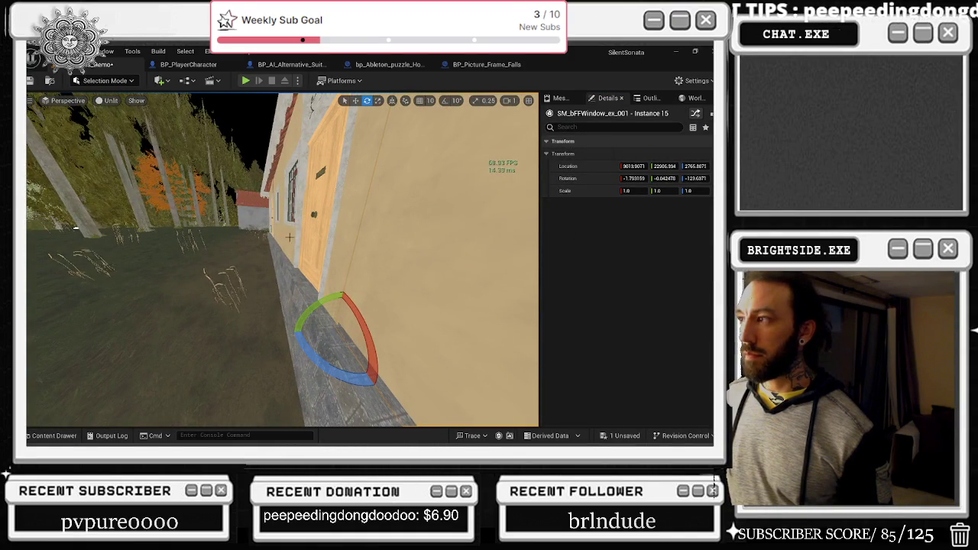
Select window Instance 15 and undo its further position changes
{"action": "left_click", "coordinate": [289, 237]}
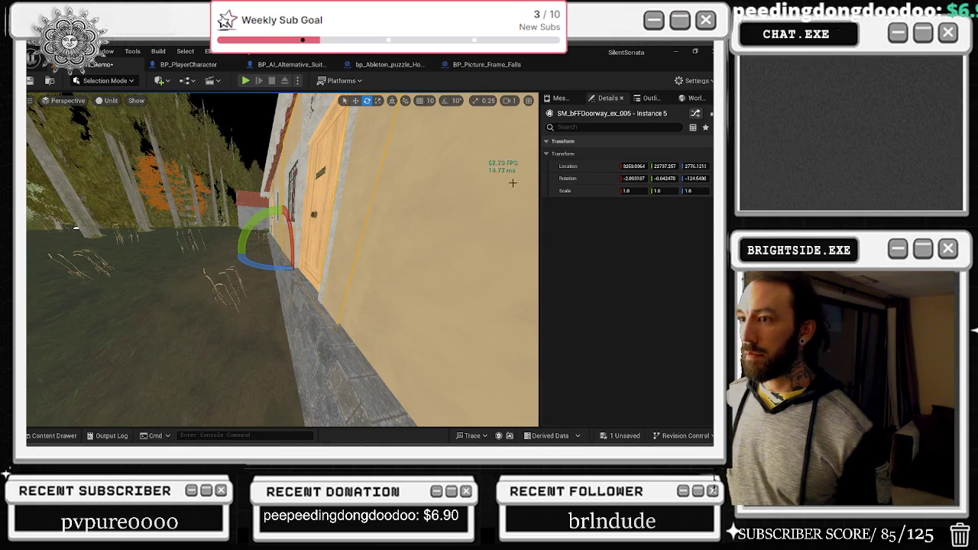
{"action": "left_click", "coordinate": [392, 295]}
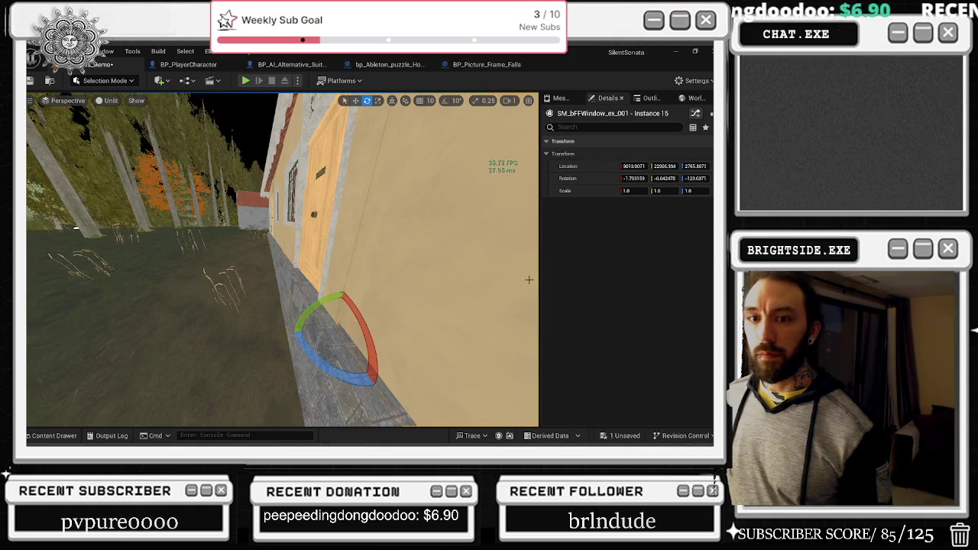
{"action": "left_click", "coordinate": [663, 166]}
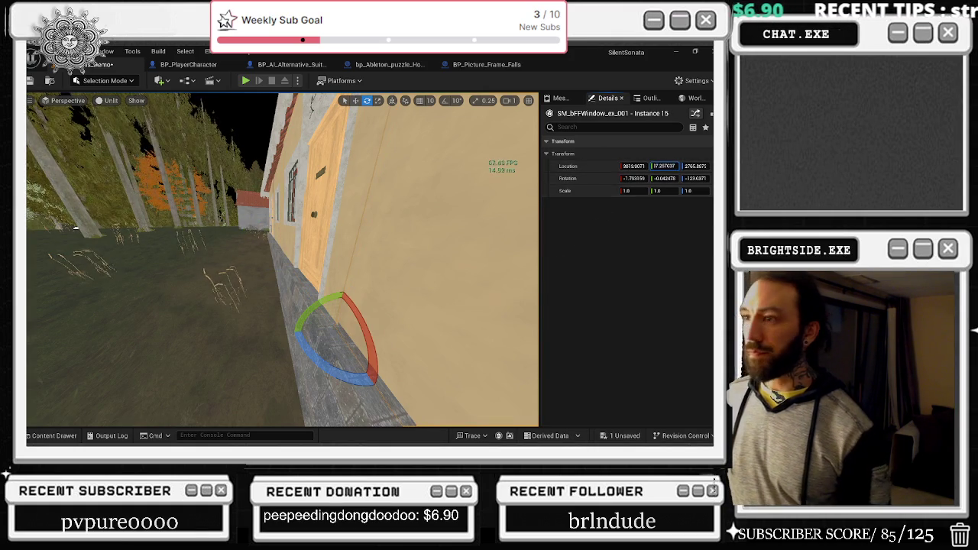
{"action": "key", "text": "ctrl+z"}
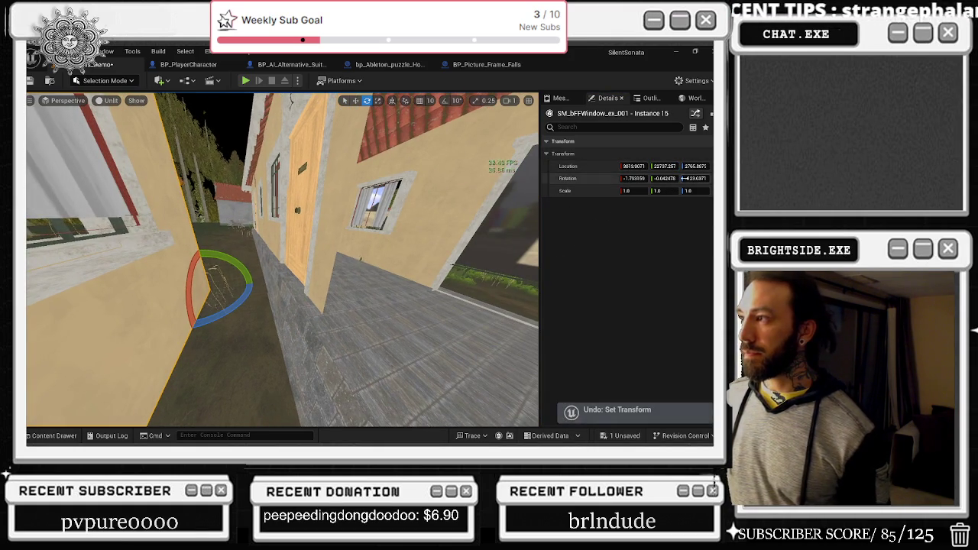
{"action": "key", "text": "ctrl+z"}
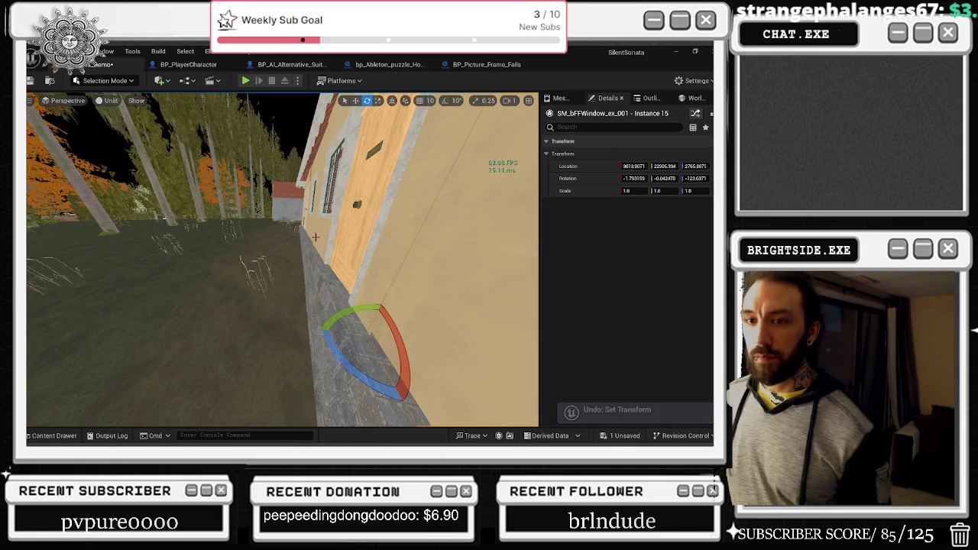
{"action": "key", "text": "ctrl+z"}
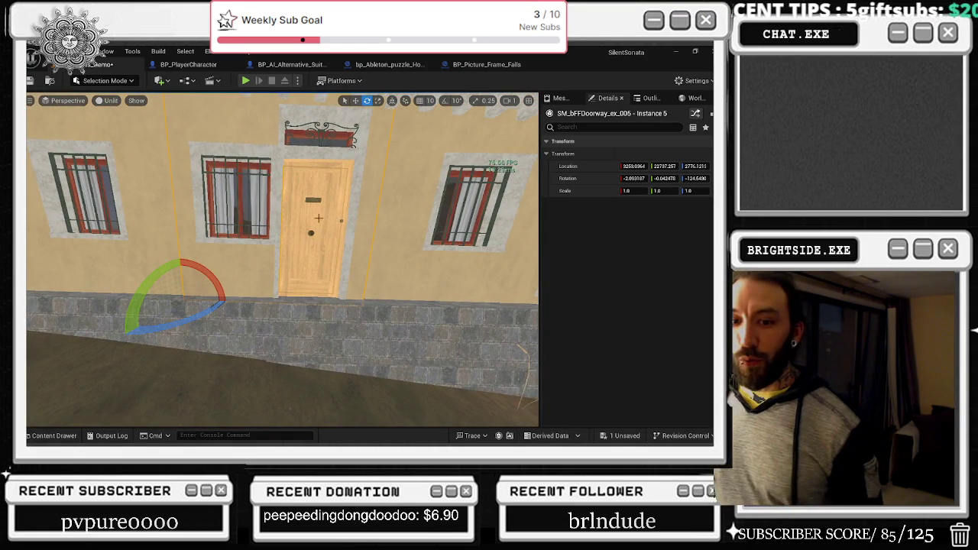
{"action": "key", "text": "ctrl+z"}
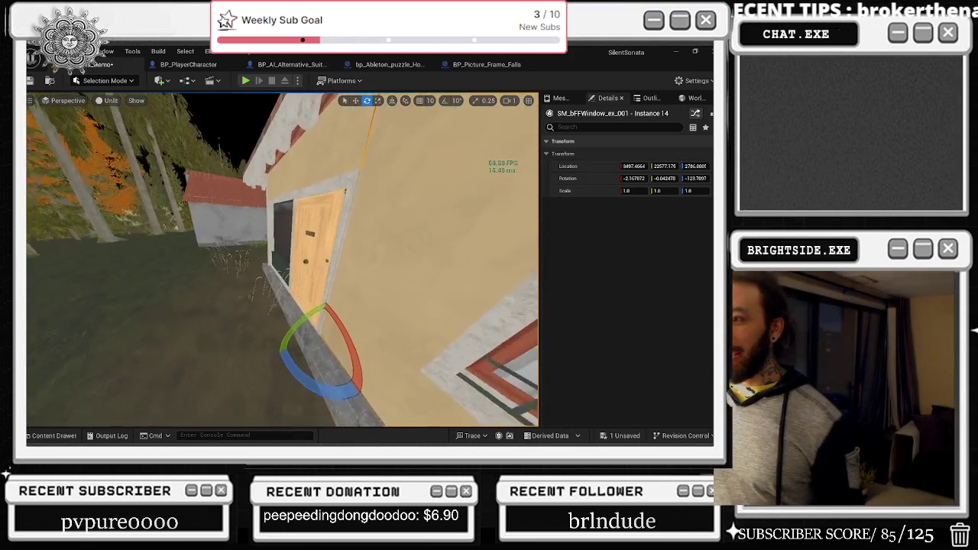
Enter -2 as the Rotation X of storefront SM_bFFStorefront_03 in the Details panel
{"action": "left_click", "coordinate": [325, 163]}
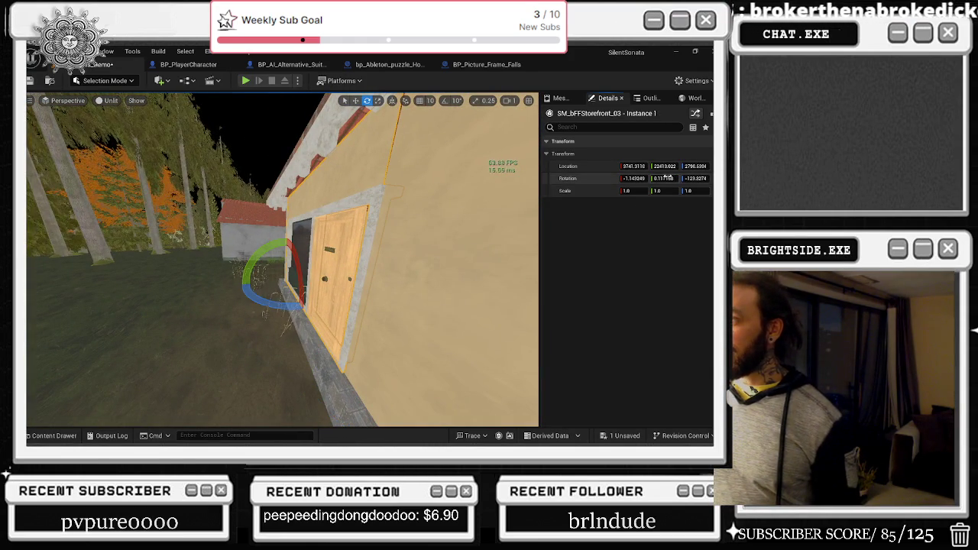
{"action": "key", "text": "BackSpace"}
{"action": "key", "text": "ctrl+z"}
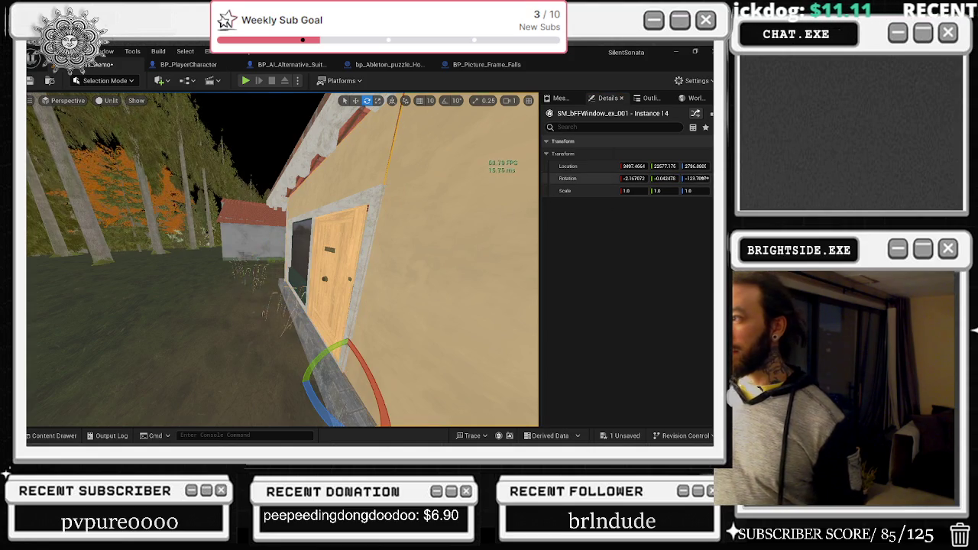
{"action": "key", "text": "ctrl+z"}
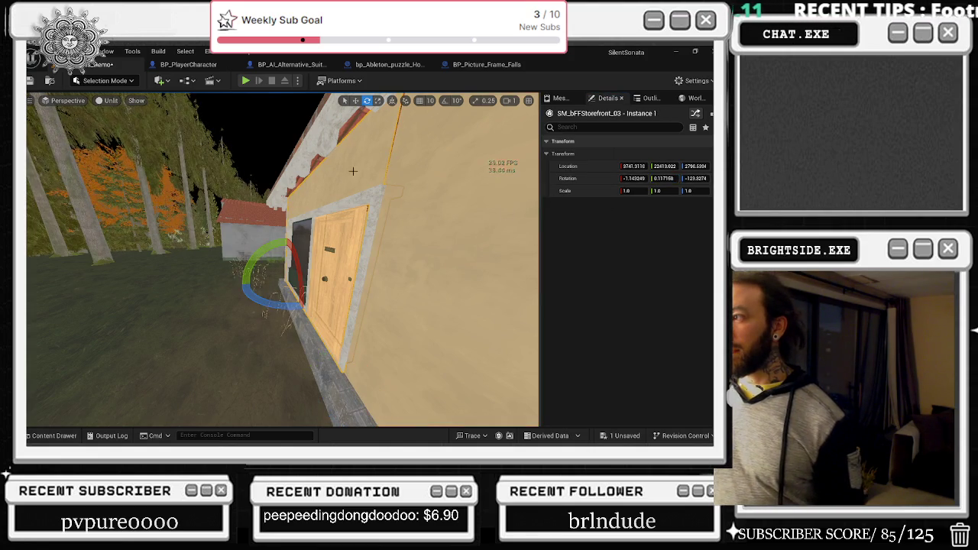
{"action": "left_click", "coordinate": [665, 178]}
{"action": "left_click", "coordinate": [634, 178]}
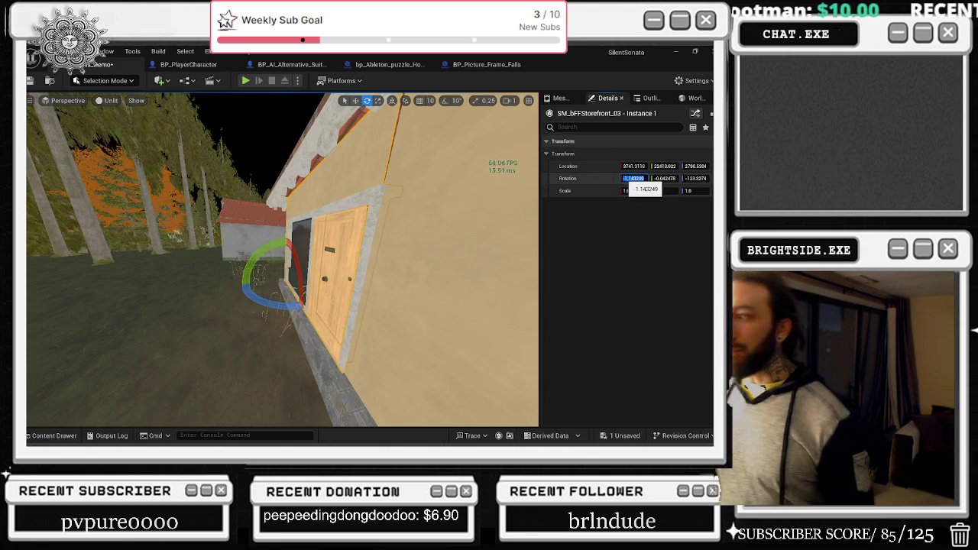
{"action": "type", "text": "-2"}
{"action": "key", "text": "Return"}
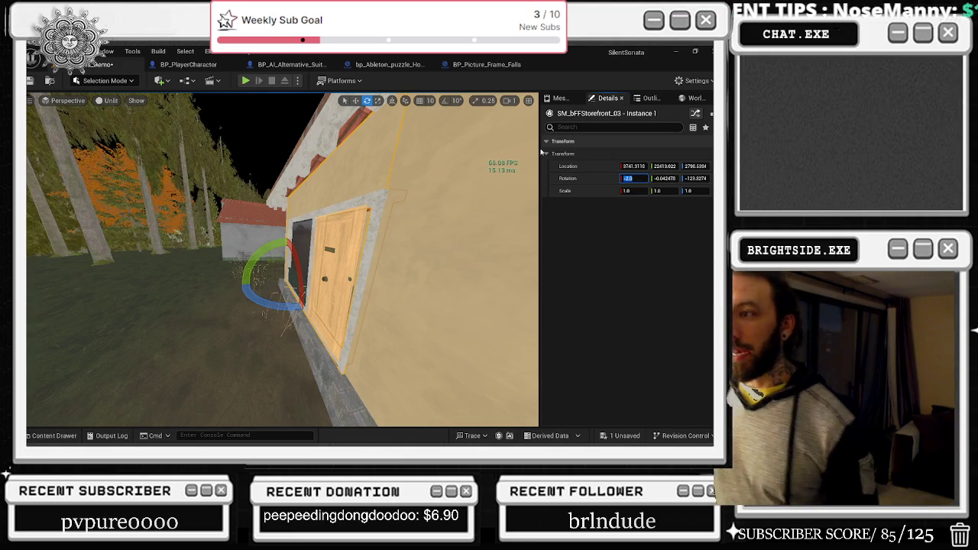
{"action": "left_click", "coordinate": [335, 215]}
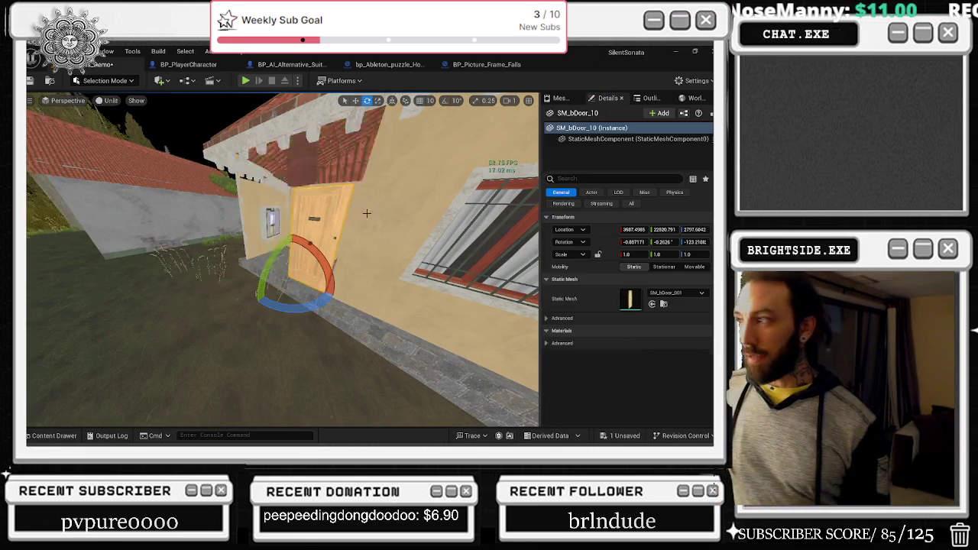
Tilt front door SM_bDoor_10 with the rotate gizmo to about -2.0 X rotation
{"action": "mouse_move", "coordinate": [362, 186]}
{"action": "left_mouse_down"}
{"action": "mouse_move", "coordinate": [387, 284]}
{"action": "mouse_move", "coordinate": [336, 273]}
{"action": "left_mouse_up"}
{"action": "left_click", "coordinate": [388, 283]}
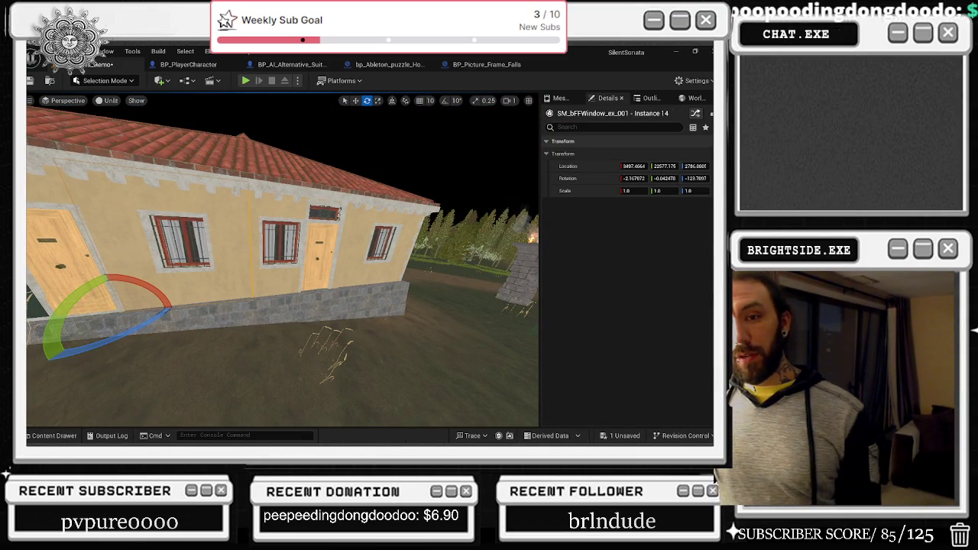
{"action": "mouse_move", "coordinate": [197, 219]}
{"action": "left_mouse_down"}
{"action": "mouse_move", "coordinate": [209, 189]}
{"action": "mouse_move", "coordinate": [156, 195]}
{"action": "mouse_move", "coordinate": [210, 188]}
{"action": "mouse_move", "coordinate": [182, 194]}
{"action": "mouse_move", "coordinate": [196, 194]}
{"action": "left_mouse_up"}
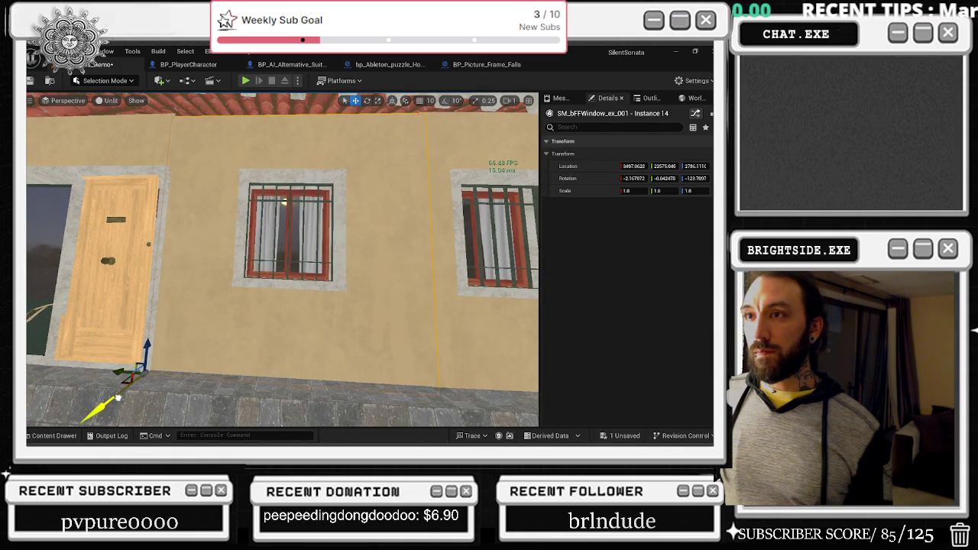
{"action": "left_click_drag", "start_coordinate": [233, 424], "coordinate": [328, 413]}
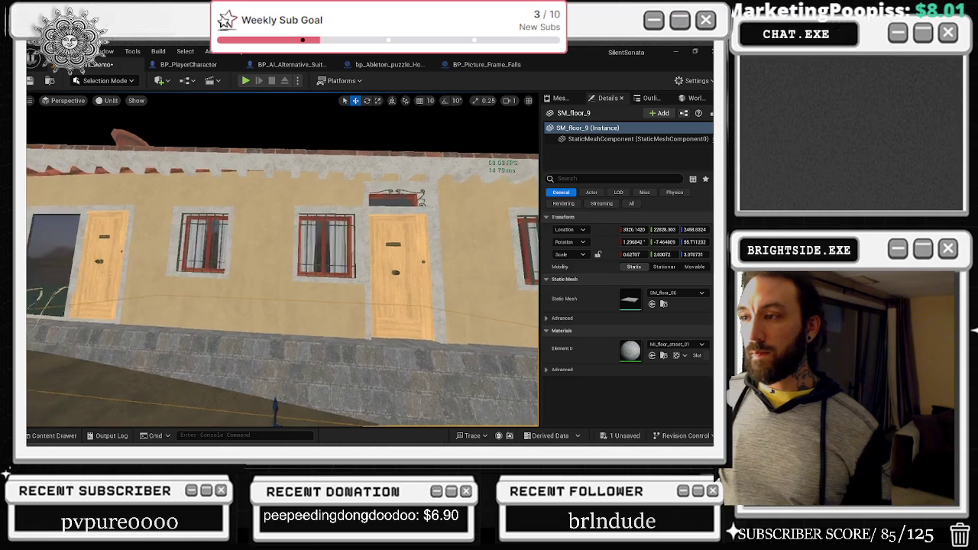
{"action": "left_click", "coordinate": [200, 298]}
{"action": "key", "text": "e"}
{"action": "left_click_drag", "start_coordinate": [191, 285], "coordinate": [195, 283]}
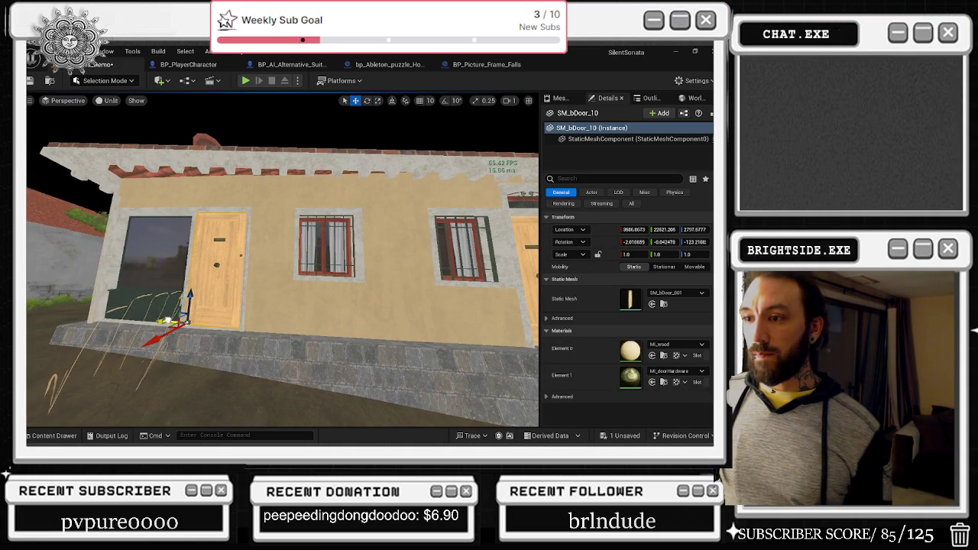
Fly along the house wall and select the next window
{"action": "key", "text": "d"}
{"action": "key", "text": "w"}
{"action": "key", "text": "s"}
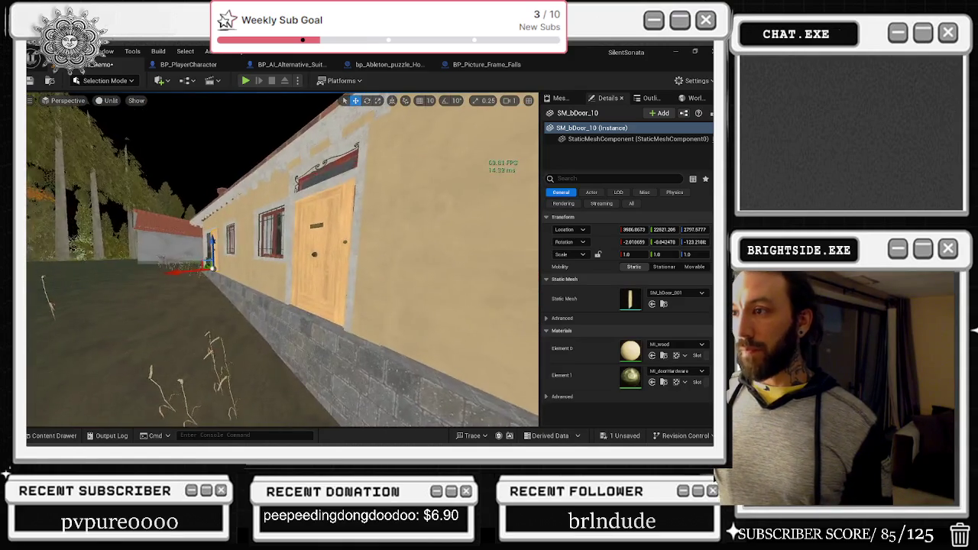
{"action": "key", "text": "s"}
{"action": "left_click", "coordinate": [328, 200]}
Tilt the side-wall window Instance 16 to about -2.5 X rotation
{"action": "left_click_drag", "start_coordinate": [328, 201], "coordinate": [405, 200]}
{"action": "left_click_drag", "start_coordinate": [303, 217], "coordinate": [241, 226]}
{"action": "left_click", "coordinate": [330, 260]}
{"action": "left_click_drag", "start_coordinate": [321, 252], "coordinate": [276, 273]}
{"action": "key", "text": "e"}
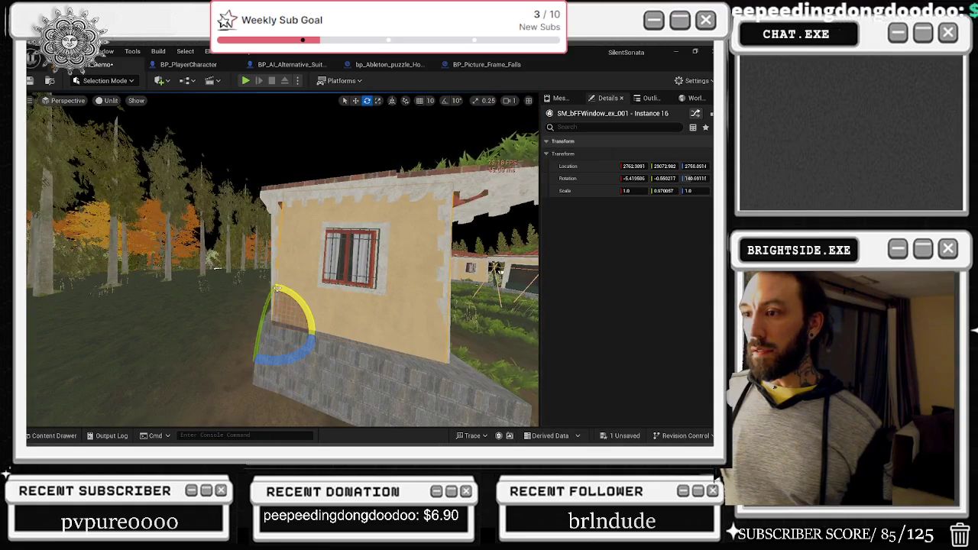
{"action": "mouse_move", "coordinate": [259, 347]}
{"action": "left_mouse_down"}
{"action": "mouse_move", "coordinate": [250, 369]}
{"action": "mouse_move", "coordinate": [272, 284]}
{"action": "mouse_move", "coordinate": [284, 325]}
{"action": "left_mouse_up"}
Stretch the window to about 1.02 Z scale and set it lower on the wall
{"action": "key", "text": "w"}
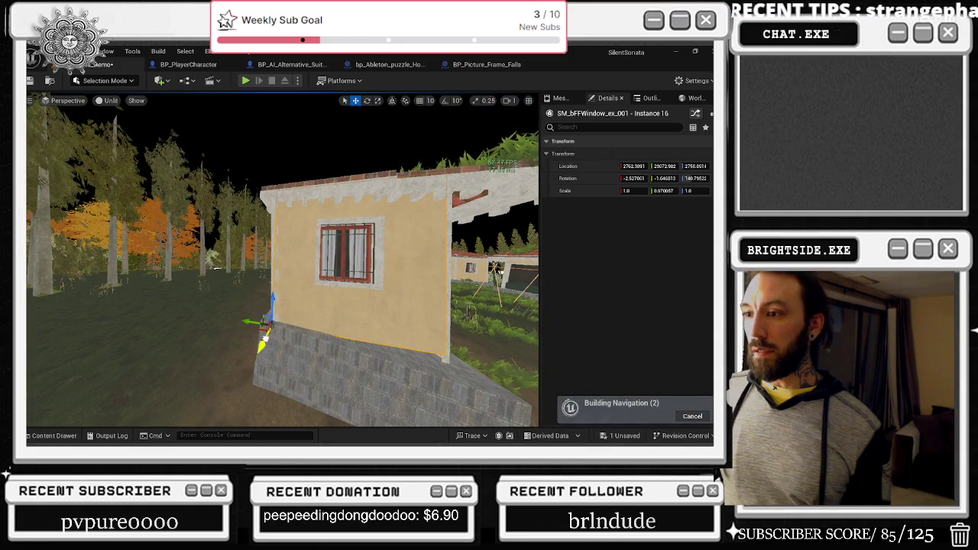
{"action": "key", "text": "f"}
{"action": "left_click_drag", "start_coordinate": [306, 260], "coordinate": [236, 258]}
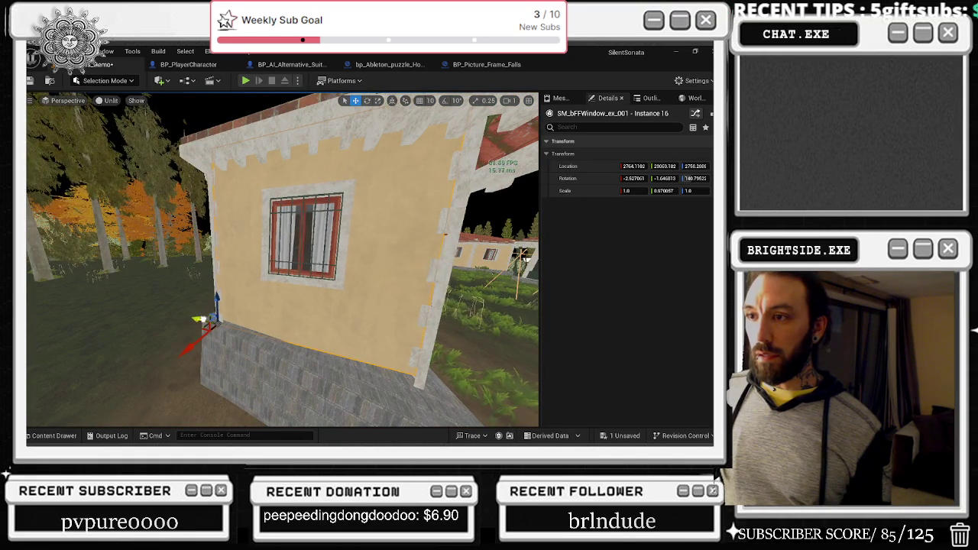
{"action": "mouse_move", "coordinate": [290, 260]}
{"action": "left_mouse_down"}
{"action": "mouse_move", "coordinate": [268, 260]}
{"action": "mouse_move", "coordinate": [267, 245]}
{"action": "mouse_move", "coordinate": [267, 260]}
{"action": "left_mouse_up"}
{"action": "key", "text": "e"}
{"action": "key", "text": "r"}
{"action": "left_click_drag", "start_coordinate": [170, 332], "coordinate": [170, 330]}
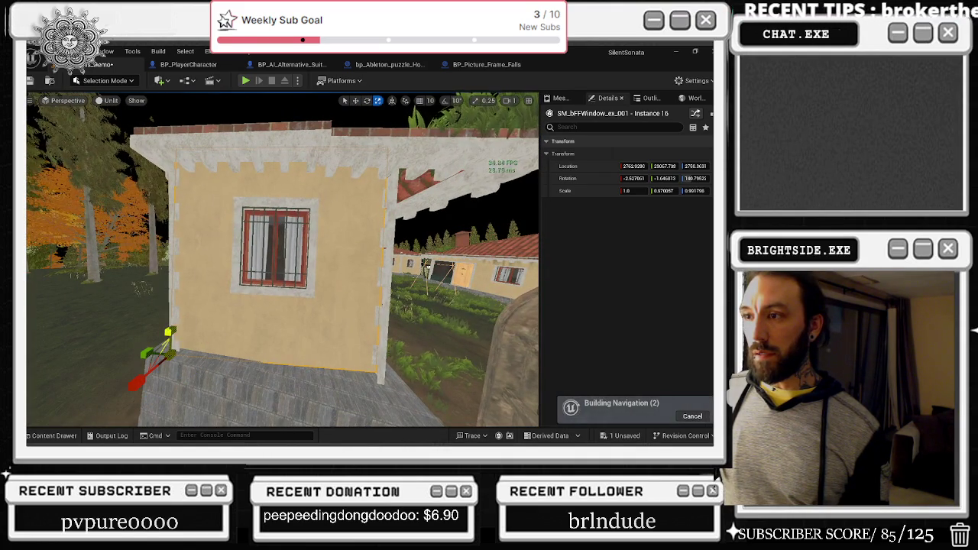
{"action": "left_click_drag", "start_coordinate": [275, 260], "coordinate": [252, 260]}
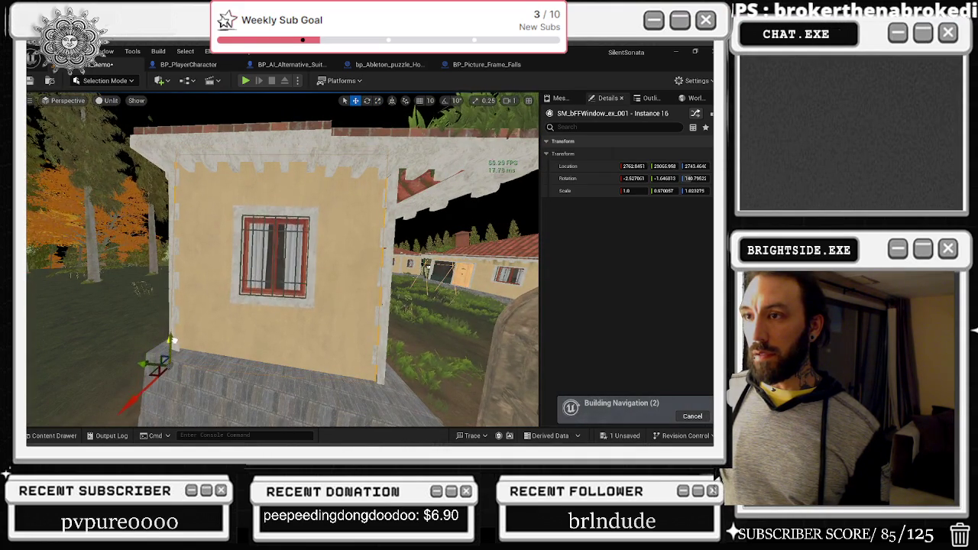
Tilt corner quoin SM_quoin_300_10 slightly
{"action": "left_click", "coordinate": [330, 367]}
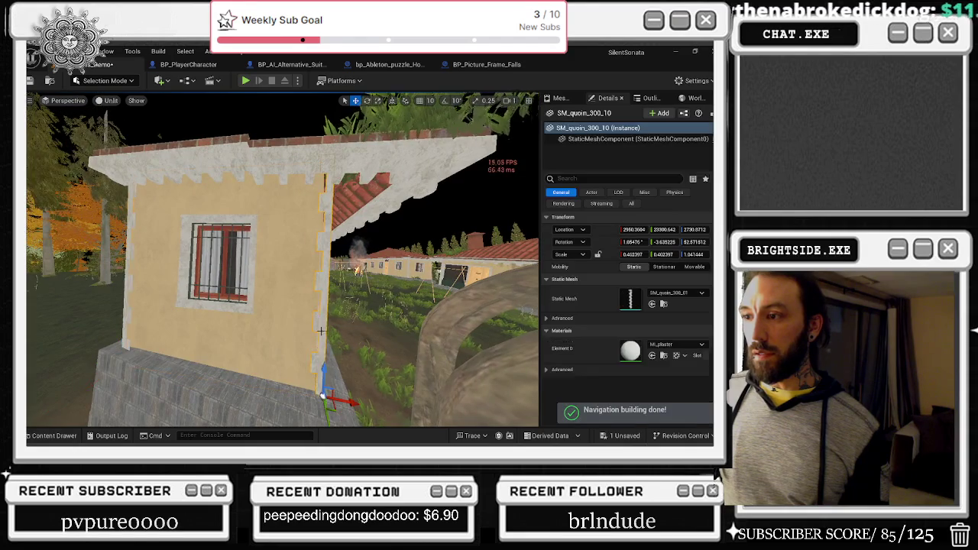
{"action": "left_click", "coordinate": [367, 100]}
{"action": "left_click_drag", "start_coordinate": [308, 357], "coordinate": [309, 358]}
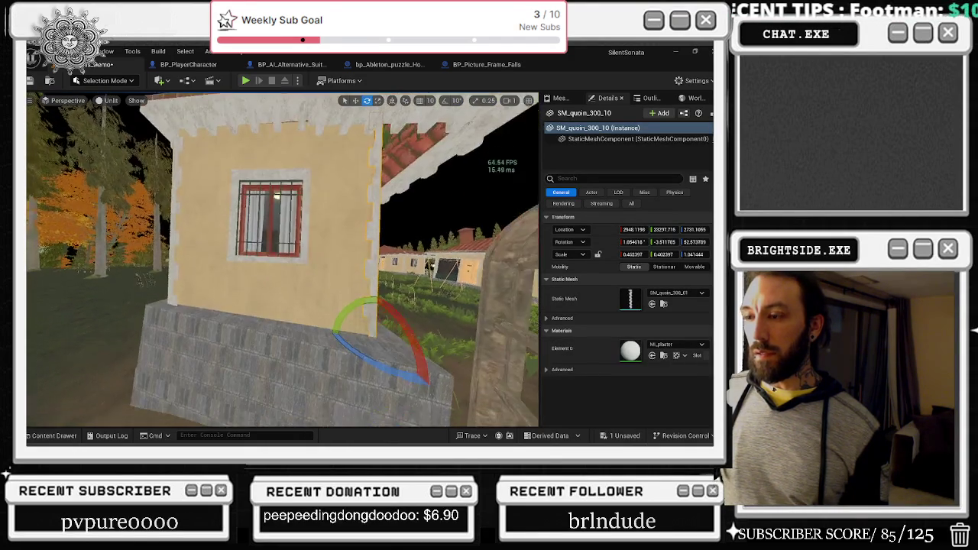
{"action": "key", "text": "a"}
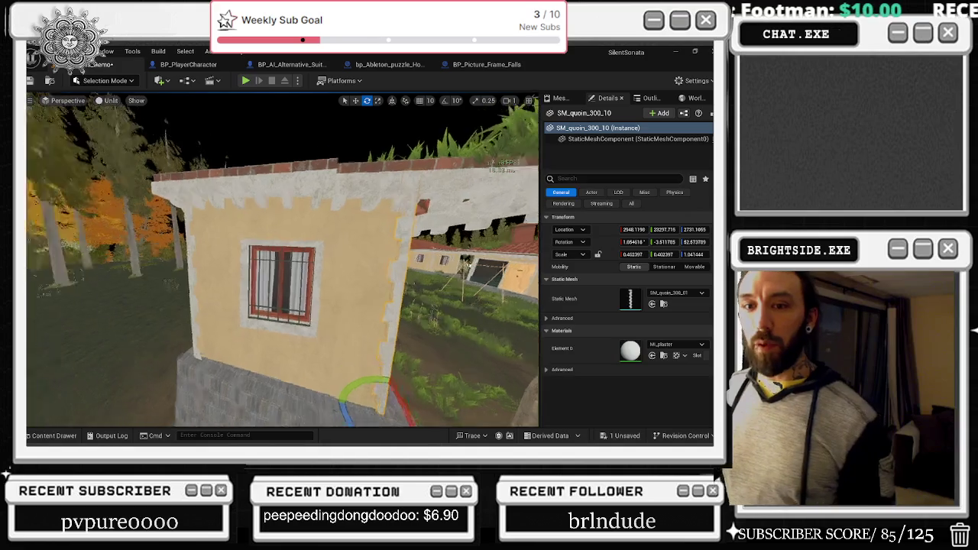
{"action": "key", "text": "w"}
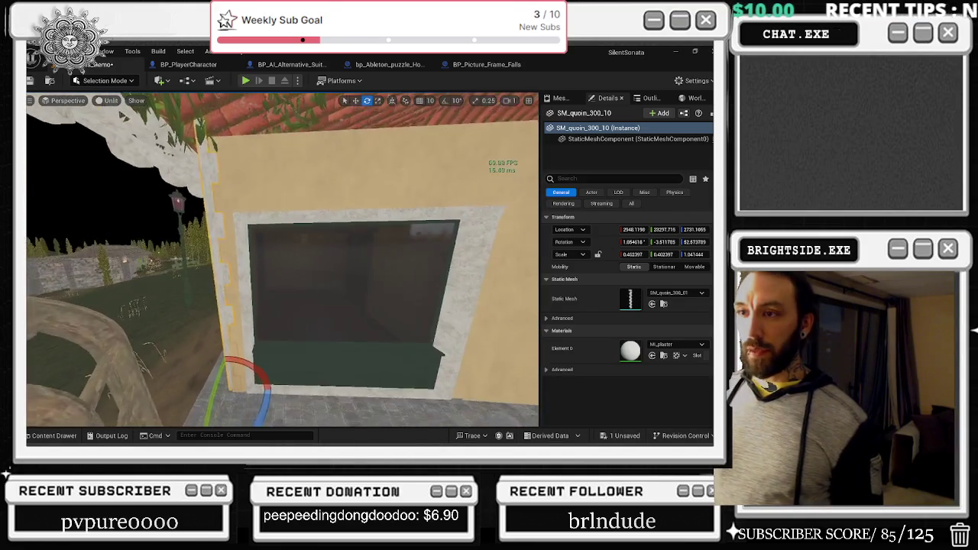
{"action": "key", "text": "s"}
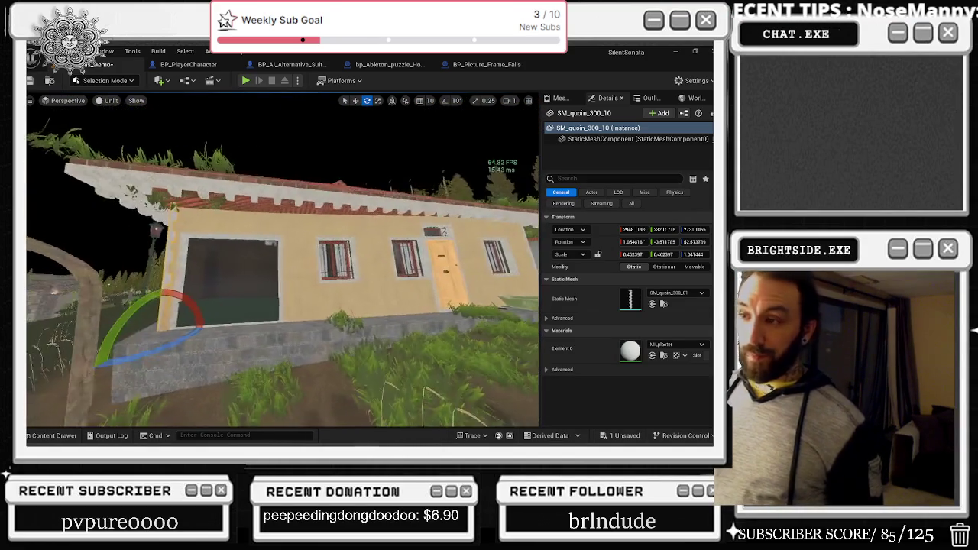
{"action": "key", "text": "s"}
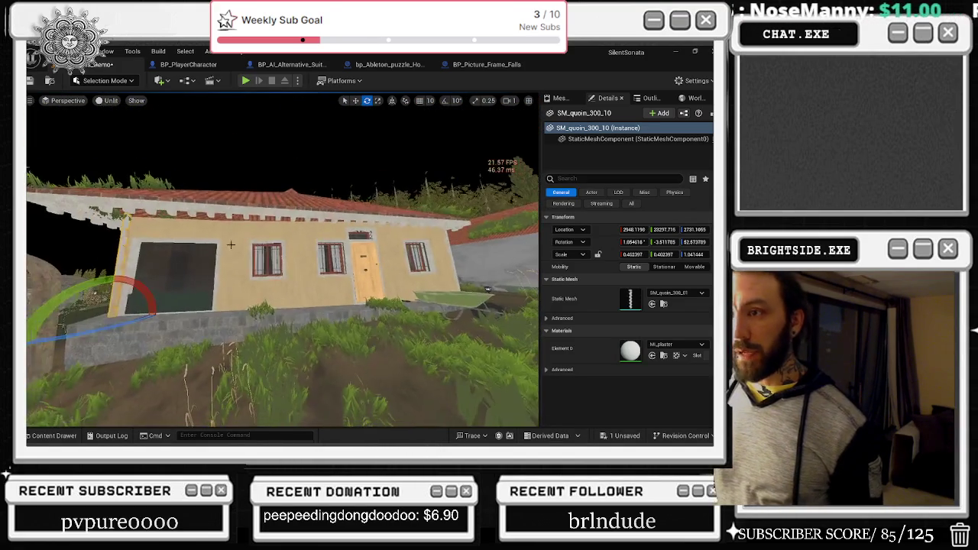
{"action": "left_click", "coordinate": [460, 233]}
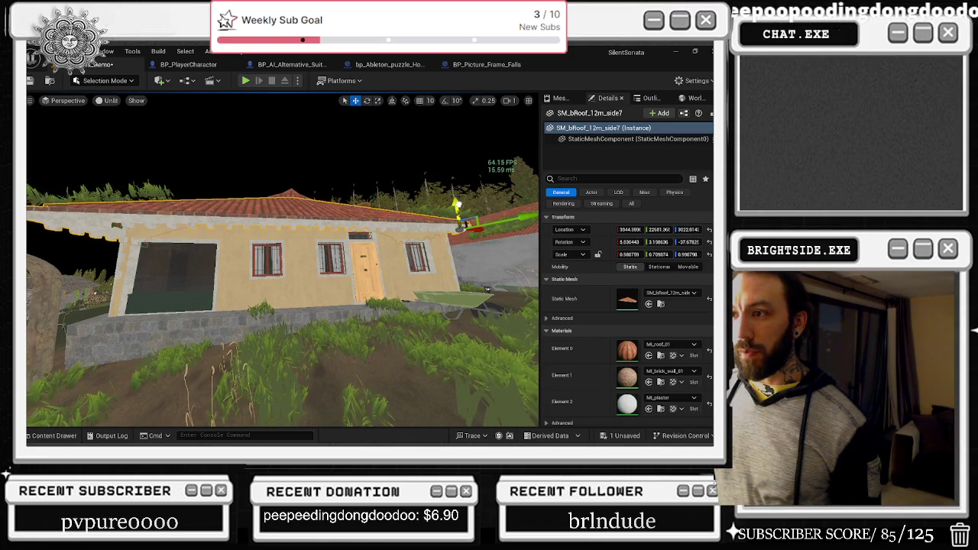
Undo the accidental roof move, then lower both roof pieces together
{"action": "left_click_drag", "start_coordinate": [456, 207], "coordinate": [336, 267]}
{"action": "key", "text": "ctrl+z"}
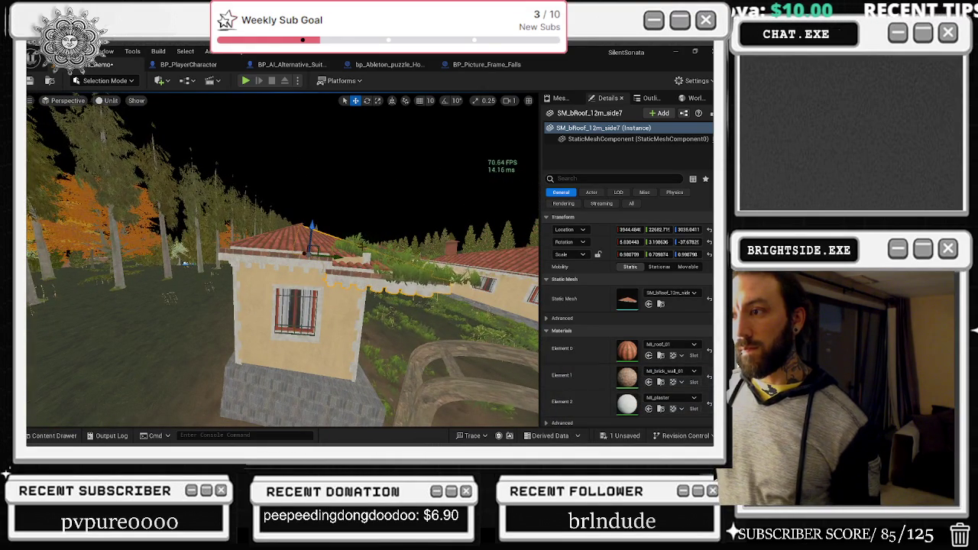
{"action": "left_click", "coordinate": [288, 244], "text": "ctrl"}
{"action": "mouse_move", "coordinate": [289, 244]}
{"action": "left_mouse_down"}
{"action": "mouse_move", "coordinate": [237, 262]}
{"action": "mouse_move", "coordinate": [342, 210]}
{"action": "left_mouse_up"}
{"action": "left_click_drag", "start_coordinate": [195, 238], "coordinate": [193, 246]}
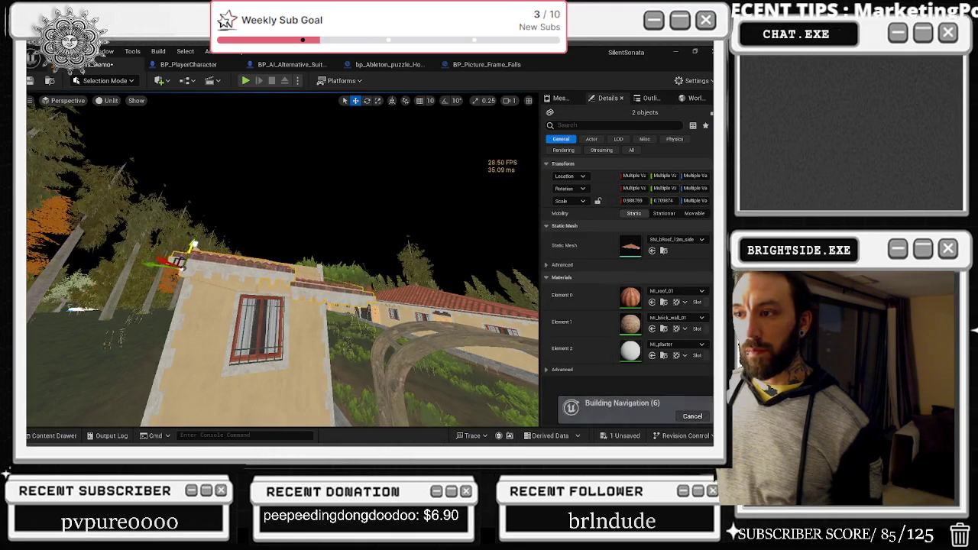
Lower roof piece SM_bRoof_12m_side8 slightly and scale its Z to about 2.0
{"action": "left_click", "coordinate": [189, 252]}
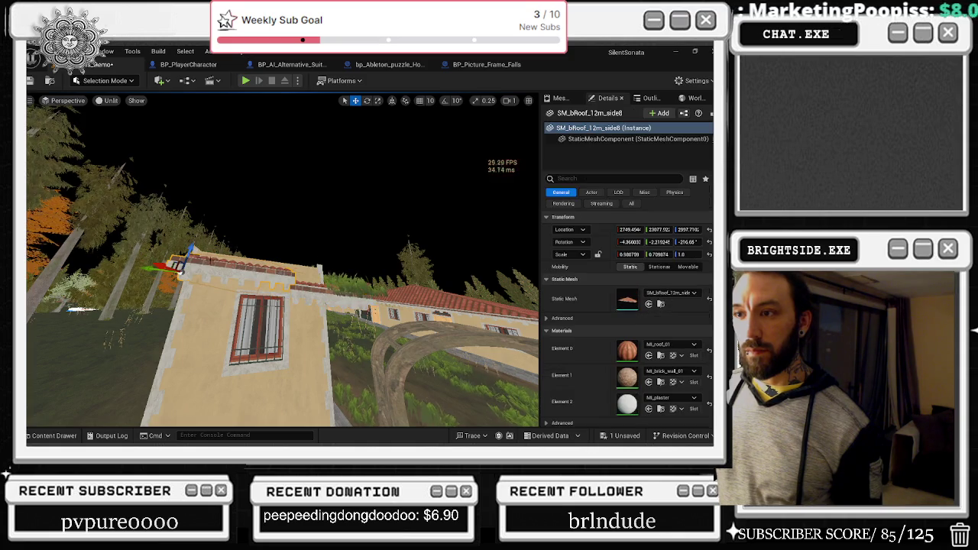
{"action": "left_click_drag", "start_coordinate": [189, 252], "coordinate": [189, 257]}
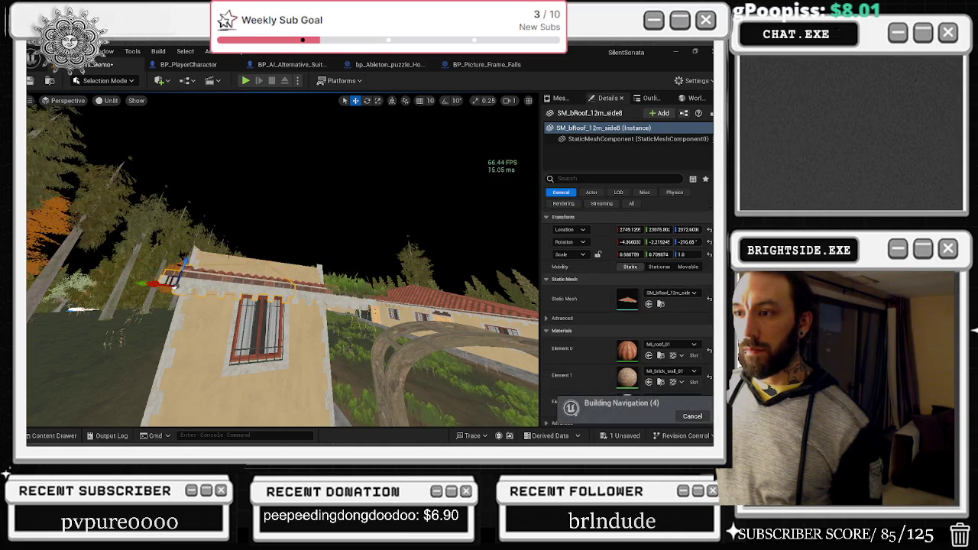
{"action": "scroll", "coordinate": [191, 306], "scroll_direction": "down", "scroll_amount": 3}
{"action": "key", "text": "r"}
{"action": "mouse_move", "coordinate": [199, 299]}
{"action": "left_mouse_down"}
{"action": "mouse_move", "coordinate": [199, 279]}
{"action": "mouse_move", "coordinate": [256, 268]}
{"action": "mouse_move", "coordinate": [277, 236]}
{"action": "mouse_move", "coordinate": [236, 255]}
{"action": "left_mouse_up"}
{"action": "key", "text": "w"}
Stretch vegetated roof SM_bRoof_12m_side7 taller and raise it slightly
{"action": "left_click", "coordinate": [359, 244]}
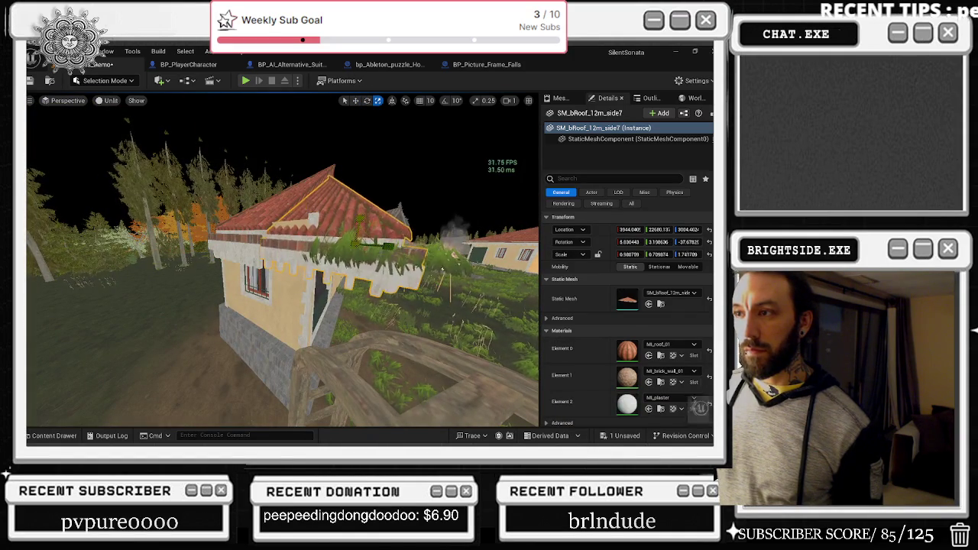
{"action": "left_click_drag", "start_coordinate": [687, 254], "coordinate": [699, 253]}
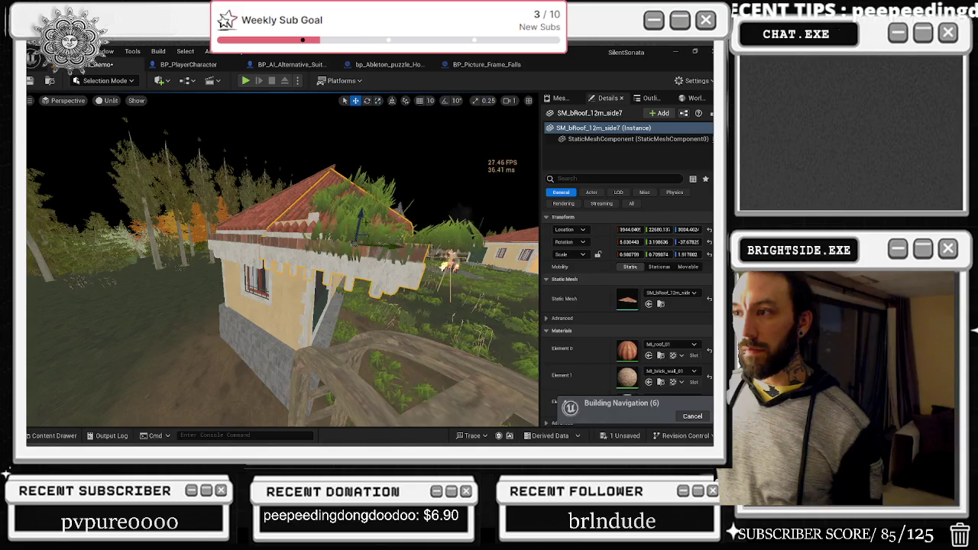
{"action": "left_click_drag", "start_coordinate": [357, 223], "coordinate": [362, 219]}
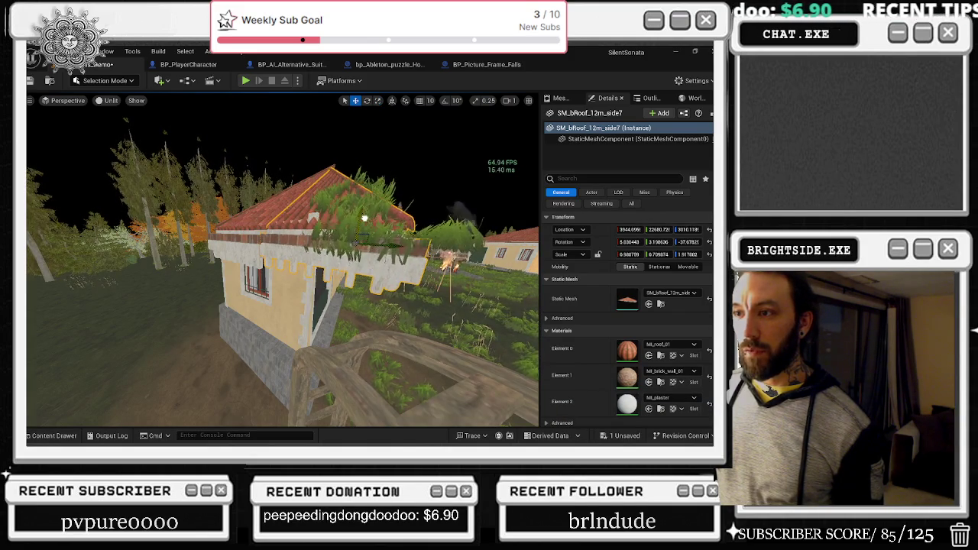
{"action": "mouse_move", "coordinate": [364, 218]}
{"action": "left_mouse_down"}
{"action": "mouse_move", "coordinate": [430, 309]}
{"action": "mouse_move", "coordinate": [351, 327]}
{"action": "mouse_move", "coordinate": [280, 267]}
{"action": "left_mouse_up"}
Orbit to a new view and select the storefront arch and the stone base
{"action": "key", "text": "e"}
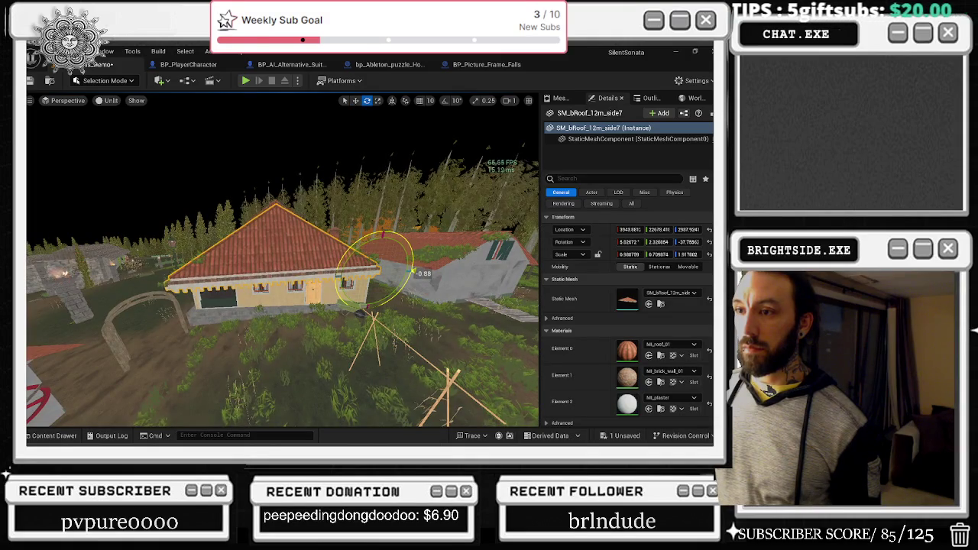
{"action": "mouse_move", "coordinate": [280, 266]}
{"action": "left_mouse_down"}
{"action": "mouse_move", "coordinate": [402, 329]}
{"action": "mouse_move", "coordinate": [348, 313]}
{"action": "left_mouse_up"}
{"action": "left_click", "coordinate": [401, 329]}
{"action": "left_click", "coordinate": [262, 320]}
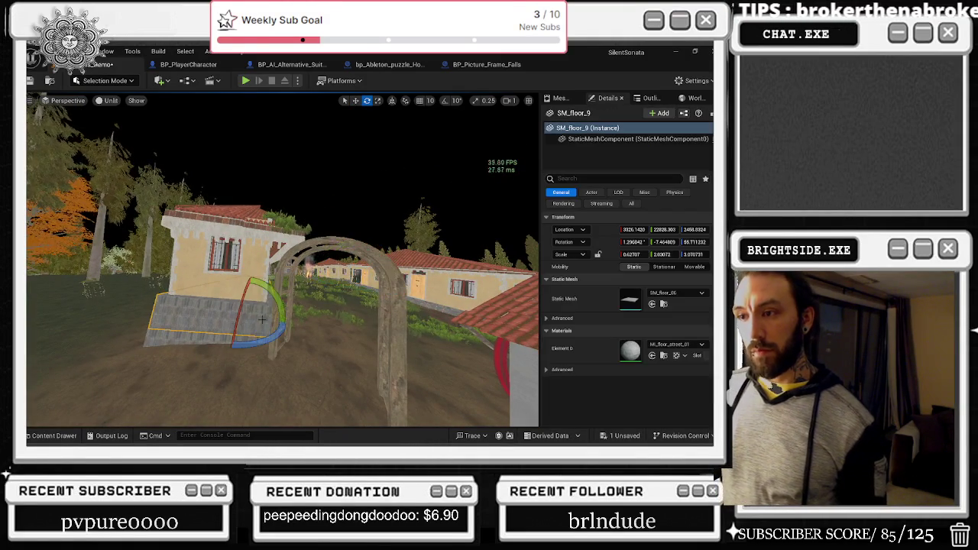
Select both SM_floor_06 floor pieces and rotate, resize and reposition them
{"action": "left_click_drag", "start_coordinate": [280, 295], "coordinate": [382, 285]}
{"action": "left_click", "coordinate": [229, 305], "text": "ctrl"}
{"action": "mouse_move", "coordinate": [229, 306]}
{"action": "left_mouse_down"}
{"action": "mouse_move", "coordinate": [244, 304]}
{"action": "mouse_move", "coordinate": [272, 264]}
{"action": "left_mouse_up"}
{"action": "mouse_move", "coordinate": [323, 327]}
{"action": "left_mouse_down"}
{"action": "mouse_move", "coordinate": [302, 321]}
{"action": "mouse_move", "coordinate": [307, 336]}
{"action": "mouse_move", "coordinate": [324, 322]}
{"action": "mouse_move", "coordinate": [304, 321]}
{"action": "left_mouse_up"}
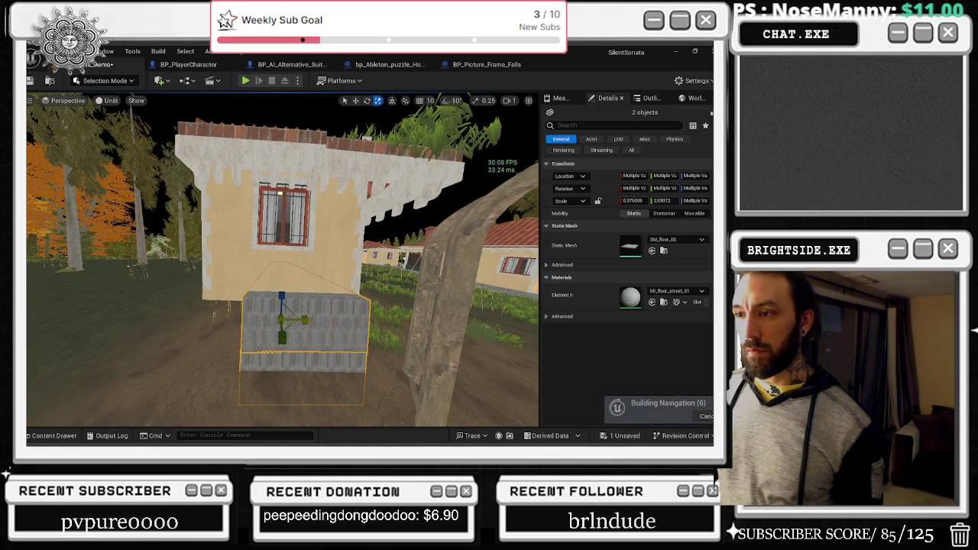
{"action": "key", "text": "ctrl+z"}
{"action": "key", "text": "w"}
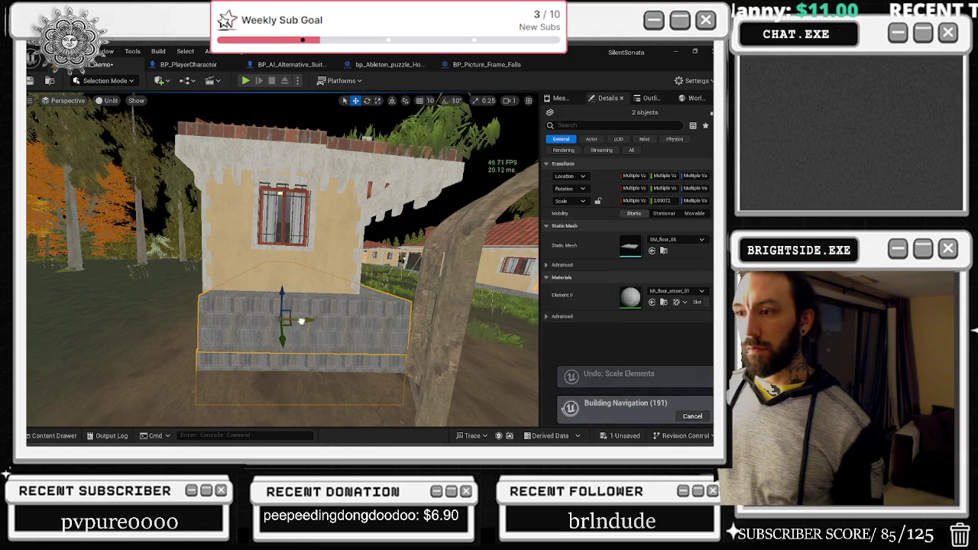
{"action": "key", "text": "e"}
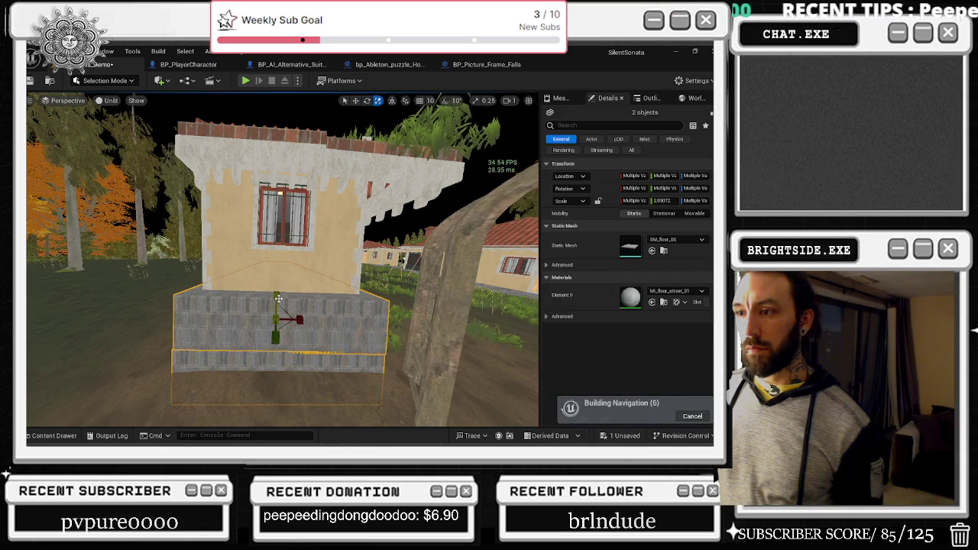
{"action": "key", "text": "ctrl+z"}
{"action": "key", "text": "w"}
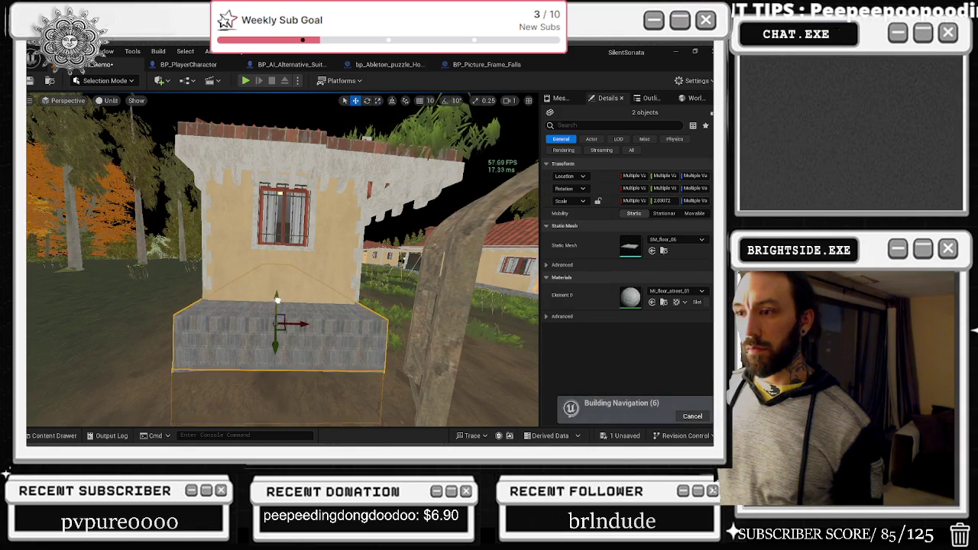
{"action": "mouse_move", "coordinate": [286, 298]}
{"action": "left_mouse_down"}
{"action": "mouse_move", "coordinate": [252, 303]}
{"action": "mouse_move", "coordinate": [304, 322]}
{"action": "left_mouse_up"}
{"action": "key", "text": "e"}
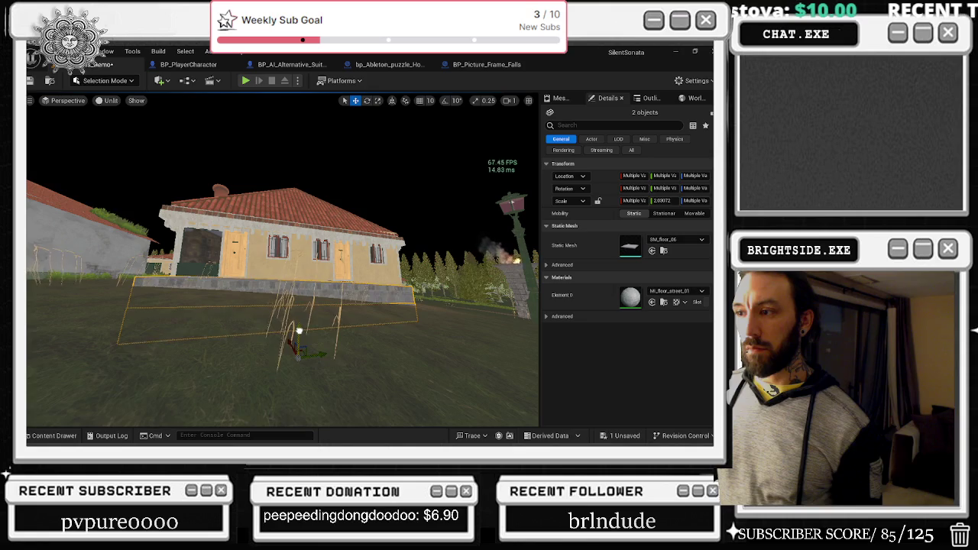
Fly the view along the house wall over the garden to the yellow and white walls
{"action": "mouse_move", "coordinate": [301, 329]}
{"action": "left_mouse_down"}
{"action": "mouse_move", "coordinate": [275, 275]}
{"action": "mouse_move", "coordinate": [256, 290]}
{"action": "mouse_move", "coordinate": [248, 283]}
{"action": "mouse_move", "coordinate": [240, 298]}
{"action": "mouse_move", "coordinate": [255, 316]}
{"action": "left_mouse_up"}
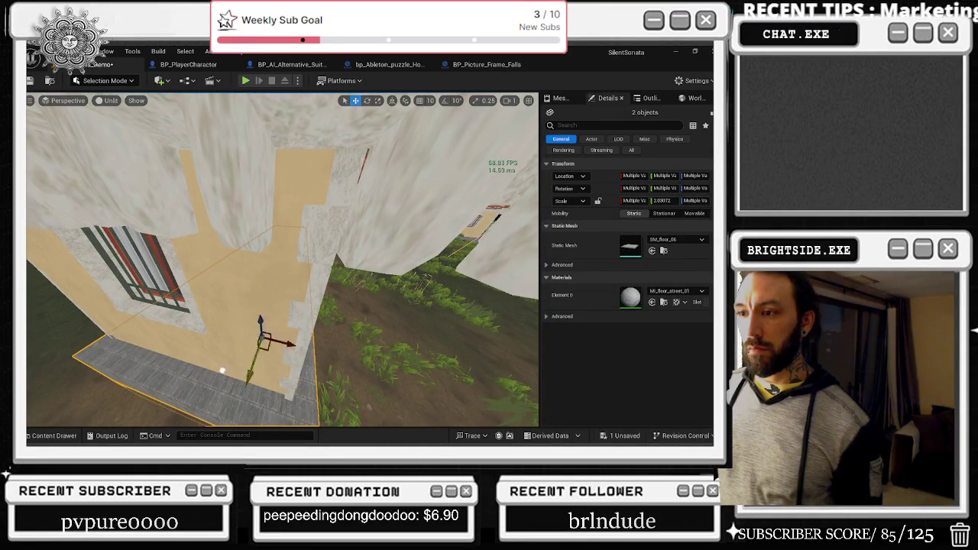
{"action": "left_click_drag", "start_coordinate": [171, 421], "coordinate": [215, 383]}
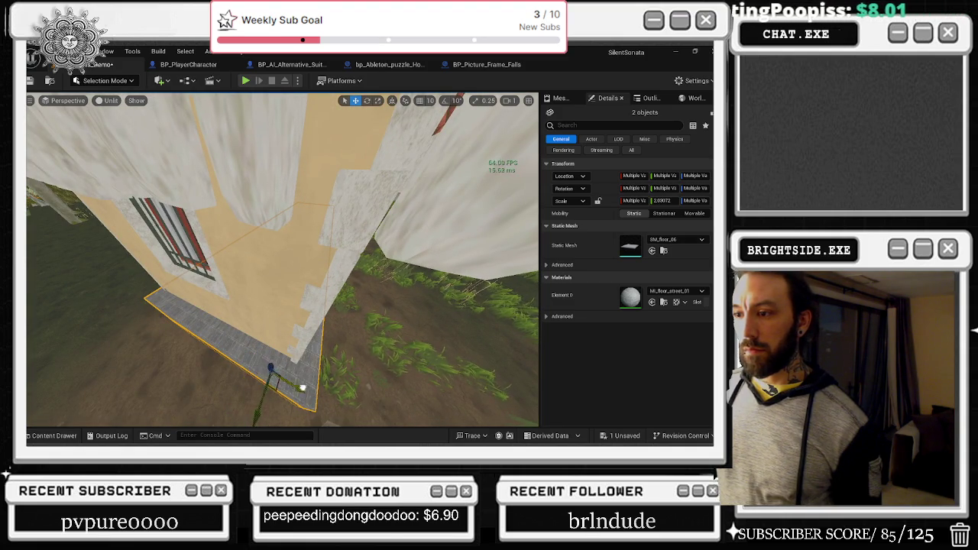
{"action": "left_click_drag", "start_coordinate": [353, 415], "coordinate": [292, 376]}
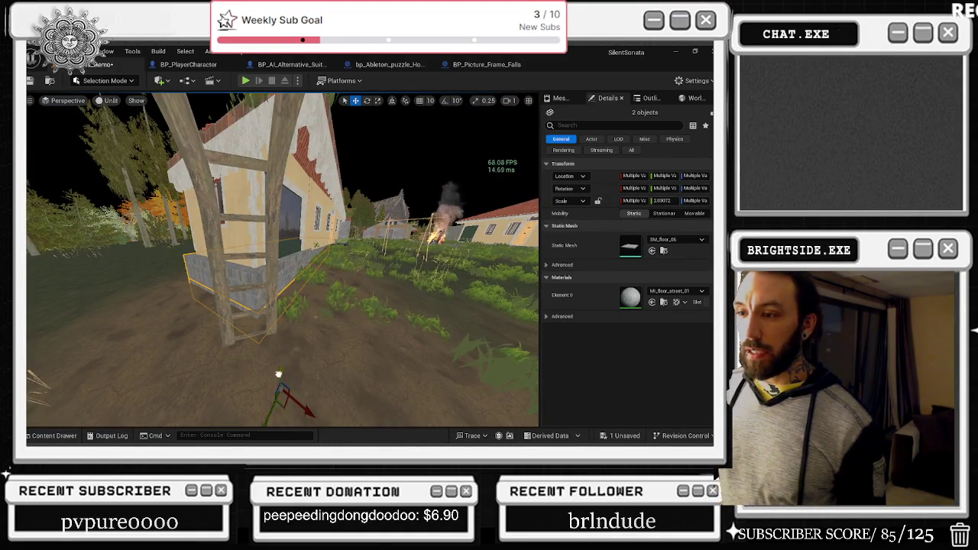
{"action": "left_click_drag", "start_coordinate": [291, 376], "coordinate": [264, 358]}
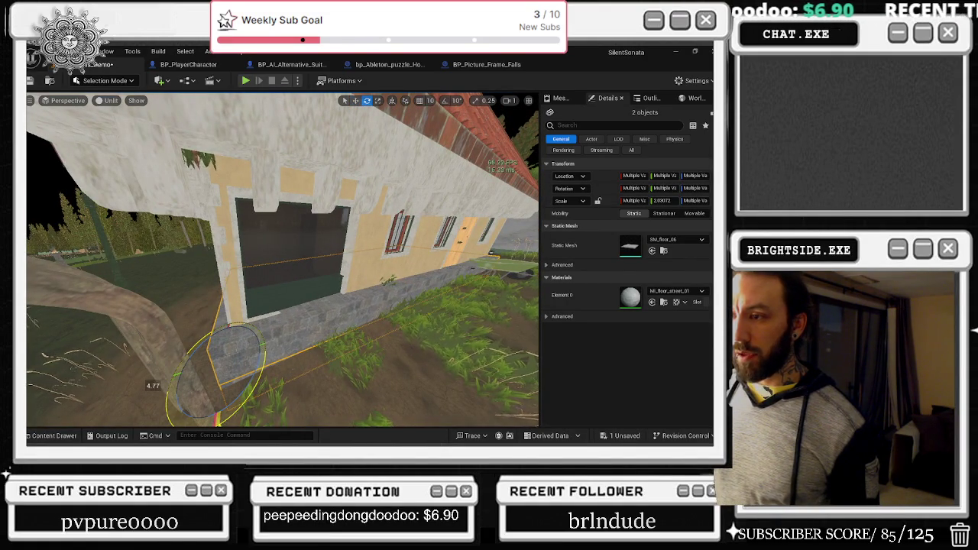
{"action": "left_click_drag", "start_coordinate": [265, 357], "coordinate": [219, 327]}
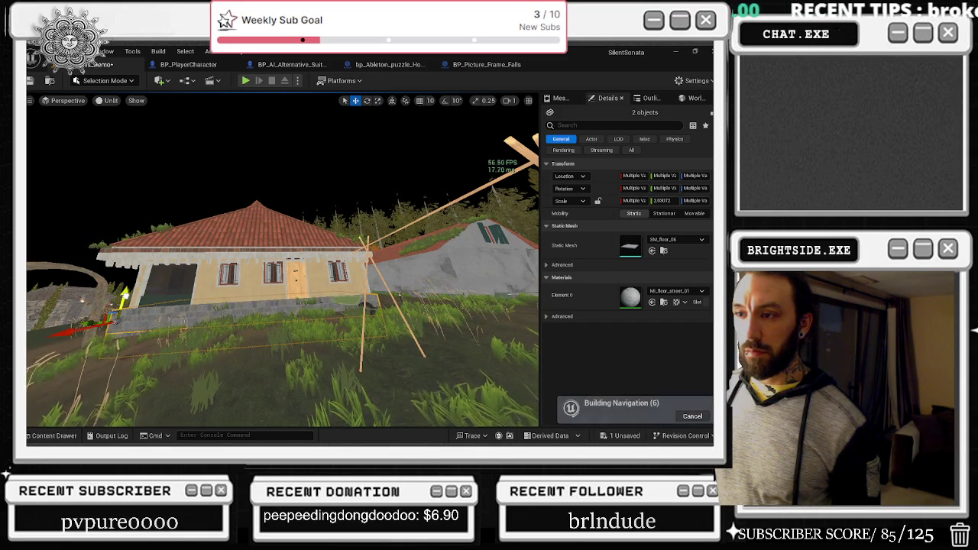
{"action": "key", "text": "w"}
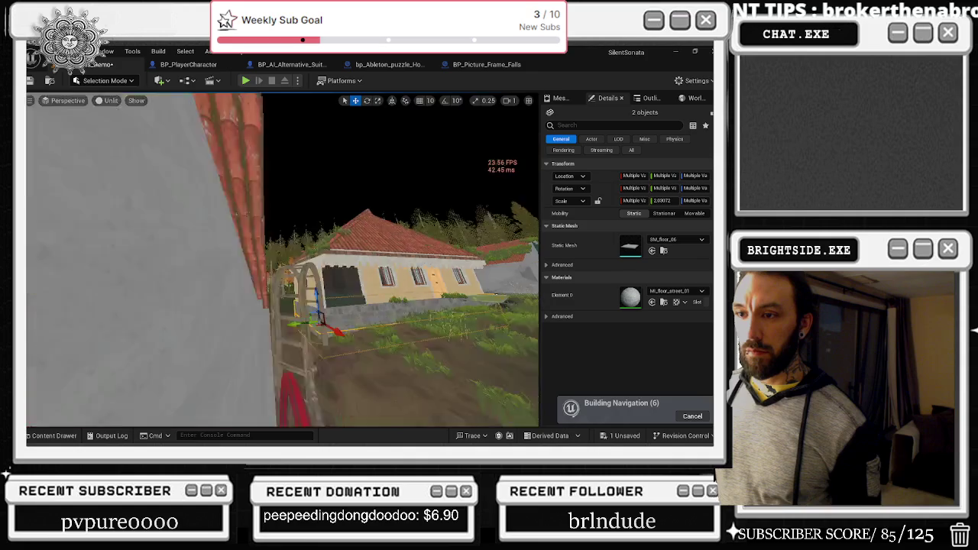
{"action": "left_click", "coordinate": [283, 352]}
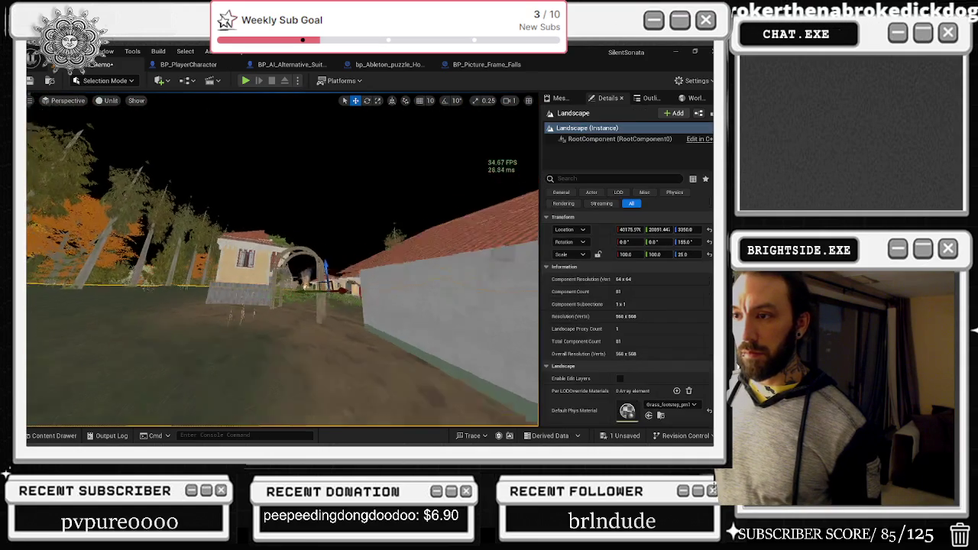
{"action": "key", "text": "w"}
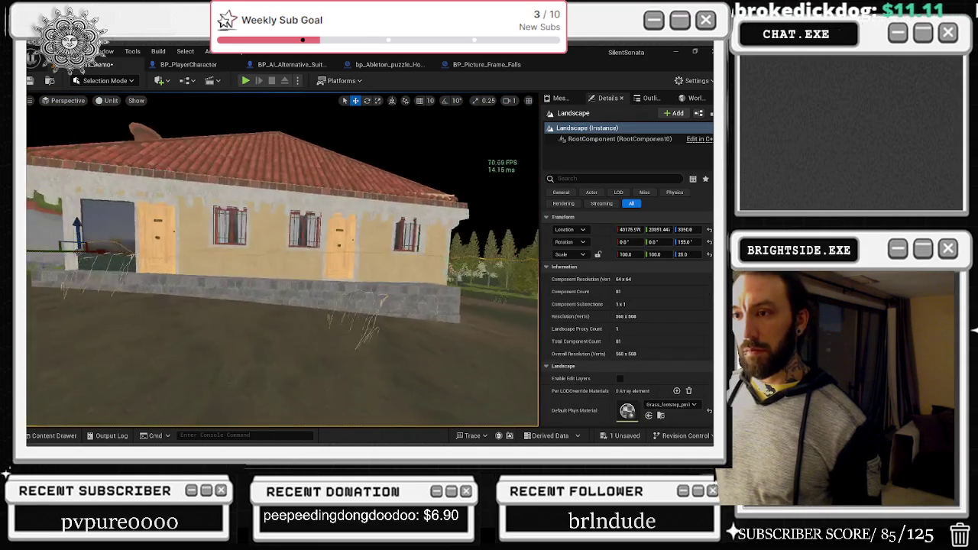
{"action": "key", "text": "w"}
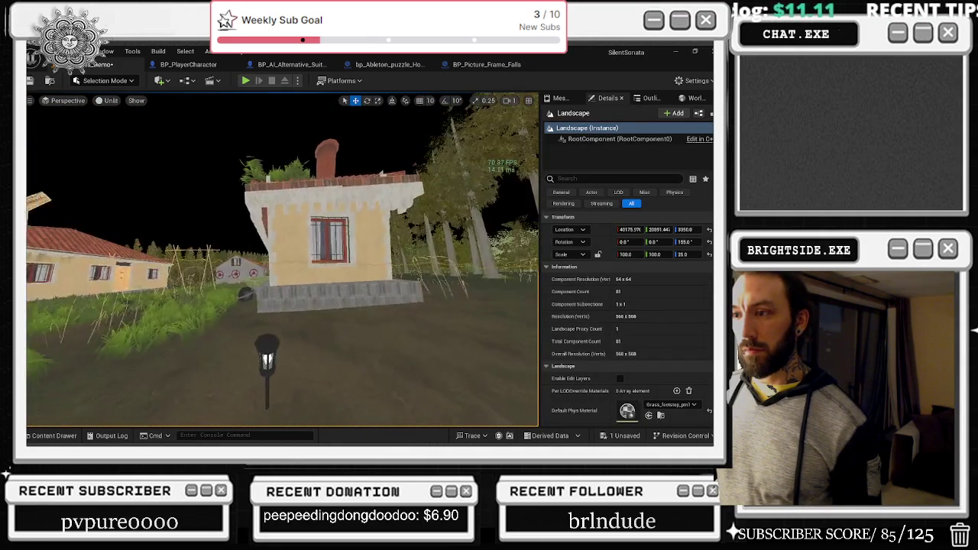
{"action": "key", "text": "w"}
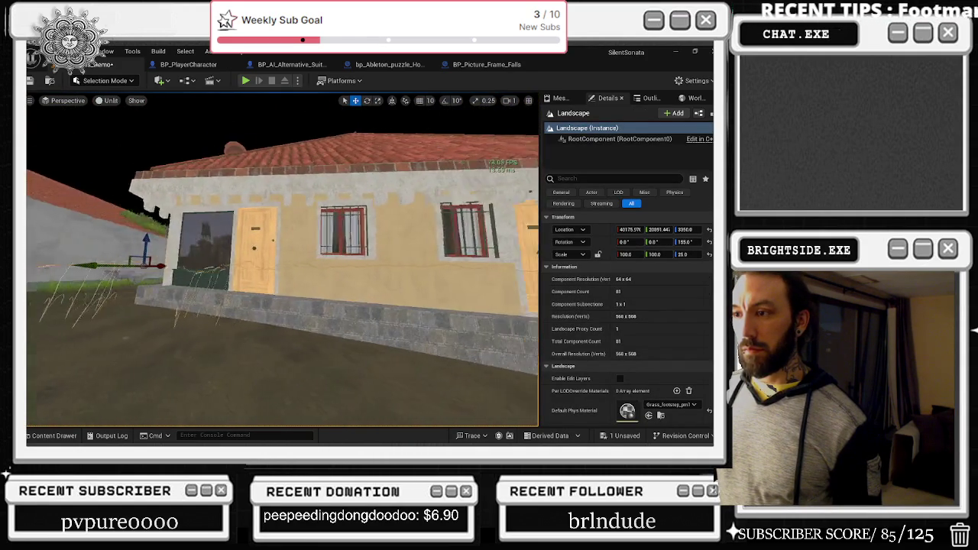
{"action": "key", "text": "w"}
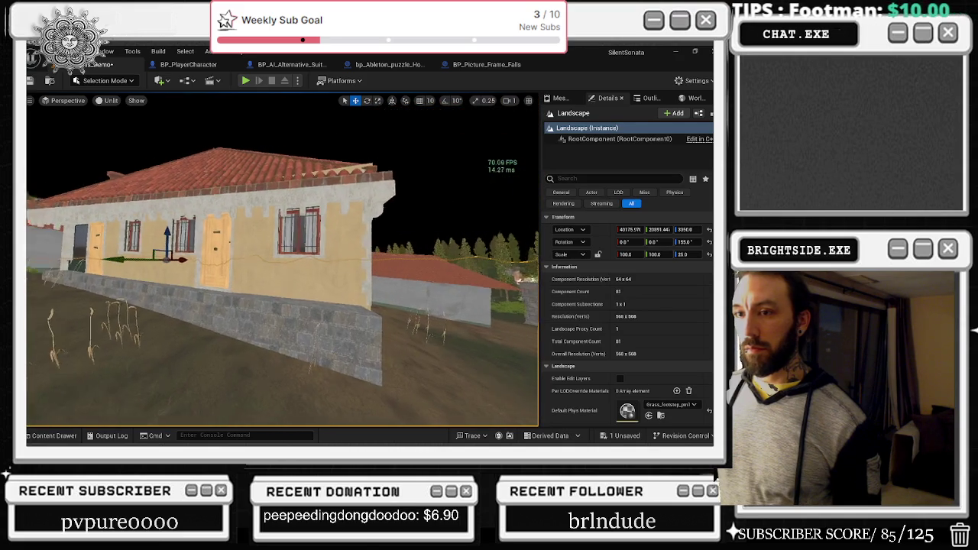
{"action": "key", "text": "w"}
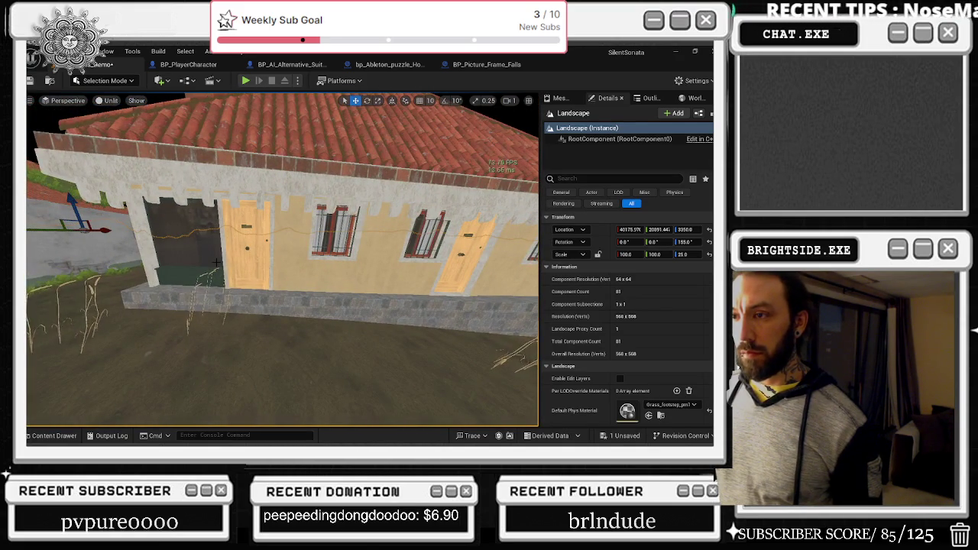
{"action": "left_click", "coordinate": [245, 278]}
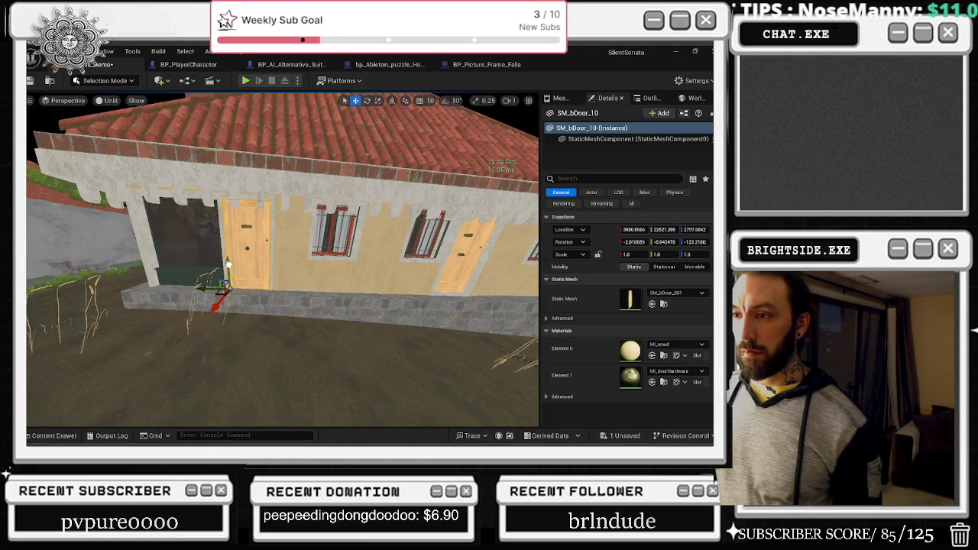
{"action": "left_click", "coordinate": [302, 247]}
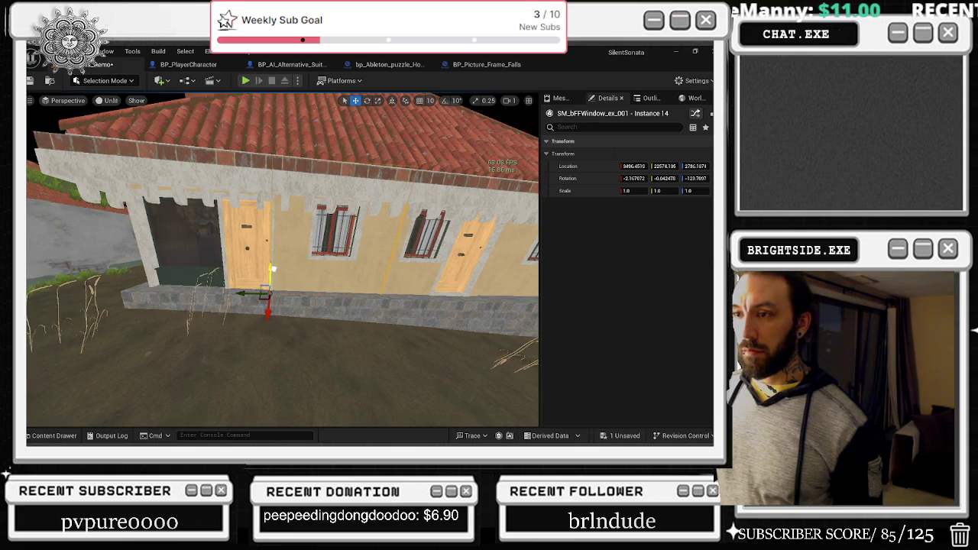
{"action": "key", "text": "ctrl+z"}
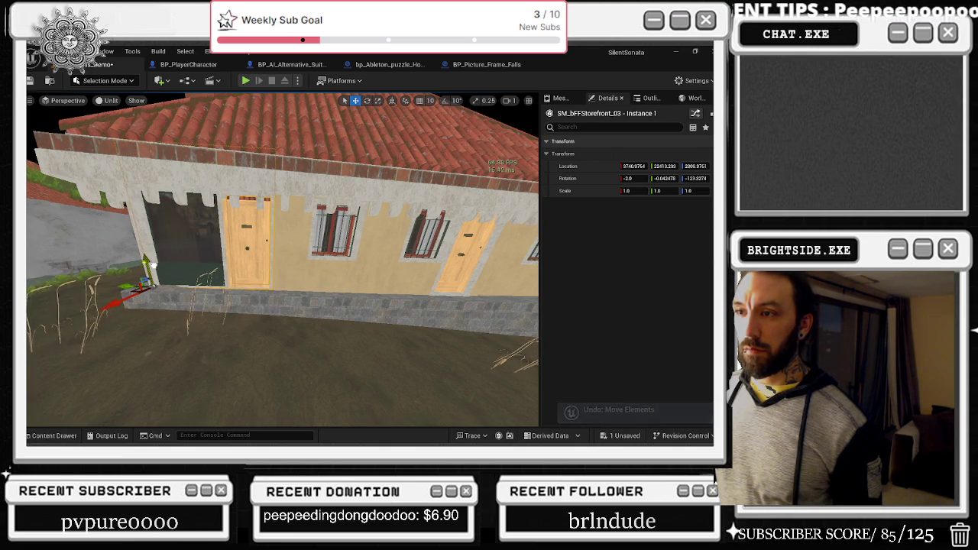
{"action": "left_click_drag", "start_coordinate": [156, 266], "coordinate": [256, 243]}
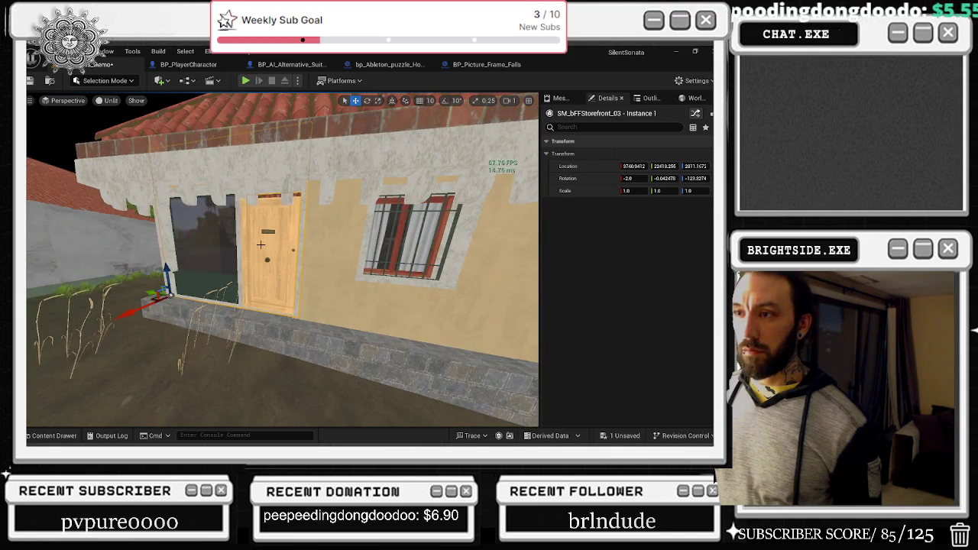
{"action": "key", "text": "ctrl+z"}
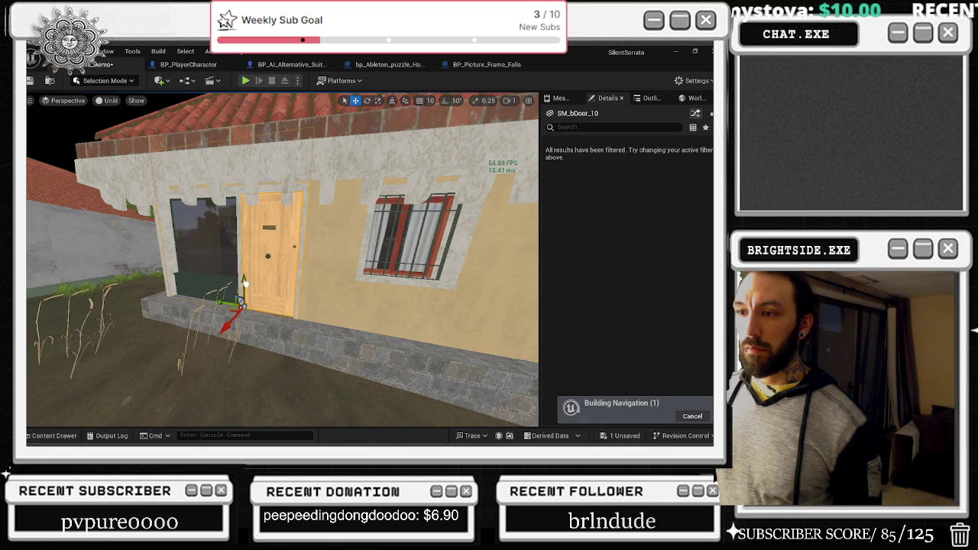
{"action": "key", "text": "w"}
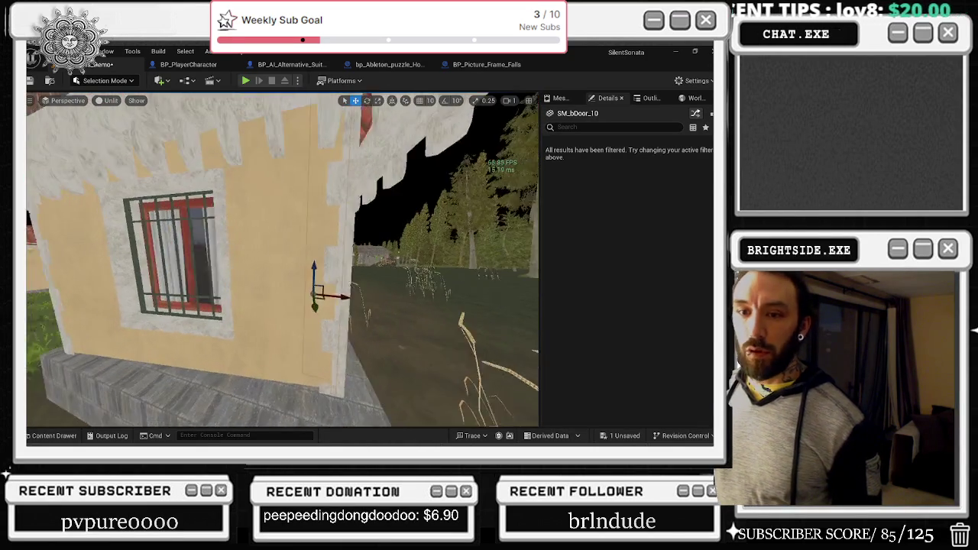
Nudge corner quoin SM_quoin_300_11 slightly and inspect the wall corner
{"action": "left_click", "coordinate": [350, 360]}
{"action": "key", "text": "w"}
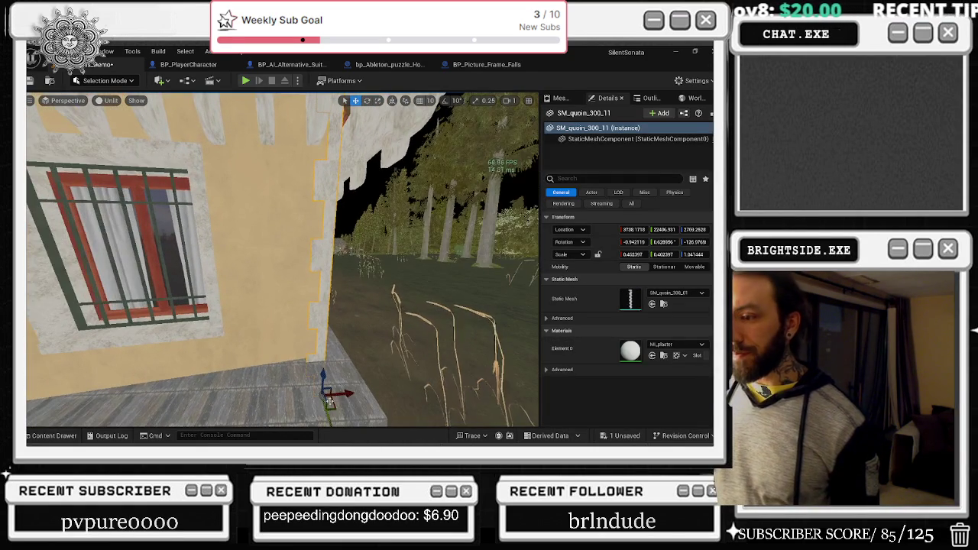
{"action": "left_click_drag", "start_coordinate": [336, 396], "coordinate": [325, 411]}
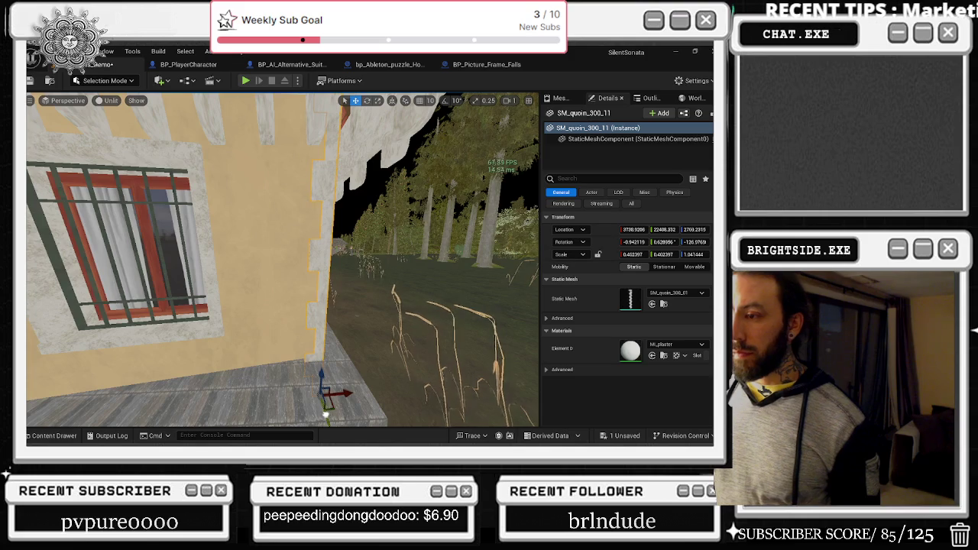
{"action": "left_click_drag", "start_coordinate": [325, 411], "coordinate": [45, 338]}
{"action": "key", "text": "w"}
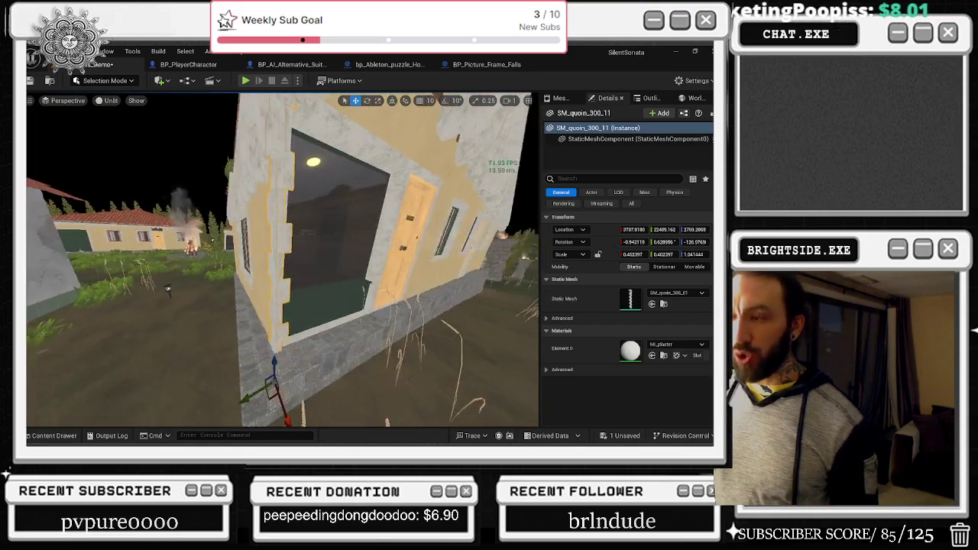
{"action": "key", "text": "w"}
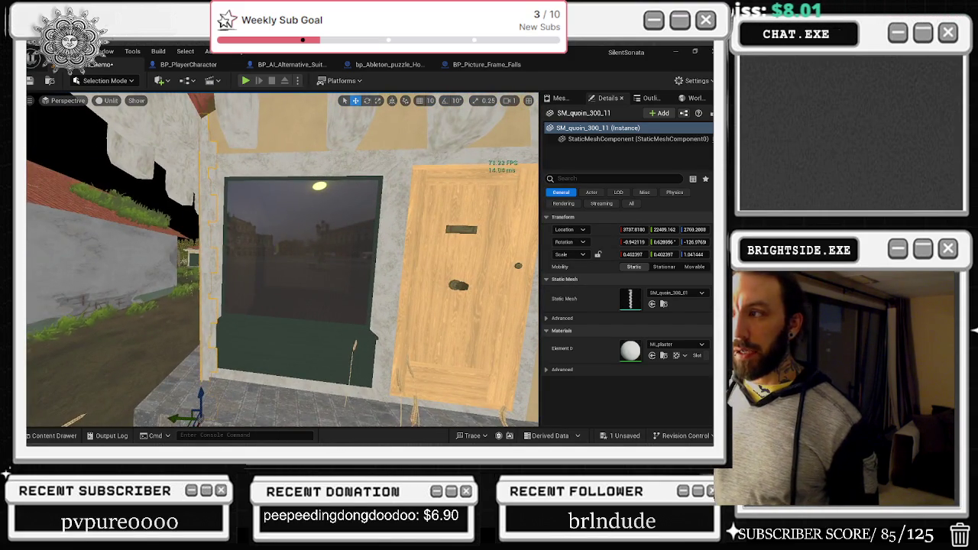
{"action": "key", "text": "s"}
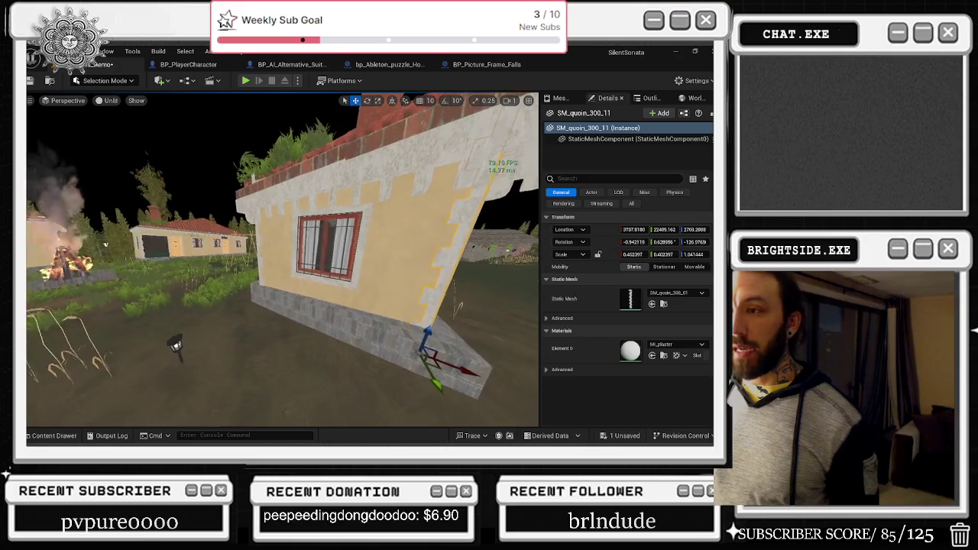
{"action": "key", "text": "d"}
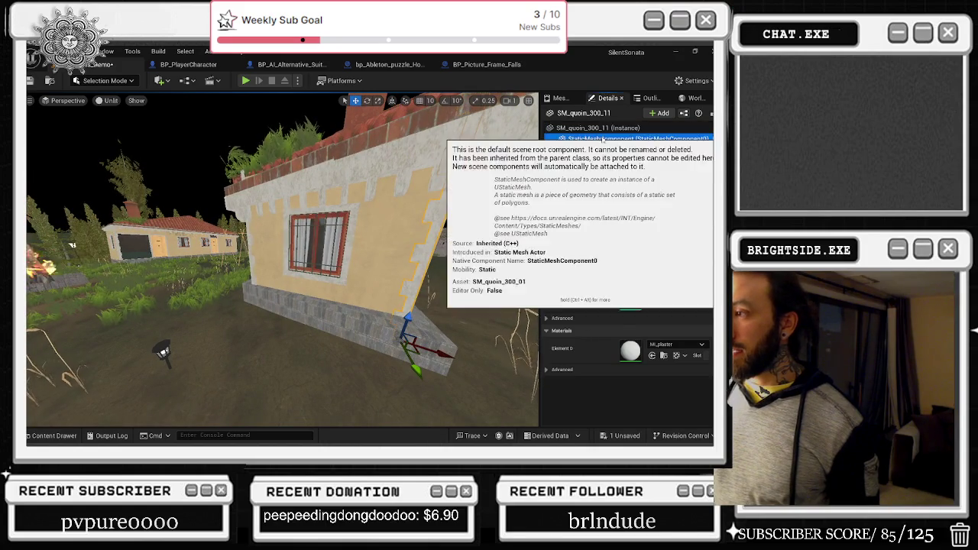
Show the quoin's StaticMeshComponent Lighting properties with the Advanced group expanded
{"action": "left_click", "coordinate": [634, 139]}
{"action": "scroll", "coordinate": [689, 360], "scroll_direction": "down", "scroll_amount": 10}
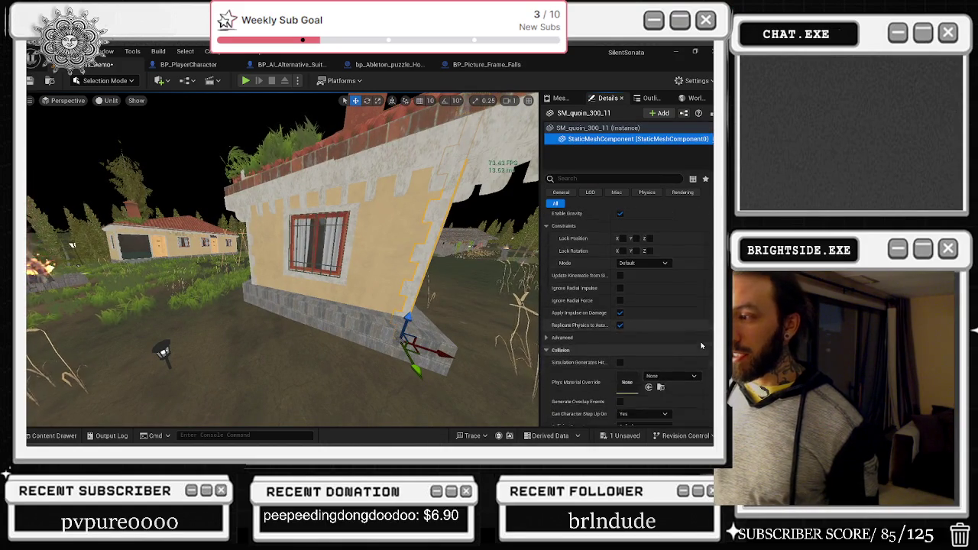
{"action": "scroll", "coordinate": [689, 349], "scroll_direction": "down", "scroll_amount": 4}
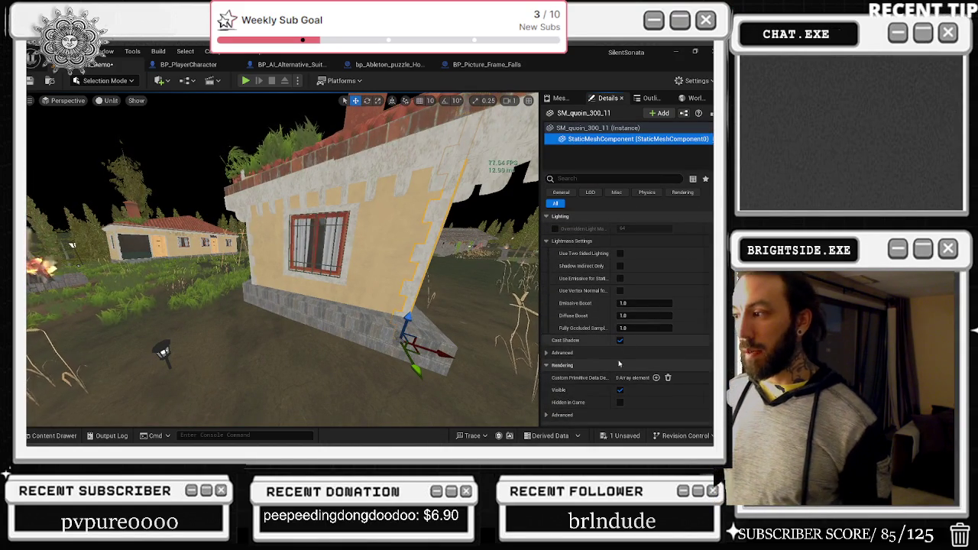
{"action": "left_click", "coordinate": [547, 353]}
{"action": "scroll", "coordinate": [653, 357], "scroll_direction": "down", "scroll_amount": 5}
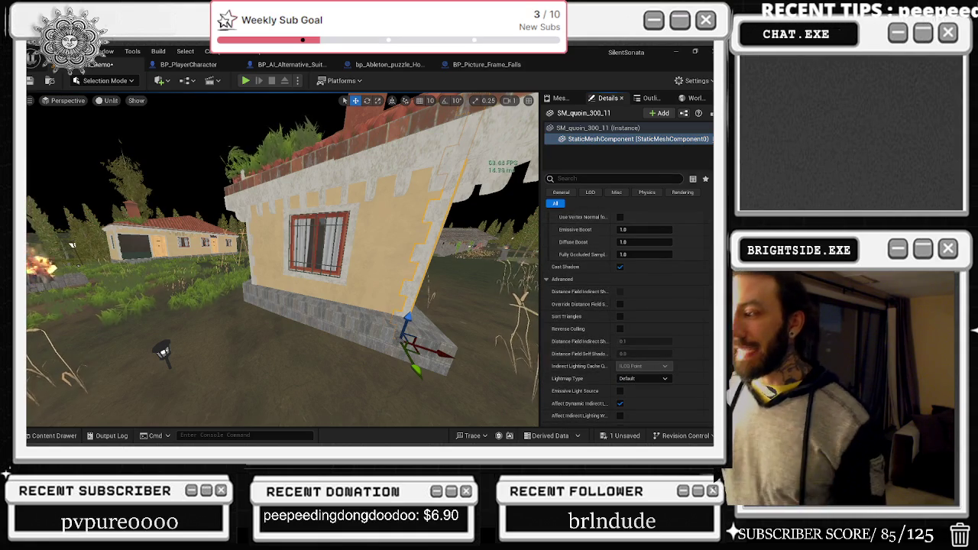
{"action": "left_click", "coordinate": [623, 180]}
Filter Details for shadow and uncheck Dynamic Shadow on the twelve house meshes
{"action": "type", "text": "shi"}
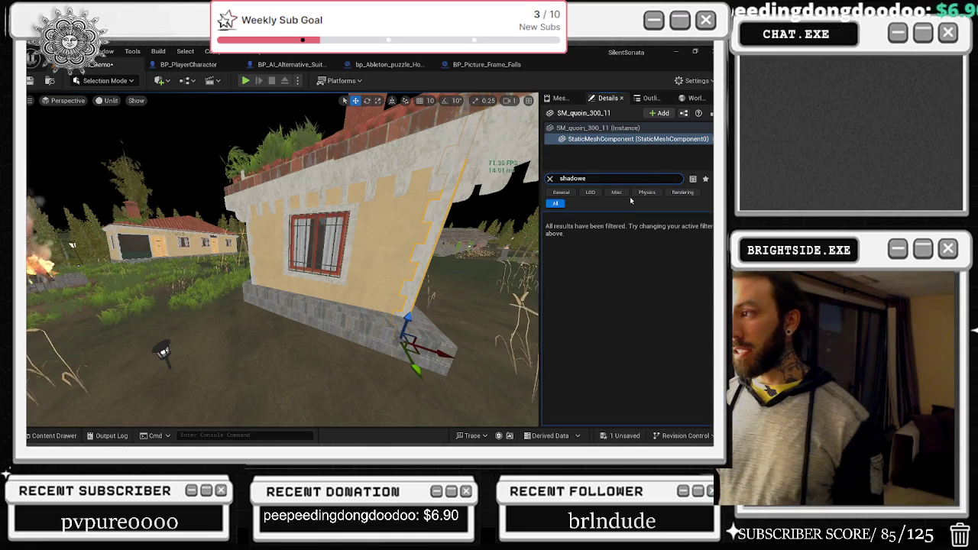
{"action": "type", "text": "ow"}
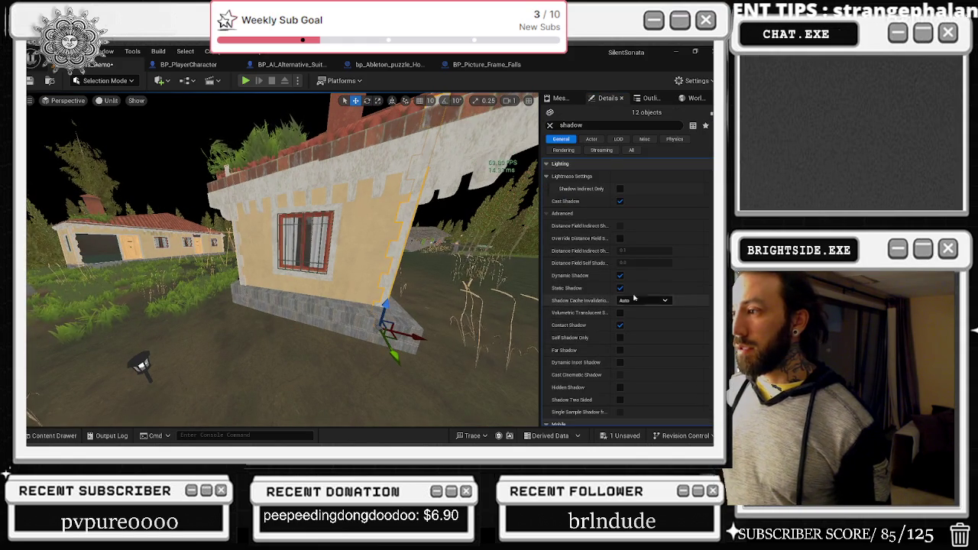
{"action": "left_click", "coordinate": [619, 275]}
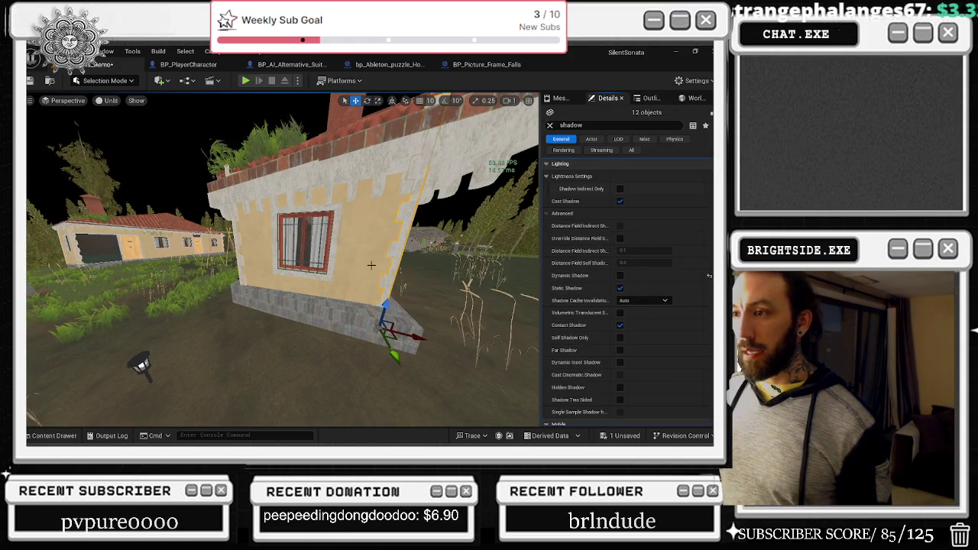
{"action": "left_click", "coordinate": [358, 164]}
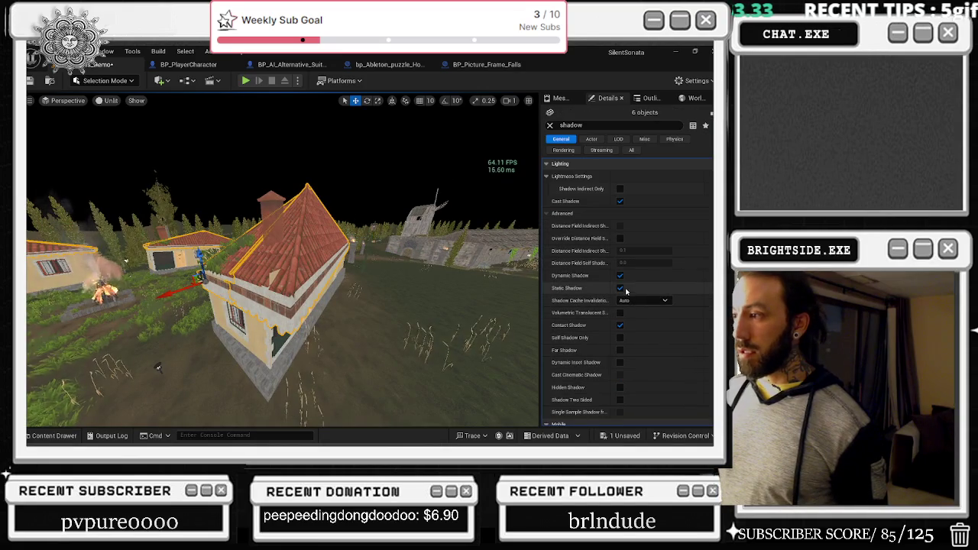
Select the white house and fly the view over to the yellow houses
{"action": "mouse_move", "coordinate": [158, 368]}
{"action": "left_mouse_down"}
{"action": "mouse_move", "coordinate": [475, 292]}
{"action": "mouse_move", "coordinate": [162, 367]}
{"action": "left_mouse_up"}
{"action": "left_click", "coordinate": [475, 293]}
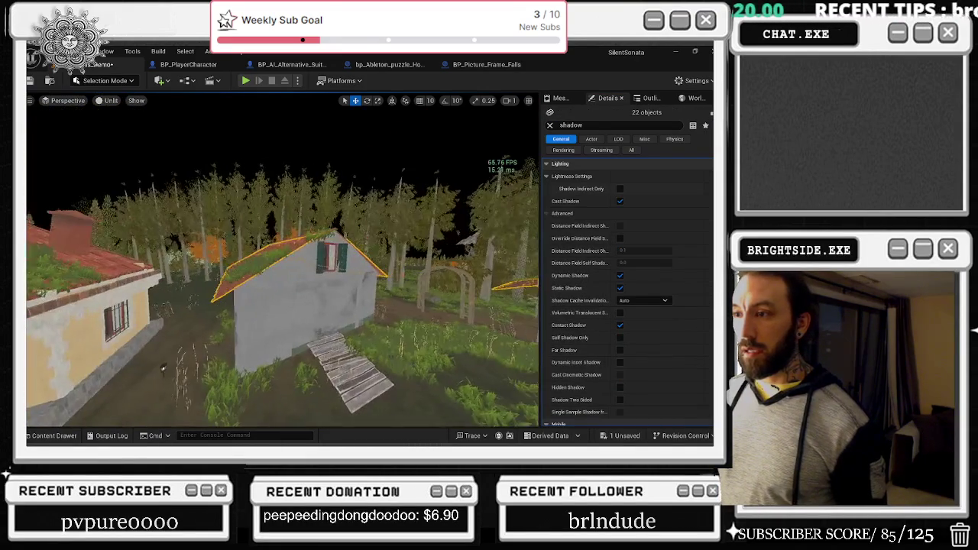
{"action": "left_click", "coordinate": [318, 287]}
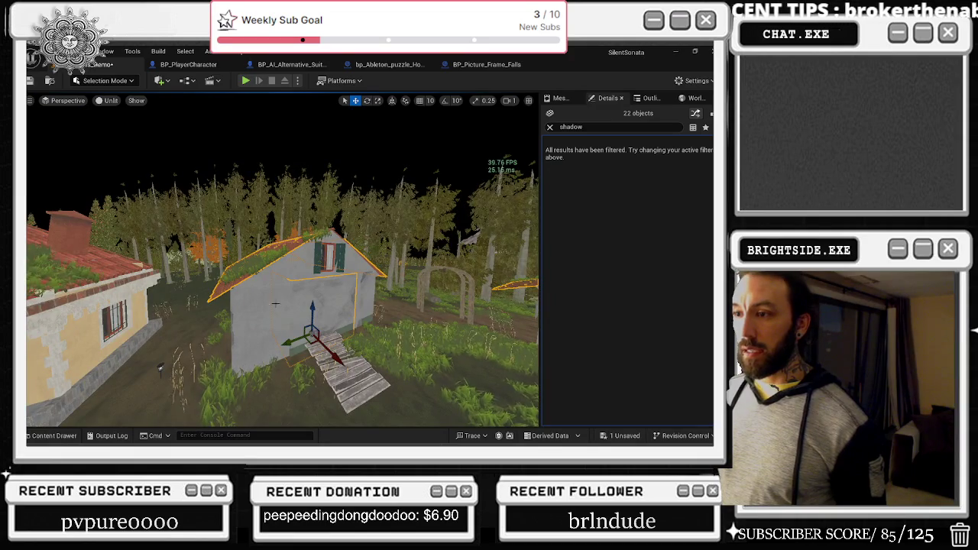
{"action": "left_click_drag", "start_coordinate": [160, 367], "coordinate": [258, 297]}
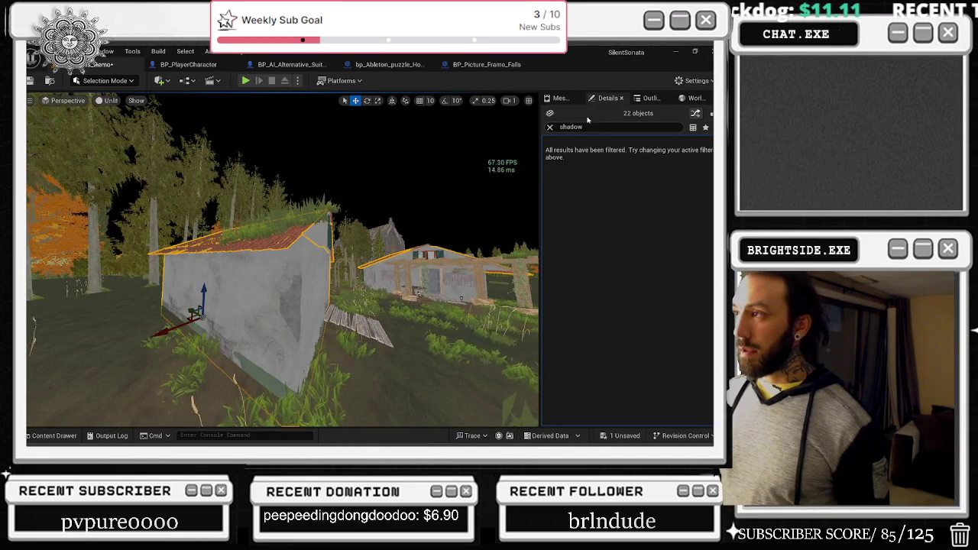
{"action": "mouse_move", "coordinate": [505, 184]}
{"action": "left_mouse_down"}
{"action": "mouse_move", "coordinate": [473, 201]}
{"action": "mouse_move", "coordinate": [501, 187]}
{"action": "mouse_move", "coordinate": [279, 232]}
{"action": "mouse_move", "coordinate": [493, 180]}
{"action": "left_mouse_up"}
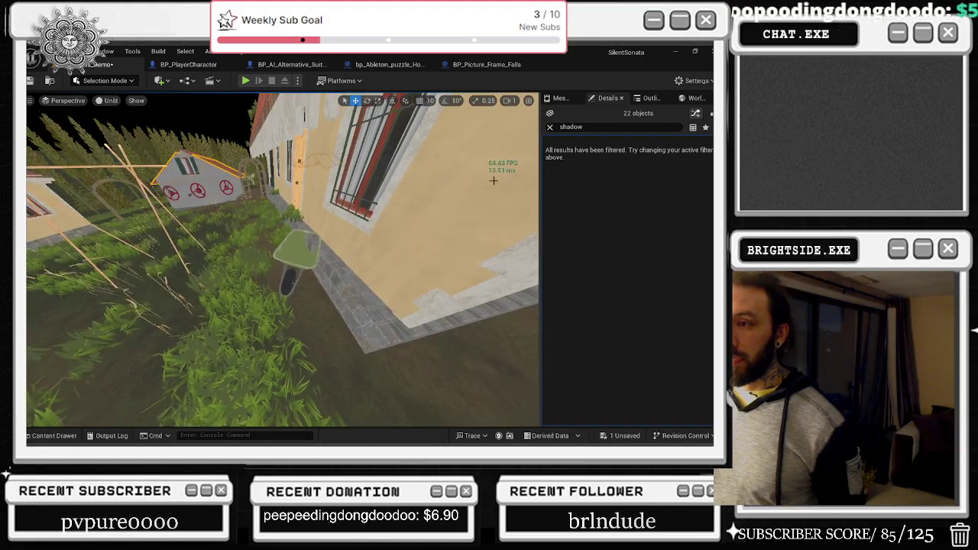
Move the wheelbarrow slightly left, then select the turning-wheel puzzle actor to preview its camera
{"action": "left_click", "coordinate": [302, 246]}
{"action": "left_click", "coordinate": [284, 252]}
{"action": "left_click", "coordinate": [298, 254]}
{"action": "left_click_drag", "start_coordinate": [269, 258], "coordinate": [183, 266]}
{"action": "left_click", "coordinate": [295, 297]}
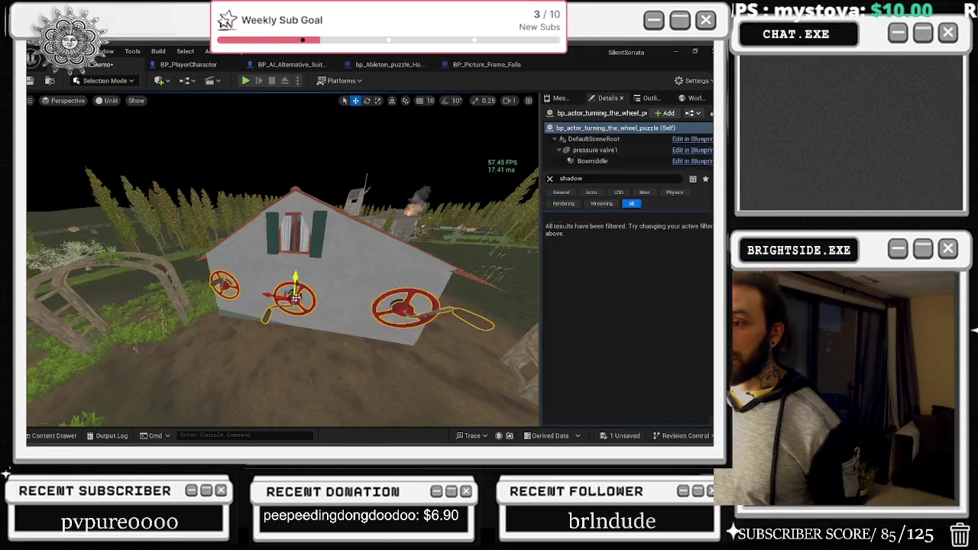
{"action": "left_click", "coordinate": [423, 315]}
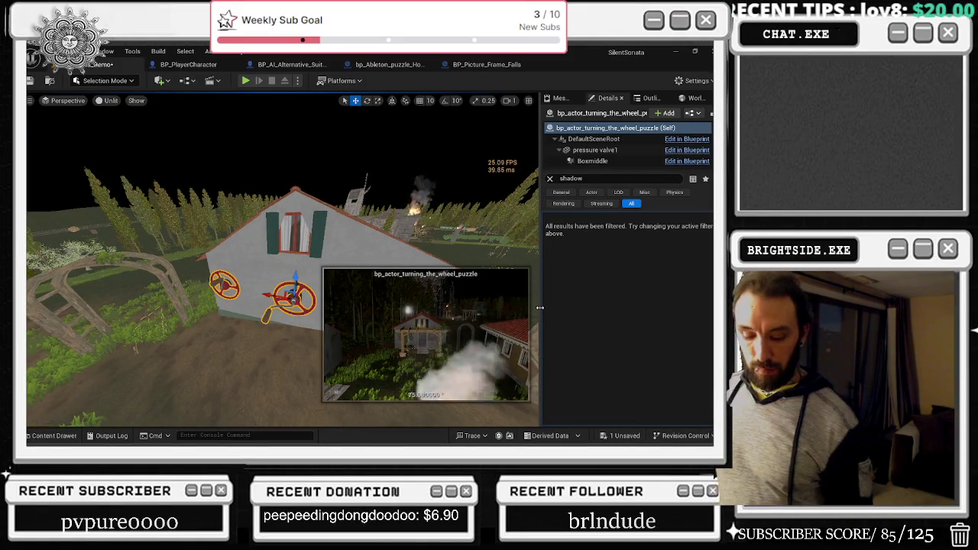
Switch to the browser and reload the YouTube video page
{"action": "key", "text": "super+Tab"}
{"action": "left_click", "coordinate": [217, 252]}
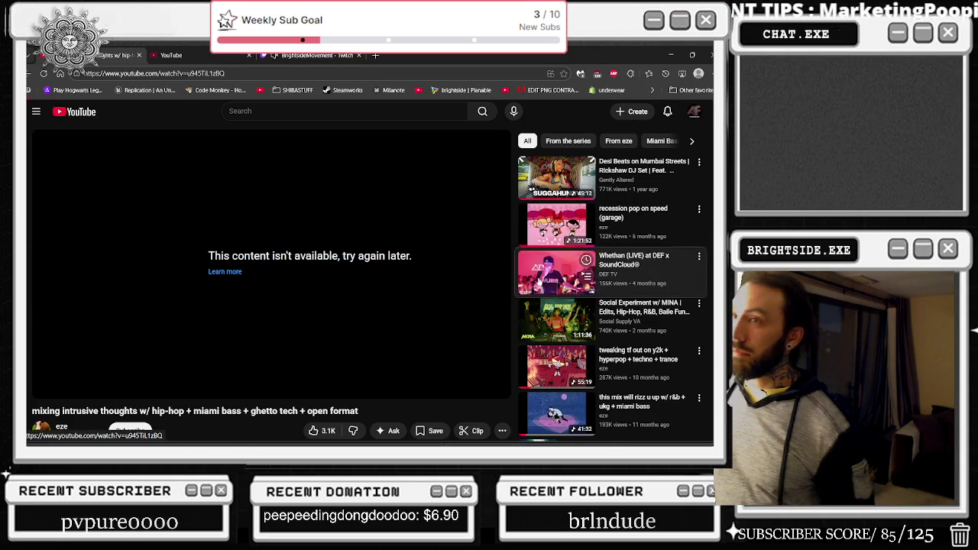
{"action": "key", "text": "F5"}
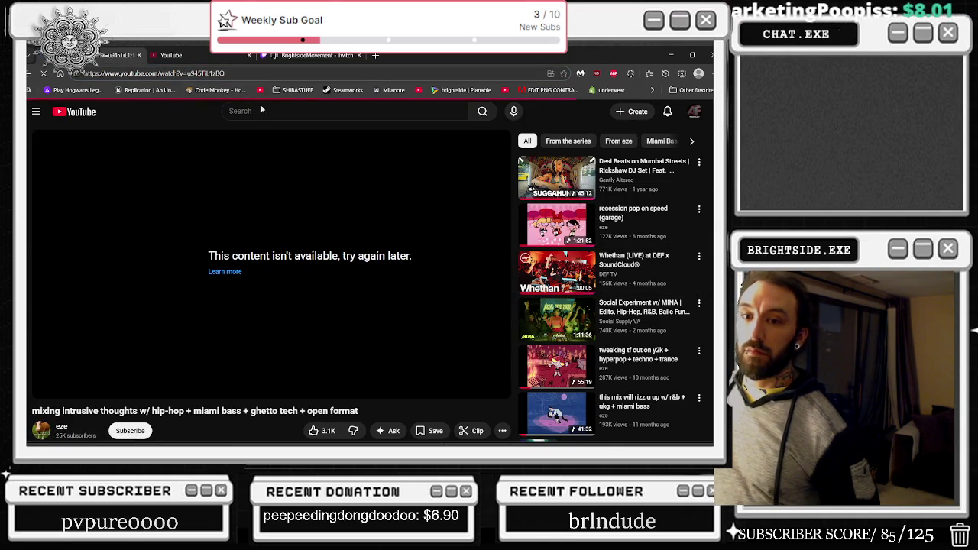
Return from YouTube to the bp_actor_turning_the_wheel_puzzle Event Graph in Unreal
{"action": "key", "text": "alt+Tab"}
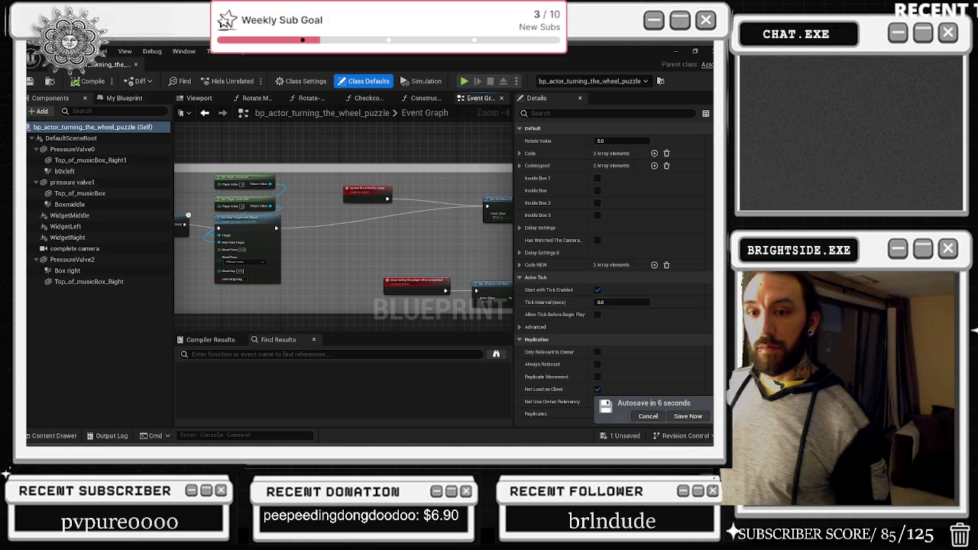
Postpone the autosave and shift the Set View Target with Blend nodes slightly right and down
{"action": "left_click", "coordinate": [646, 416]}
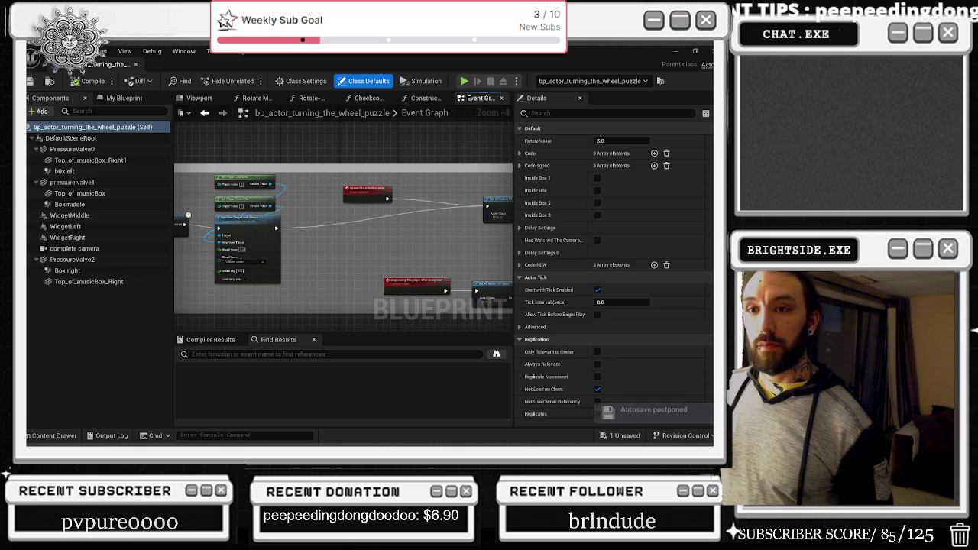
{"action": "mouse_move", "coordinate": [318, 204]}
{"action": "left_mouse_down"}
{"action": "mouse_move", "coordinate": [353, 181]}
{"action": "mouse_move", "coordinate": [343, 142]}
{"action": "left_mouse_up"}
{"action": "key", "text": "ctrl+z"}
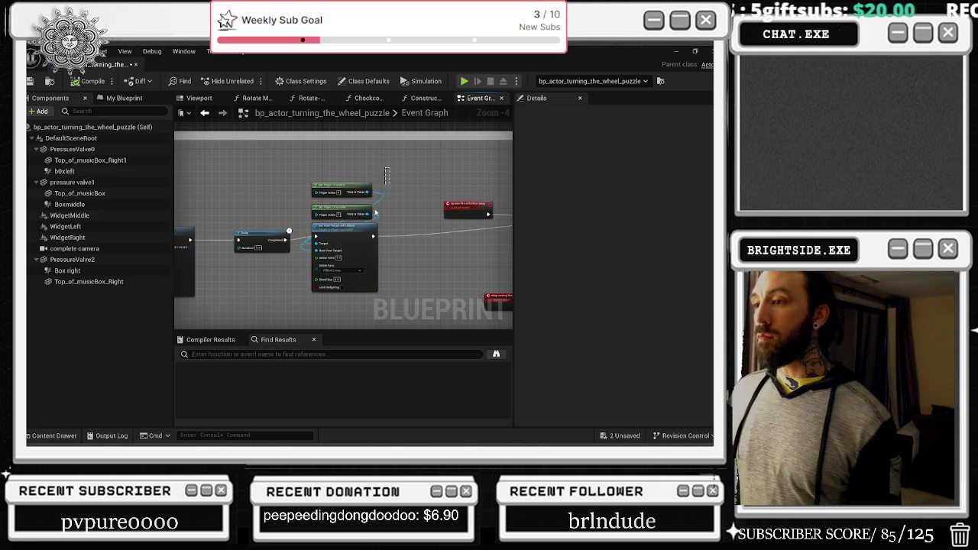
{"action": "left_click_drag", "start_coordinate": [349, 243], "coordinate": [356, 247]}
Nudge the Root Component node and a nearby node group slightly in the actor-teleport area
{"action": "left_click_drag", "start_coordinate": [407, 212], "coordinate": [324, 161]}
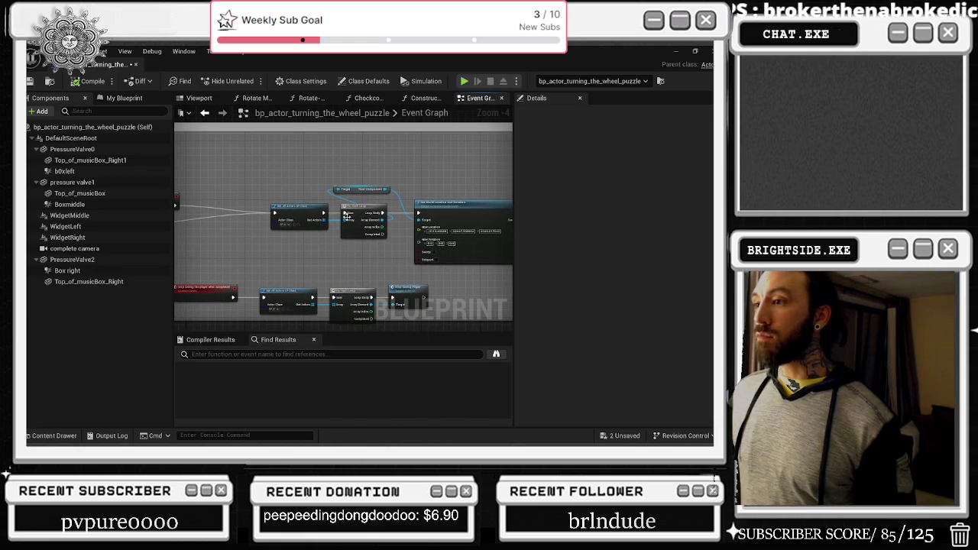
{"action": "scroll", "coordinate": [304, 218], "scroll_direction": "up", "scroll_amount": 4}
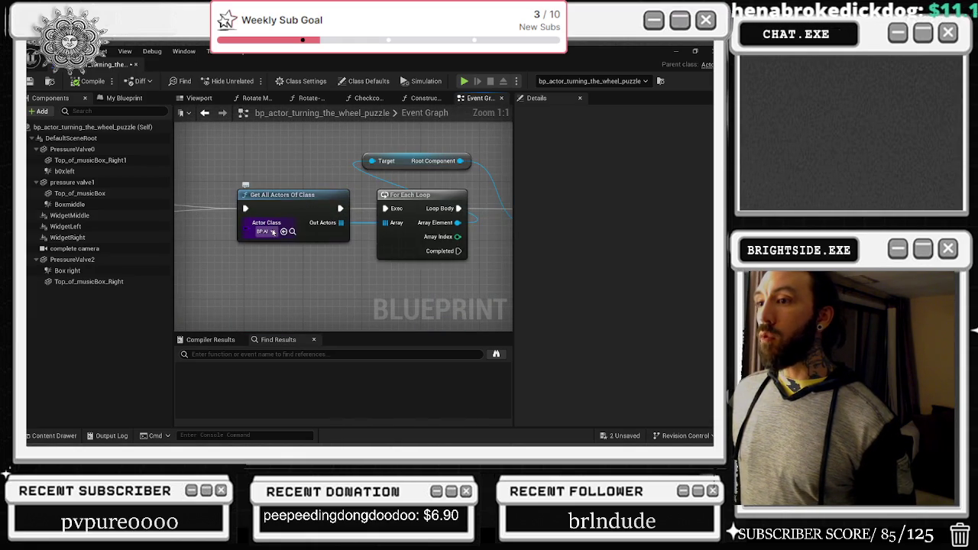
{"action": "scroll", "coordinate": [334, 197], "scroll_direction": "down", "scroll_amount": 5}
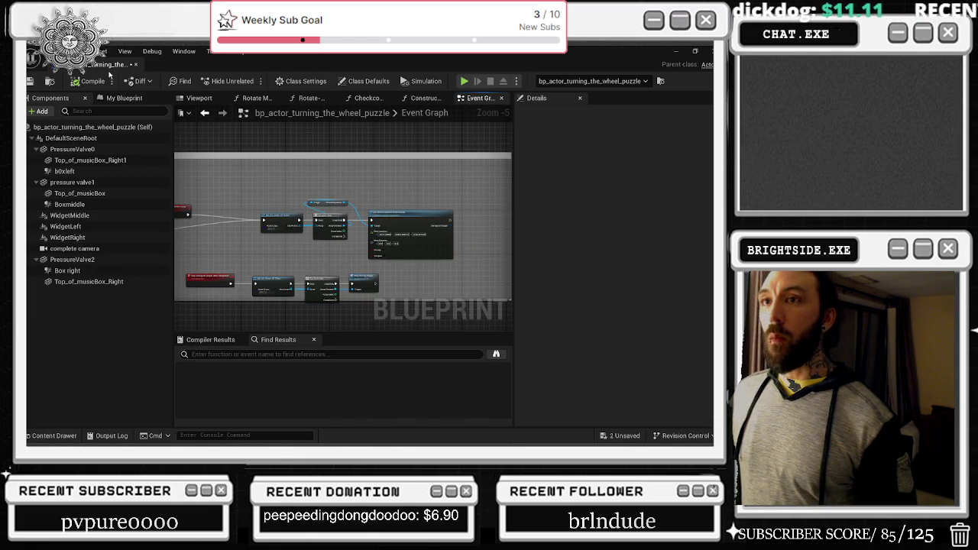
{"action": "scroll", "coordinate": [274, 223], "scroll_direction": "up", "scroll_amount": 2}
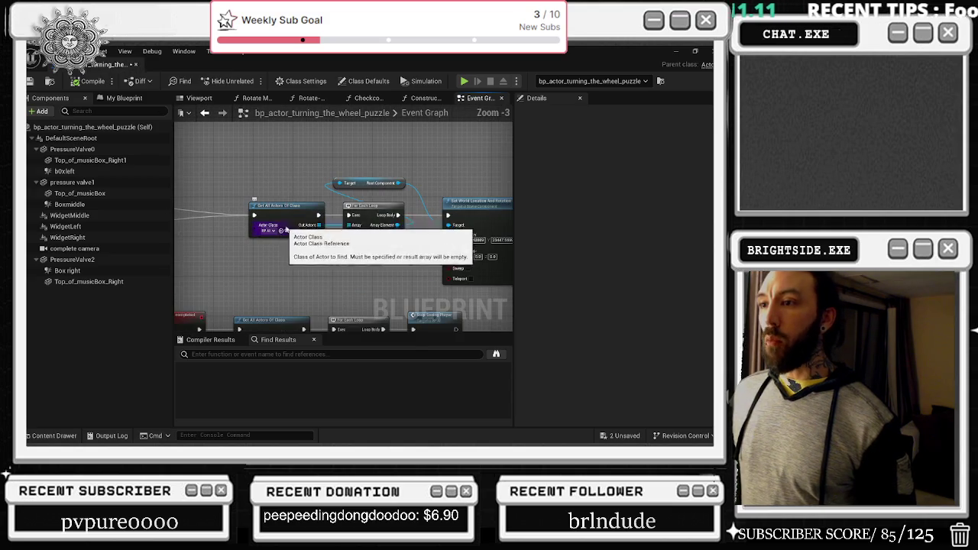
{"action": "left_click", "coordinate": [369, 183]}
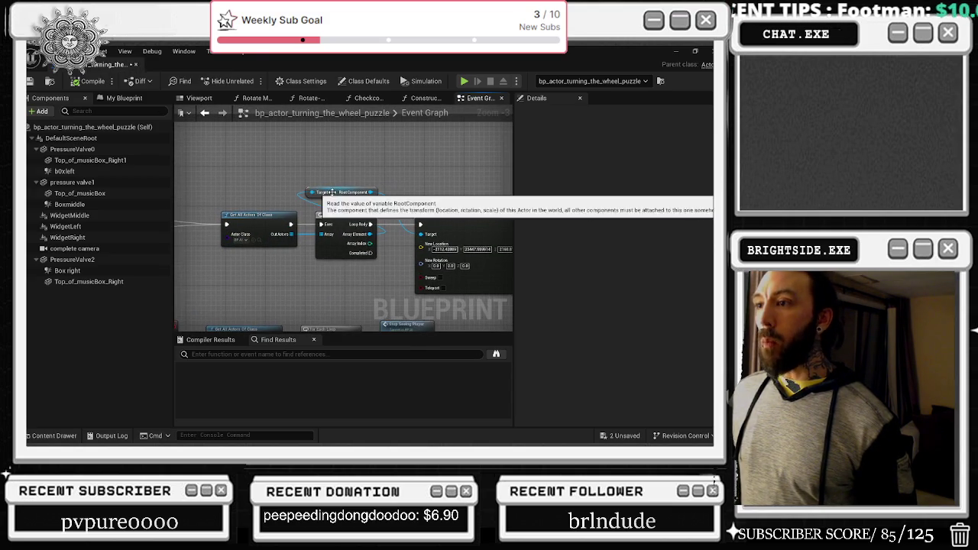
{"action": "mouse_move", "coordinate": [368, 184]}
{"action": "left_mouse_down"}
{"action": "mouse_move", "coordinate": [424, 177]}
{"action": "mouse_move", "coordinate": [403, 172]}
{"action": "left_mouse_up"}
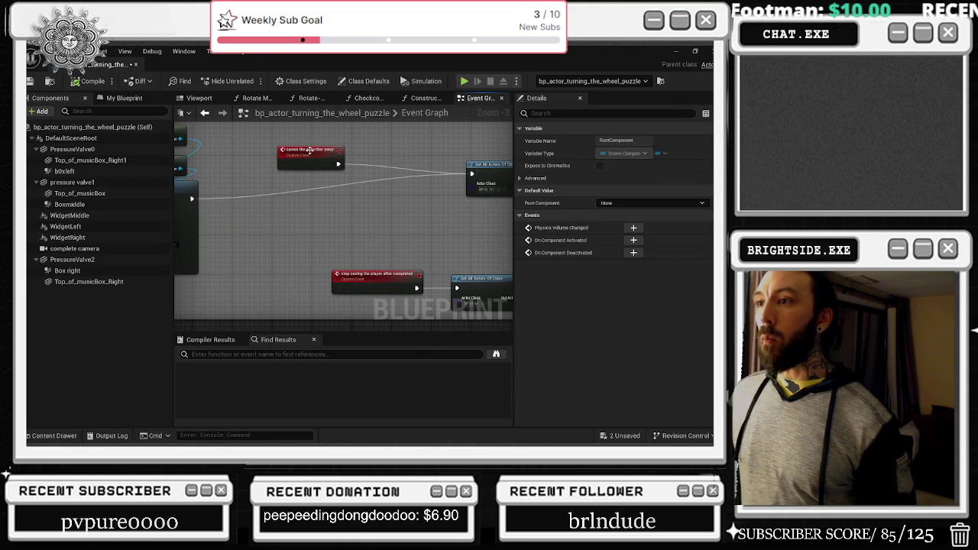
{"action": "scroll", "coordinate": [309, 149], "scroll_direction": "down", "scroll_amount": 3}
{"action": "left_click_drag", "start_coordinate": [476, 174], "coordinate": [486, 168]}
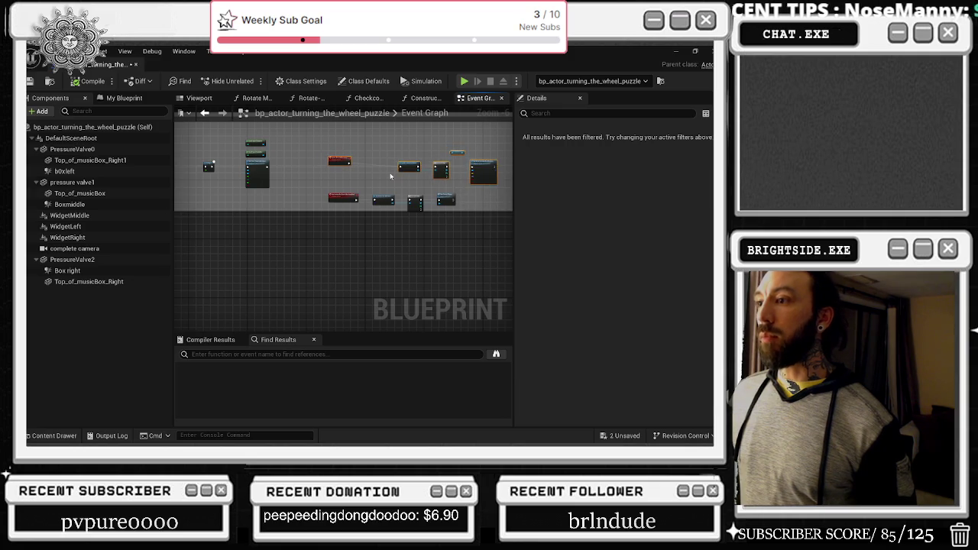
Shift the Gamepad Face Button Left event slightly right and float the Blueprint editor window
{"action": "scroll", "coordinate": [417, 194], "scroll_direction": "up", "scroll_amount": 6}
{"action": "left_click_drag", "start_coordinate": [397, 179], "coordinate": [287, 181]}
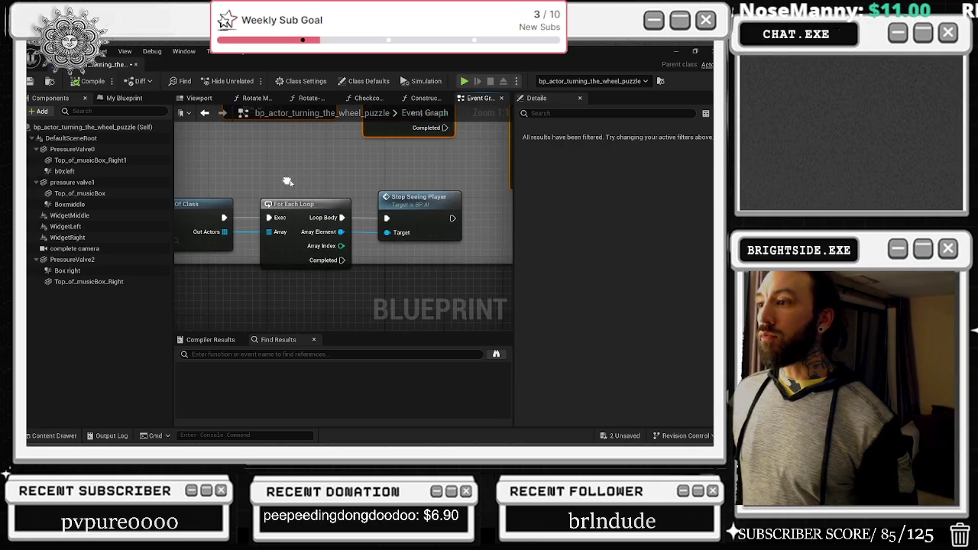
{"action": "scroll", "coordinate": [332, 179], "scroll_direction": "down", "scroll_amount": 12}
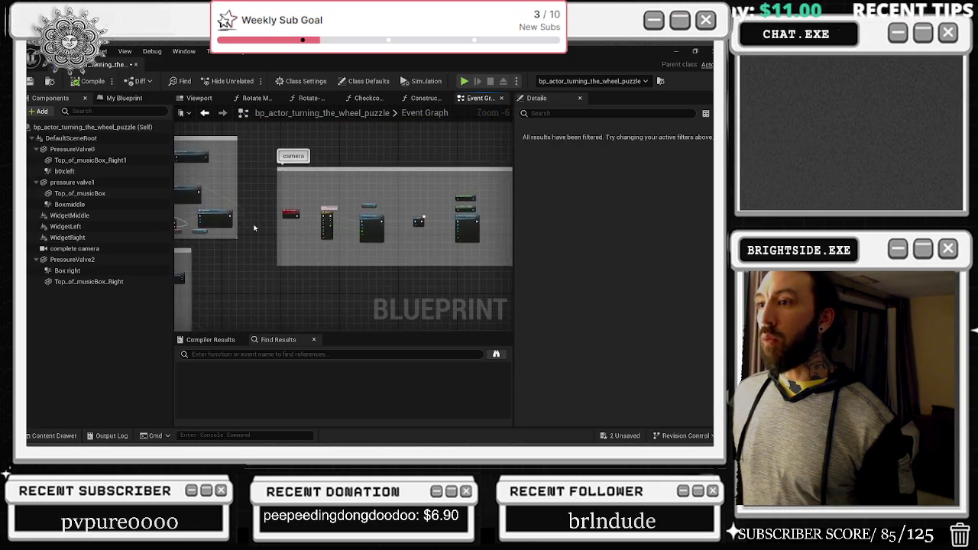
{"action": "mouse_move", "coordinate": [204, 226]}
{"action": "left_mouse_down"}
{"action": "mouse_move", "coordinate": [413, 226]}
{"action": "mouse_move", "coordinate": [367, 224]}
{"action": "left_mouse_up"}
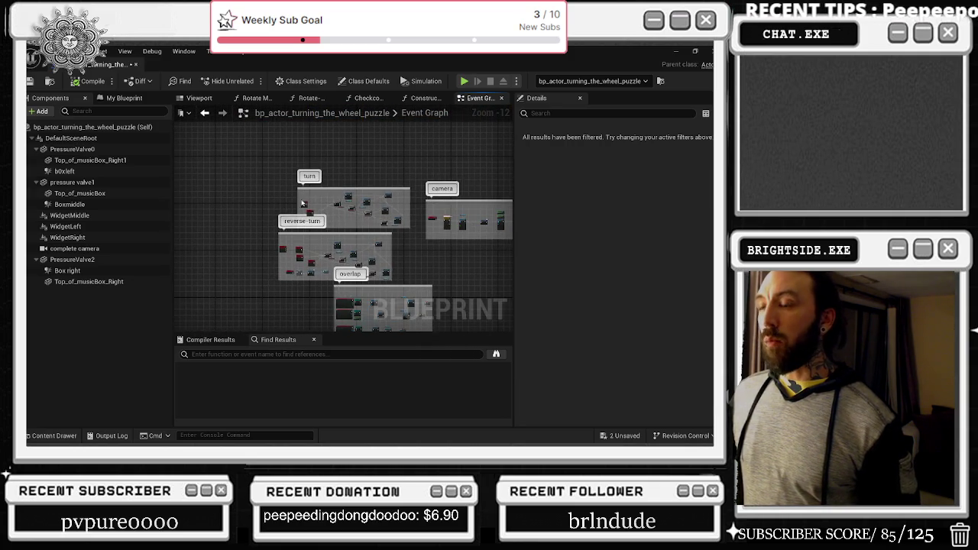
{"action": "scroll", "coordinate": [317, 215], "scroll_direction": "up", "scroll_amount": 6}
{"action": "left_click_drag", "start_coordinate": [293, 183], "coordinate": [303, 183]}
{"action": "scroll", "coordinate": [333, 221], "scroll_direction": "down", "scroll_amount": 7}
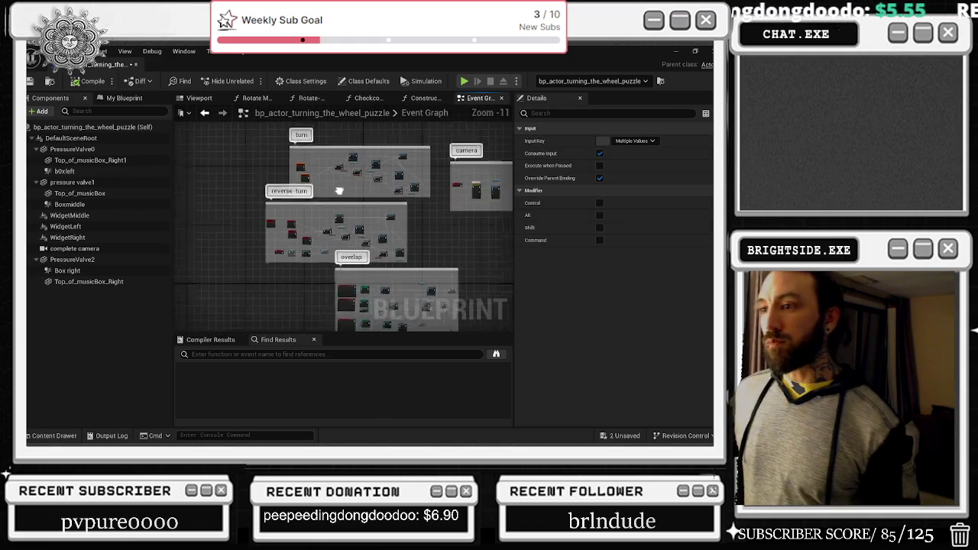
{"action": "left_click_drag", "start_coordinate": [339, 190], "coordinate": [279, 170]}
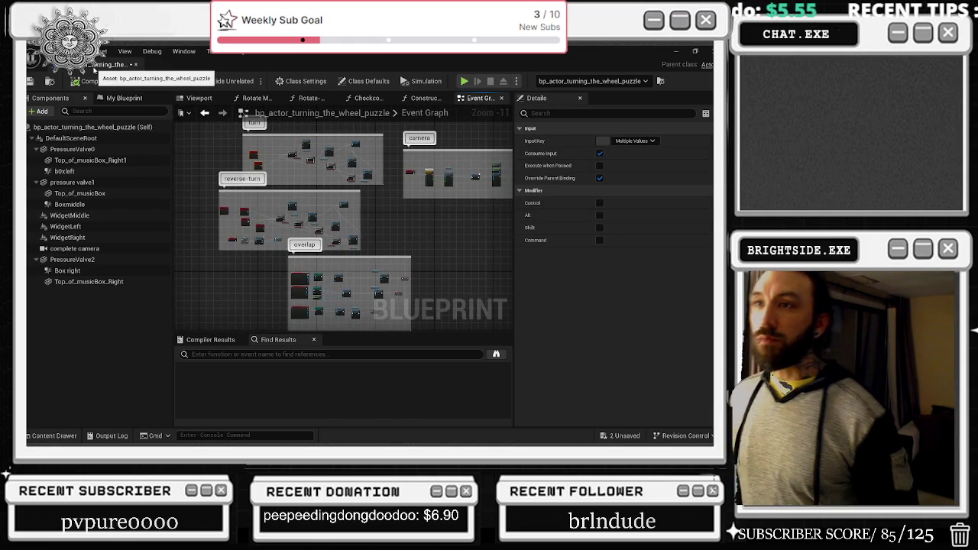
{"action": "mouse_move", "coordinate": [115, 66]}
{"action": "left_mouse_down"}
{"action": "mouse_move", "coordinate": [527, 95]}
{"action": "mouse_move", "coordinate": [539, 86]}
{"action": "mouse_move", "coordinate": [321, 99]}
{"action": "mouse_move", "coordinate": [191, 65]}
{"action": "left_mouse_up"}
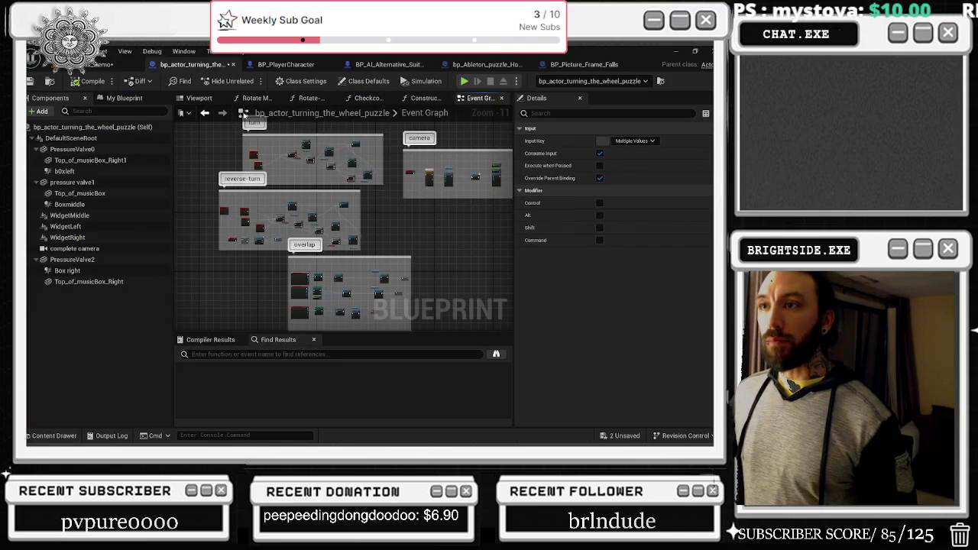
{"action": "left_click", "coordinate": [201, 99]}
In Rotate Mesh, move the upper Add Relative Rotation node up a little
{"action": "left_click", "coordinate": [254, 99]}
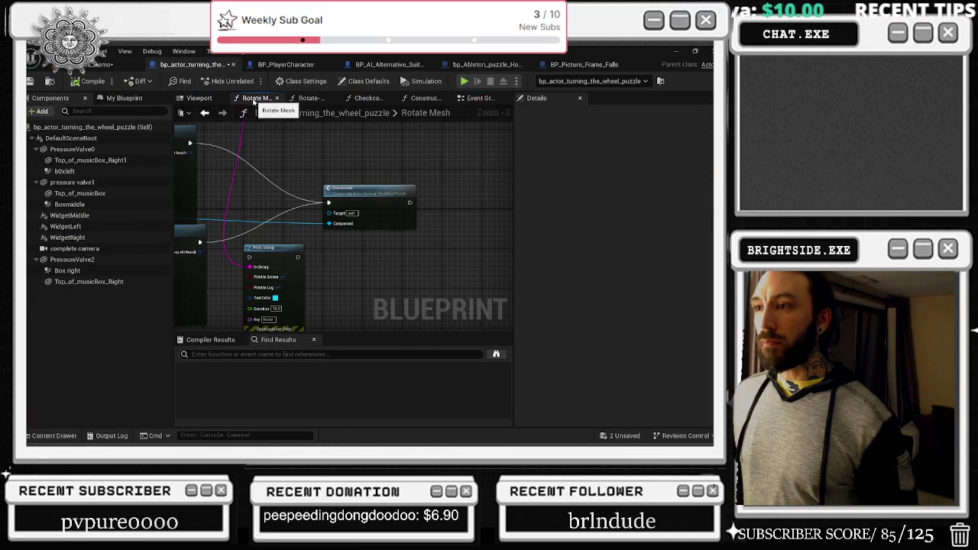
{"action": "scroll", "coordinate": [289, 184], "scroll_direction": "up", "scroll_amount": 3}
{"action": "scroll", "coordinate": [289, 183], "scroll_direction": "down", "scroll_amount": 5}
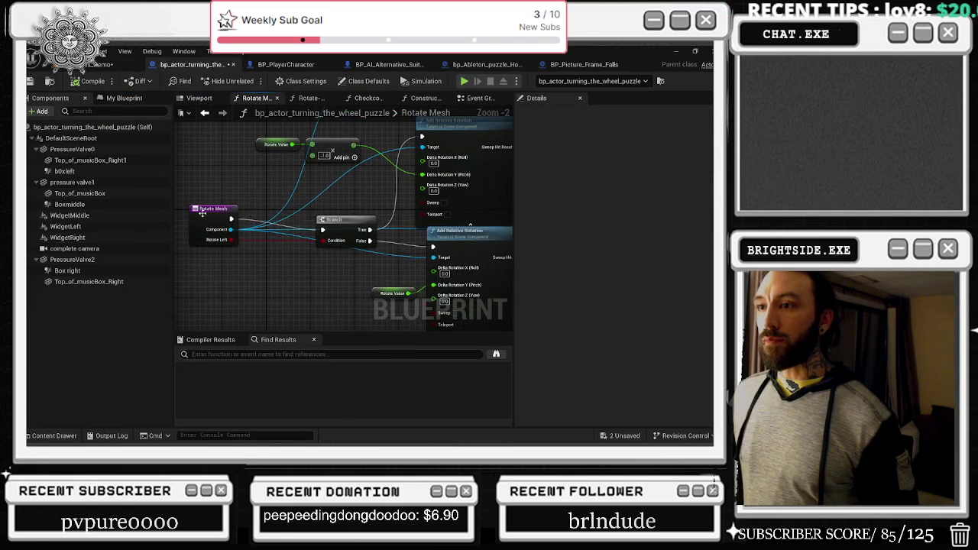
{"action": "left_click", "coordinate": [212, 210]}
{"action": "scroll", "coordinate": [300, 230], "scroll_direction": "up", "scroll_amount": 2}
{"action": "left_click", "coordinate": [313, 247]}
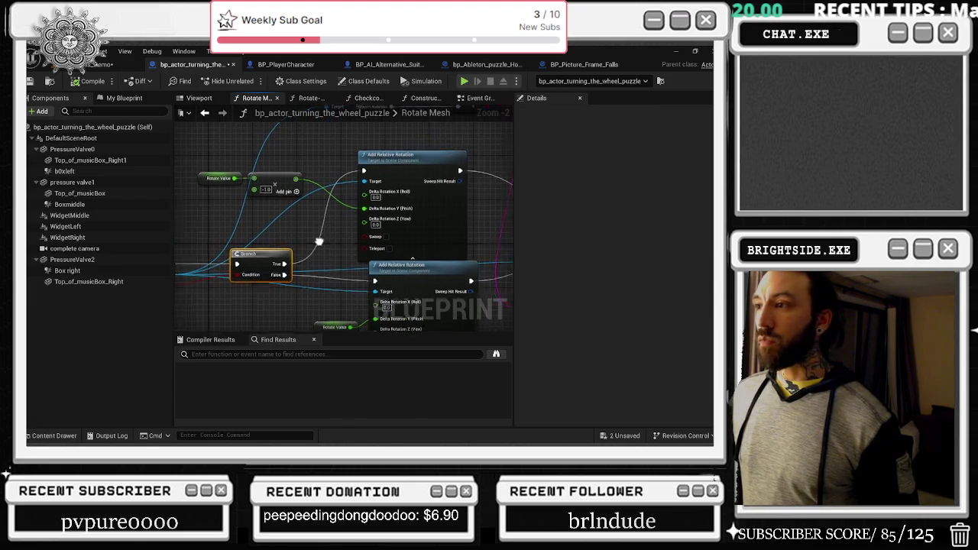
{"action": "left_click", "coordinate": [417, 162]}
{"action": "left_click_drag", "start_coordinate": [417, 162], "coordinate": [417, 137]}
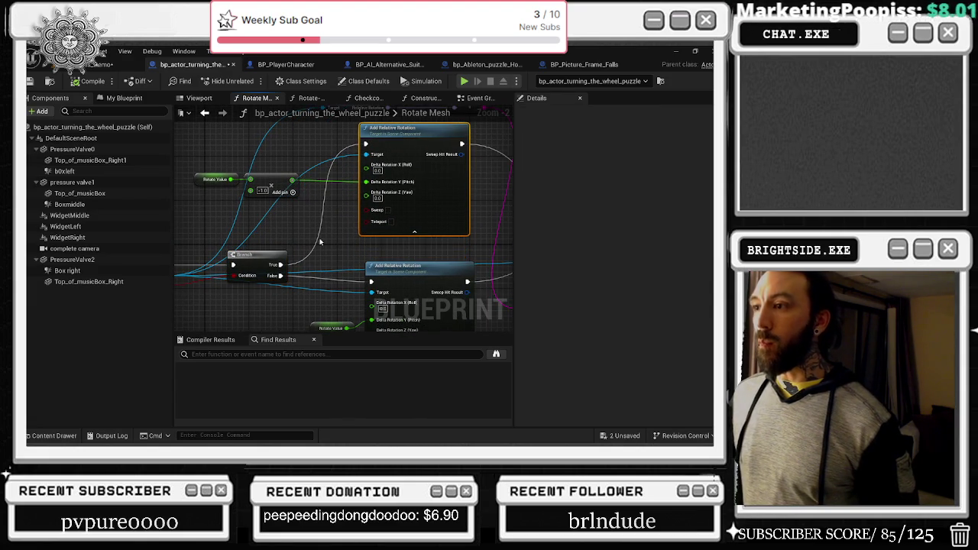
{"action": "left_click", "coordinate": [382, 214]}
{"action": "right_click", "coordinate": [382, 214]}
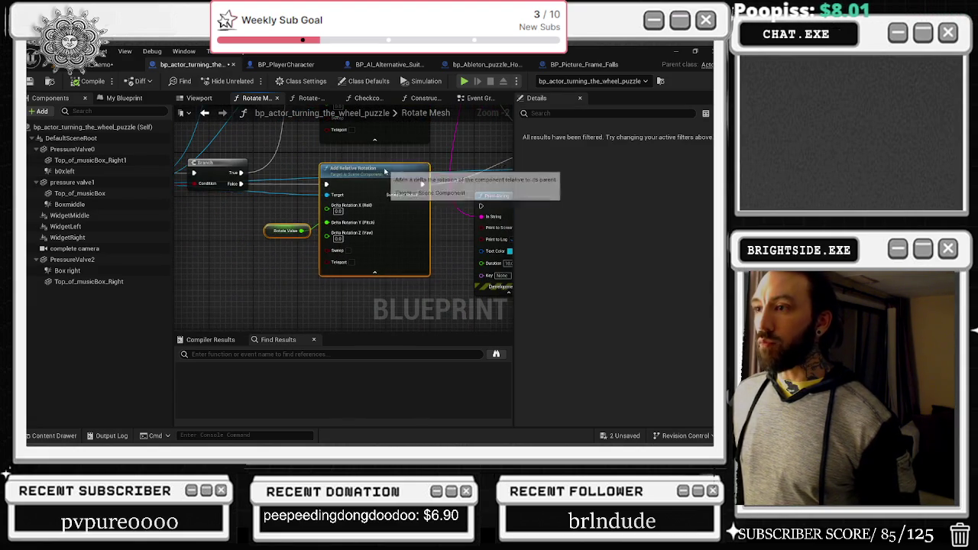
Delete the Print String node, lower the Checkcode call, and open the Checkcode graph
{"action": "left_click_drag", "start_coordinate": [404, 186], "coordinate": [215, 187]}
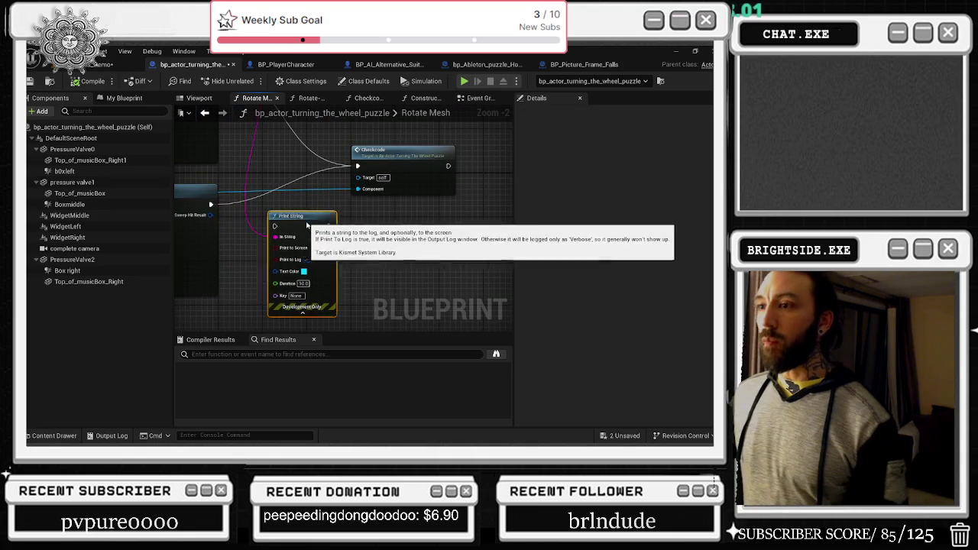
{"action": "key", "text": "ctrl+z"}
{"action": "left_click_drag", "start_coordinate": [385, 223], "coordinate": [428, 261]}
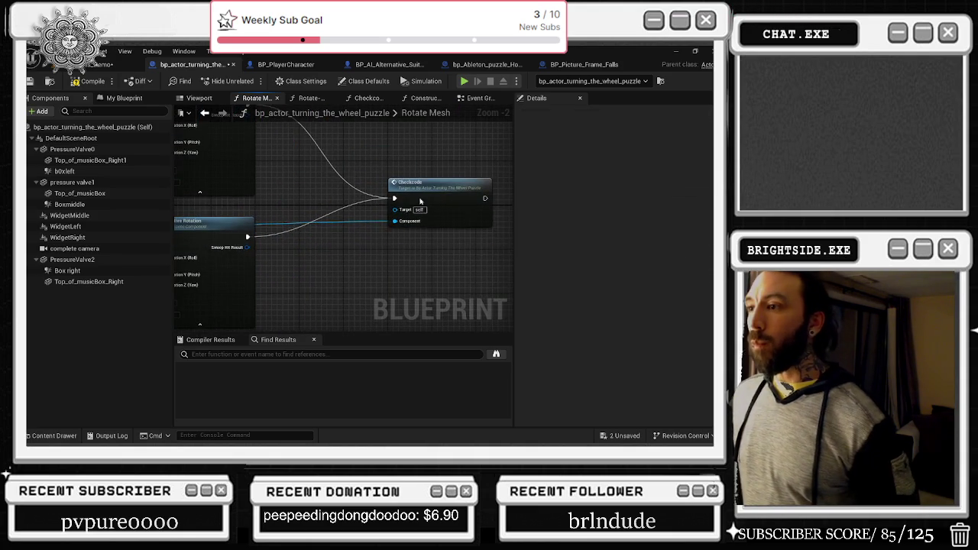
{"action": "left_click_drag", "start_coordinate": [428, 188], "coordinate": [424, 226]}
{"action": "double_click", "coordinate": [424, 227]}
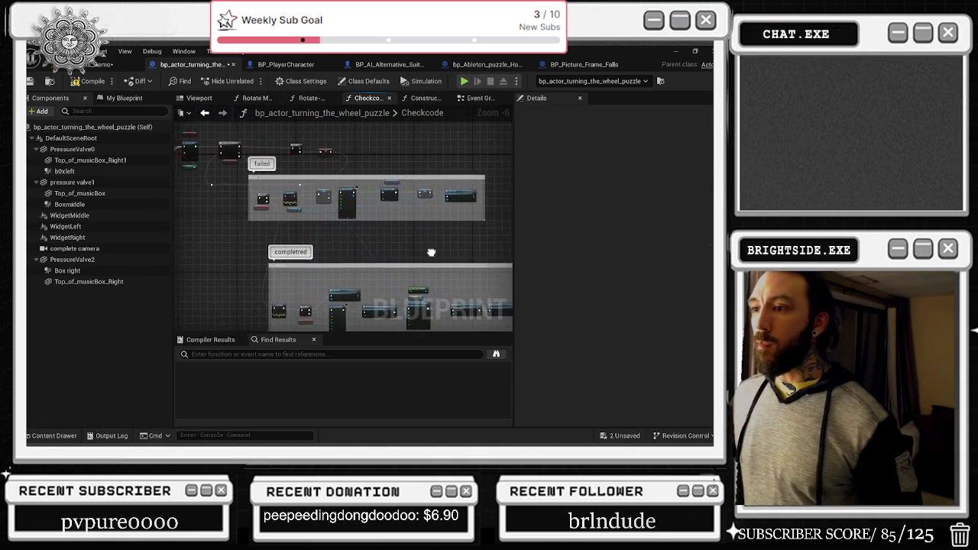
Move the ==, Pressure Valve 0 and Branch comparison nodes to the left
{"action": "mouse_move", "coordinate": [425, 252]}
{"action": "left_mouse_down"}
{"action": "mouse_move", "coordinate": [498, 207]}
{"action": "mouse_move", "coordinate": [510, 299]}
{"action": "left_mouse_up"}
{"action": "scroll", "coordinate": [334, 233], "scroll_direction": "up", "scroll_amount": 4}
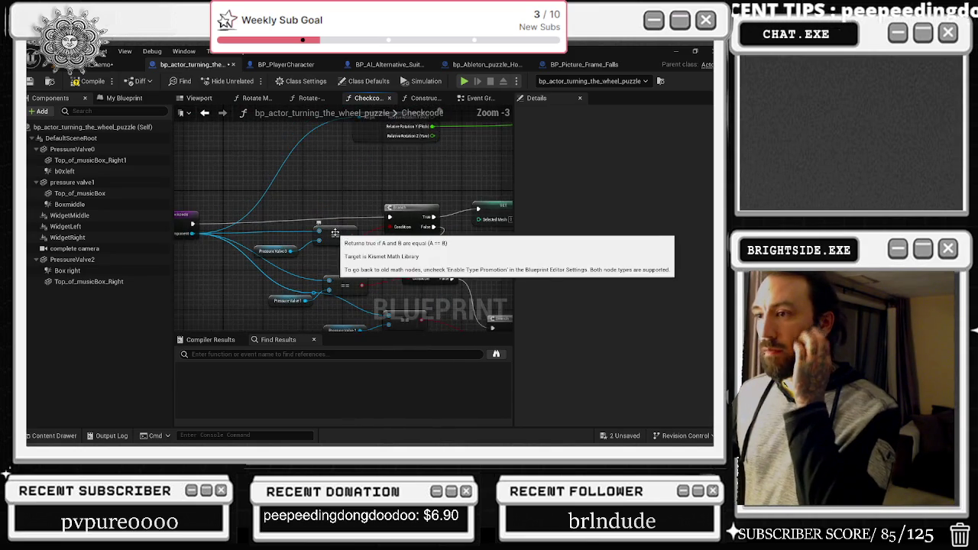
{"action": "scroll", "coordinate": [318, 227], "scroll_direction": "down", "scroll_amount": 1}
{"action": "left_click_drag", "start_coordinate": [269, 258], "coordinate": [275, 233]}
{"action": "left_click_drag", "start_coordinate": [365, 213], "coordinate": [353, 220]}
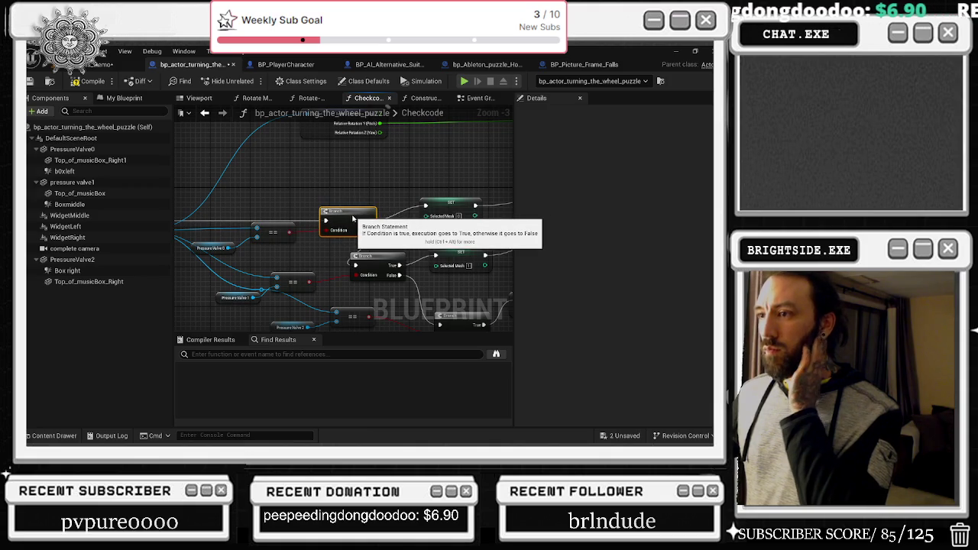
{"action": "mouse_move", "coordinate": [394, 187]}
{"action": "left_mouse_down"}
{"action": "mouse_move", "coordinate": [332, 176]}
{"action": "mouse_move", "coordinate": [421, 188]}
{"action": "left_mouse_up"}
{"action": "left_click", "coordinate": [382, 191]}
{"action": "left_click_drag", "start_coordinate": [262, 181], "coordinate": [388, 239]}
{"action": "left_click_drag", "start_coordinate": [386, 205], "coordinate": [359, 206]}
{"action": "mouse_move", "coordinate": [458, 191]}
{"action": "left_mouse_down"}
{"action": "mouse_move", "coordinate": [333, 190]}
{"action": "mouse_move", "coordinate": [317, 167]}
{"action": "mouse_move", "coordinate": [255, 197]}
{"action": "mouse_move", "coordinate": [268, 193]}
{"action": "left_mouse_up"}
{"action": "left_click", "coordinate": [344, 187]}
Move the Selected Mesh node up beneath Codesgood
{"action": "left_click_drag", "start_coordinate": [282, 161], "coordinate": [358, 230]}
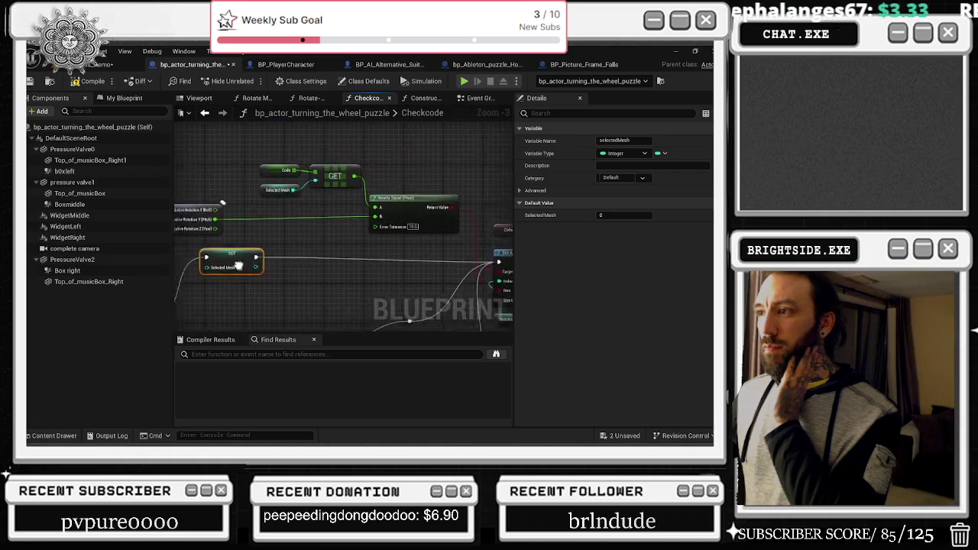
{"action": "scroll", "coordinate": [359, 230], "scroll_direction": "down", "scroll_amount": 1}
{"action": "mouse_move", "coordinate": [191, 161]}
{"action": "left_mouse_down"}
{"action": "mouse_move", "coordinate": [353, 206]}
{"action": "mouse_move", "coordinate": [276, 139]}
{"action": "left_mouse_up"}
{"action": "scroll", "coordinate": [337, 187], "scroll_direction": "up", "scroll_amount": 2}
{"action": "scroll", "coordinate": [369, 241], "scroll_direction": "down", "scroll_amount": 1}
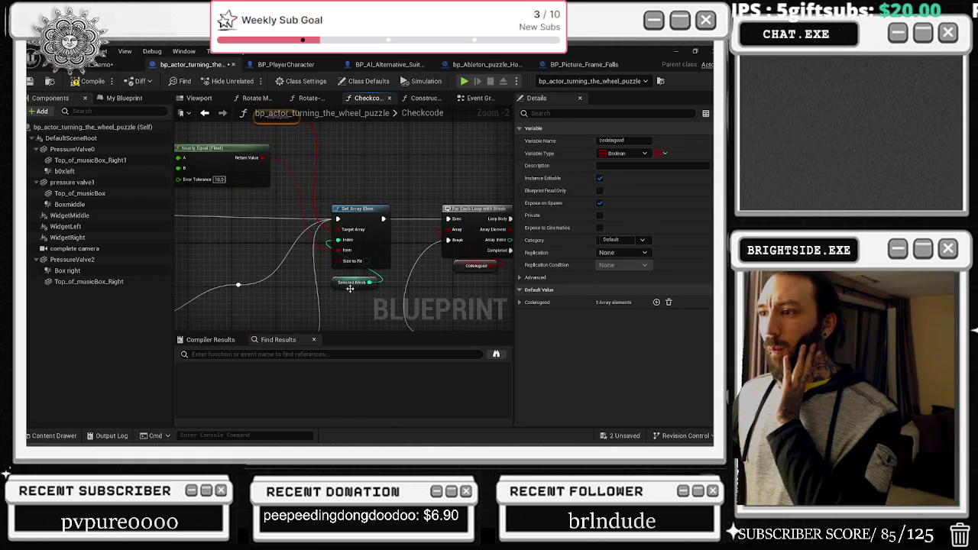
{"action": "mouse_move", "coordinate": [352, 282]}
{"action": "left_mouse_down"}
{"action": "mouse_move", "coordinate": [320, 198]}
{"action": "mouse_move", "coordinate": [258, 170]}
{"action": "mouse_move", "coordinate": [275, 153]}
{"action": "mouse_move", "coordinate": [267, 146]}
{"action": "mouse_move", "coordinate": [263, 193]}
{"action": "mouse_move", "coordinate": [284, 158]}
{"action": "mouse_move", "coordinate": [267, 186]}
{"action": "left_mouse_up"}
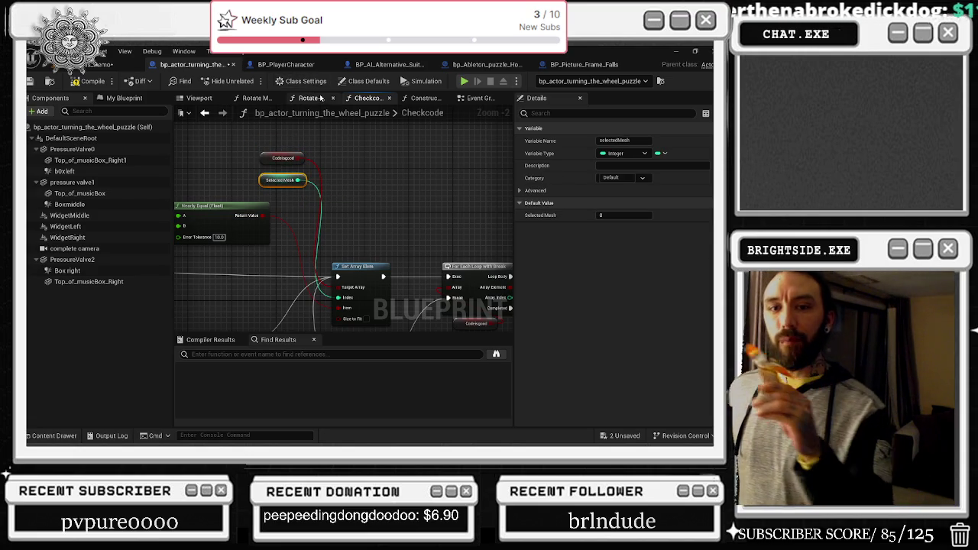
{"action": "scroll", "coordinate": [369, 150], "scroll_direction": "down", "scroll_amount": 3}
{"action": "scroll", "coordinate": [343, 206], "scroll_direction": "up", "scroll_amount": 2}
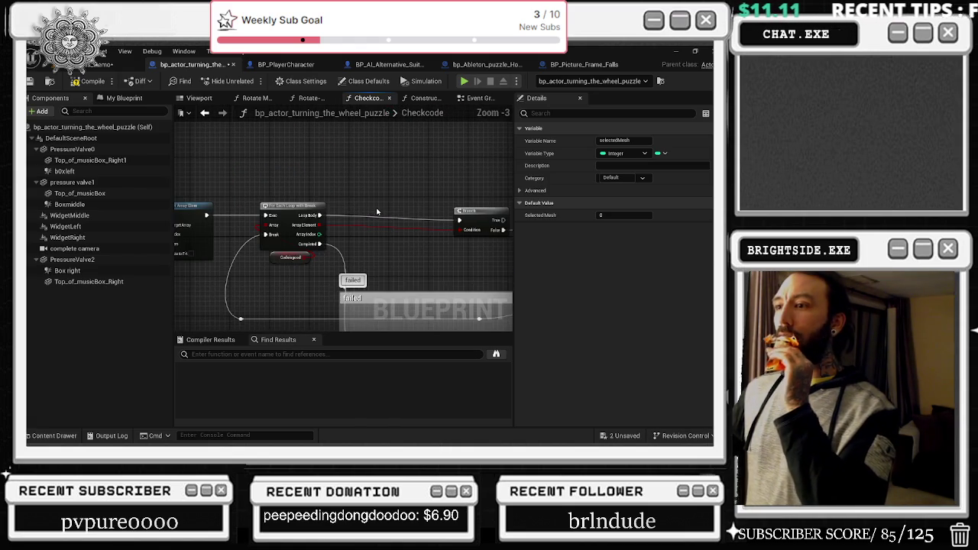
Shift the Close Door node slightly within the failed group
{"action": "mouse_move", "coordinate": [421, 197]}
{"action": "left_mouse_down"}
{"action": "mouse_move", "coordinate": [320, 163]}
{"action": "mouse_move", "coordinate": [317, 122]}
{"action": "mouse_move", "coordinate": [409, 152]}
{"action": "mouse_move", "coordinate": [458, 191]}
{"action": "mouse_move", "coordinate": [447, 206]}
{"action": "mouse_move", "coordinate": [409, 217]}
{"action": "left_mouse_up"}
{"action": "left_click", "coordinate": [413, 197]}
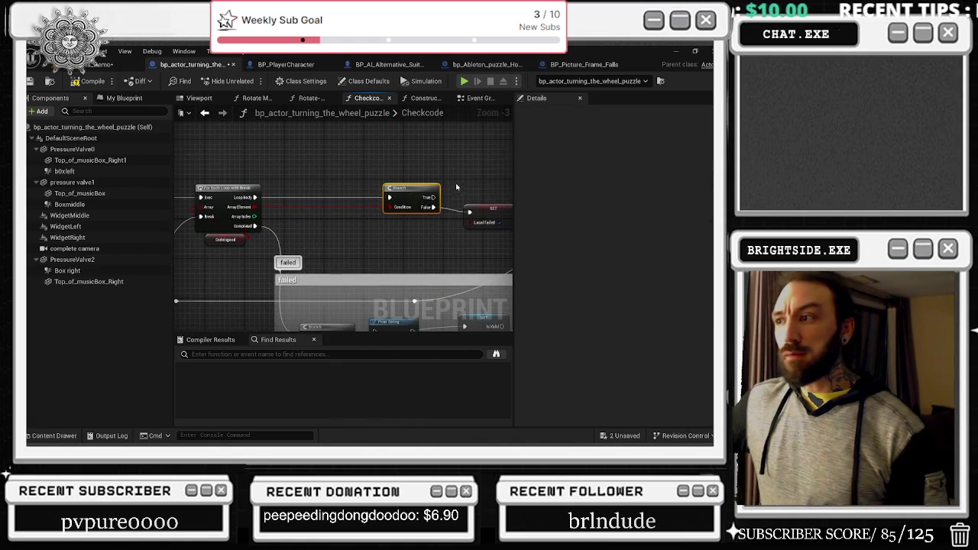
{"action": "left_click_drag", "start_coordinate": [487, 206], "coordinate": [444, 198]}
{"action": "left_click", "coordinate": [445, 199]}
{"action": "left_click_drag", "start_coordinate": [349, 231], "coordinate": [369, 158]}
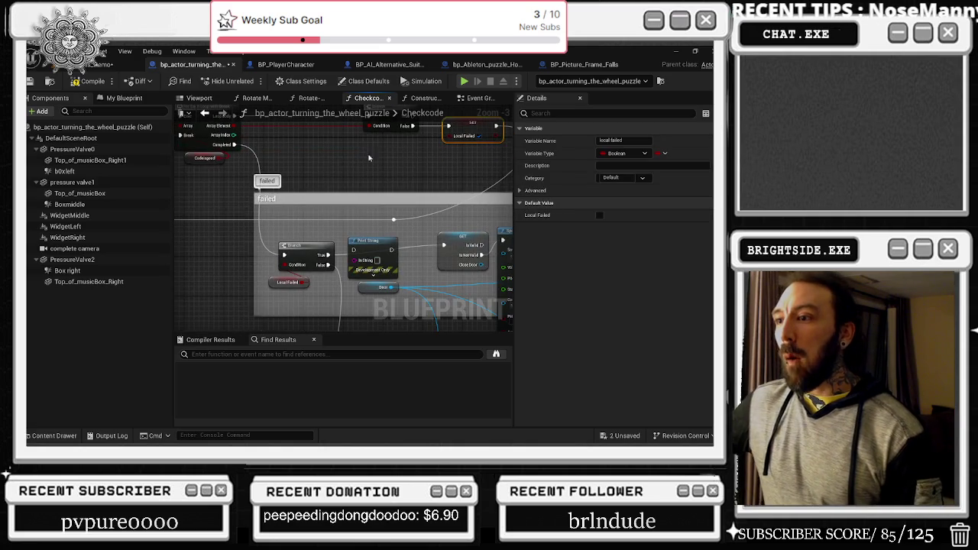
{"action": "left_click_drag", "start_coordinate": [512, 204], "coordinate": [279, 168]}
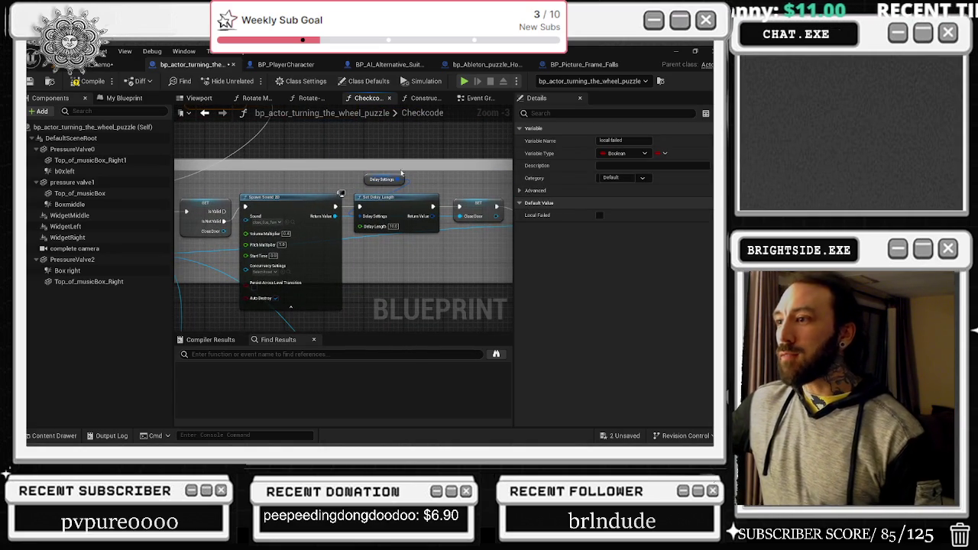
{"action": "left_click_drag", "start_coordinate": [431, 152], "coordinate": [382, 144]}
{"action": "left_click", "coordinate": [456, 236]}
{"action": "mouse_move", "coordinate": [432, 197]}
{"action": "left_mouse_down"}
{"action": "mouse_move", "coordinate": [440, 216]}
{"action": "mouse_move", "coordinate": [452, 178]}
{"action": "left_mouse_up"}
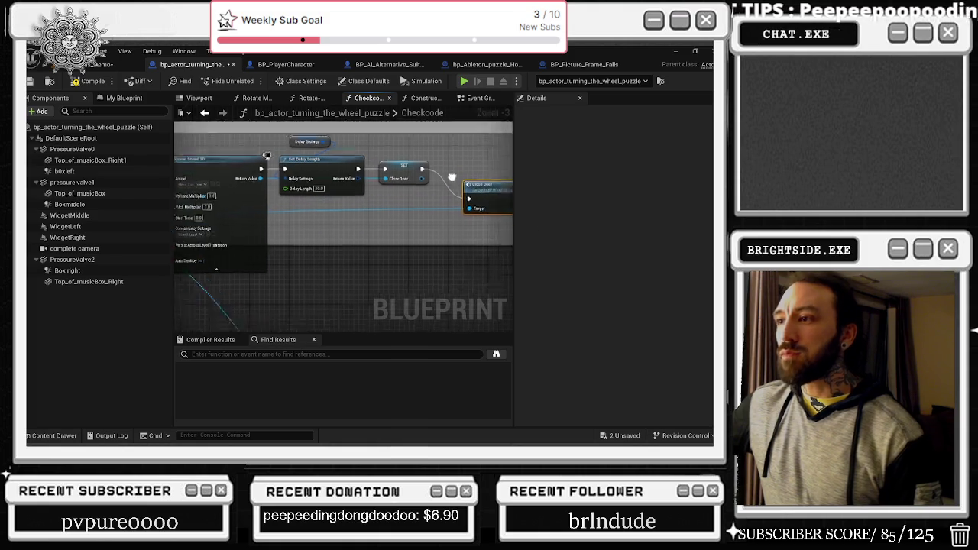
Nudge the Branch up, Has Watched The Camera Movement down-left, and Play Sound 2D down
{"action": "scroll", "coordinate": [451, 178], "scroll_direction": "down", "scroll_amount": 2}
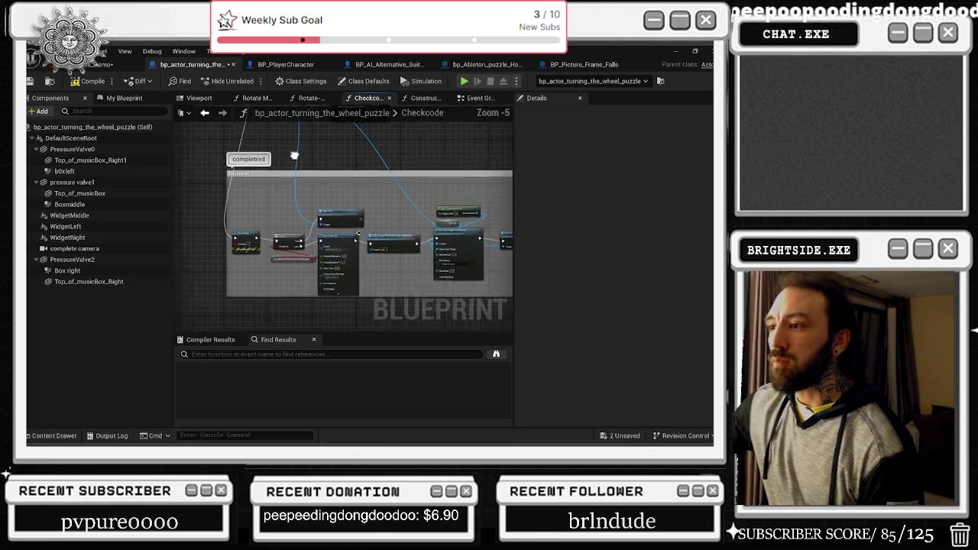
{"action": "scroll", "coordinate": [333, 205], "scroll_direction": "up", "scroll_amount": 3}
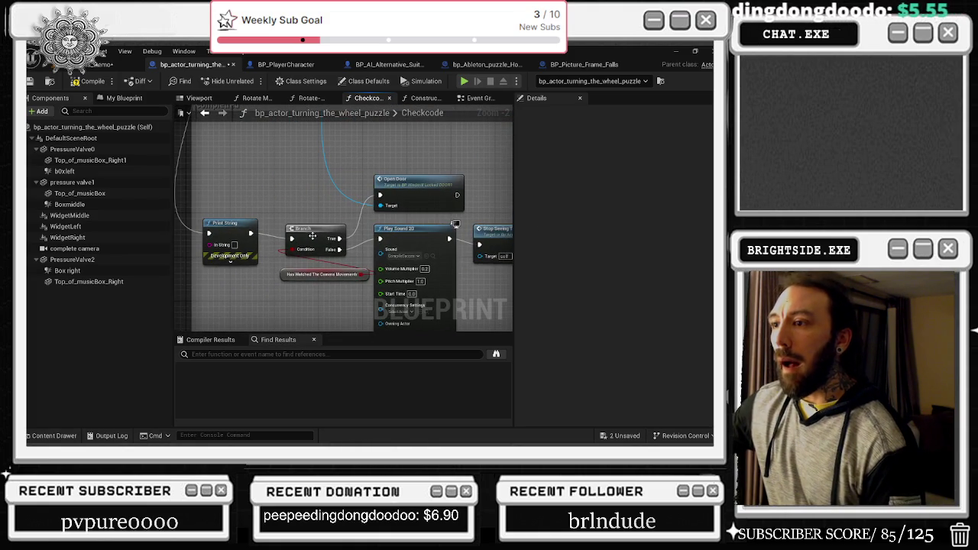
{"action": "left_click_drag", "start_coordinate": [312, 236], "coordinate": [313, 230]}
{"action": "left_click_drag", "start_coordinate": [286, 281], "coordinate": [219, 297]}
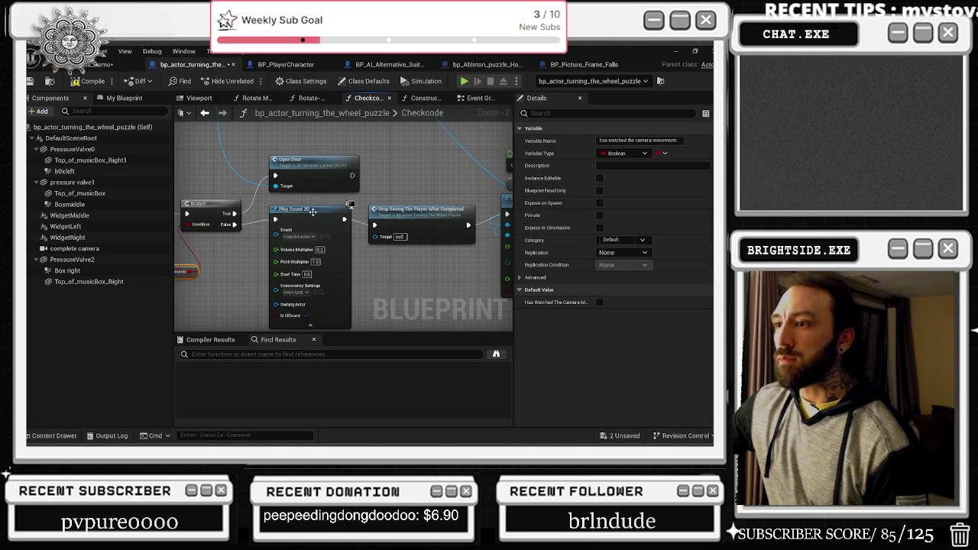
{"action": "left_click_drag", "start_coordinate": [315, 211], "coordinate": [315, 215]}
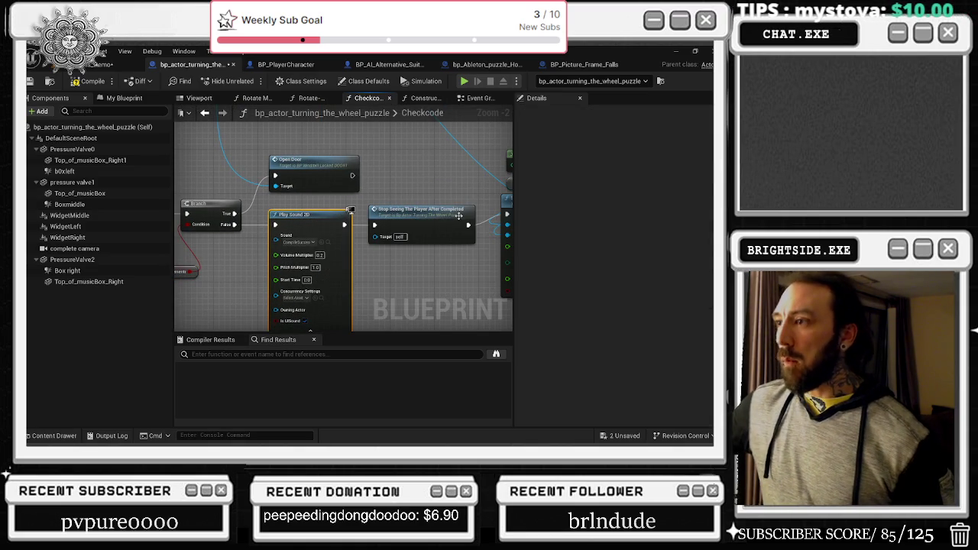
Move the Get Player Controller and Self nodes left of Set View Target with Blend
{"action": "mouse_move", "coordinate": [447, 177]}
{"action": "left_mouse_down"}
{"action": "mouse_move", "coordinate": [427, 160]}
{"action": "mouse_move", "coordinate": [301, 199]}
{"action": "mouse_move", "coordinate": [304, 187]}
{"action": "left_mouse_up"}
{"action": "left_click_drag", "start_coordinate": [394, 141], "coordinate": [413, 223]}
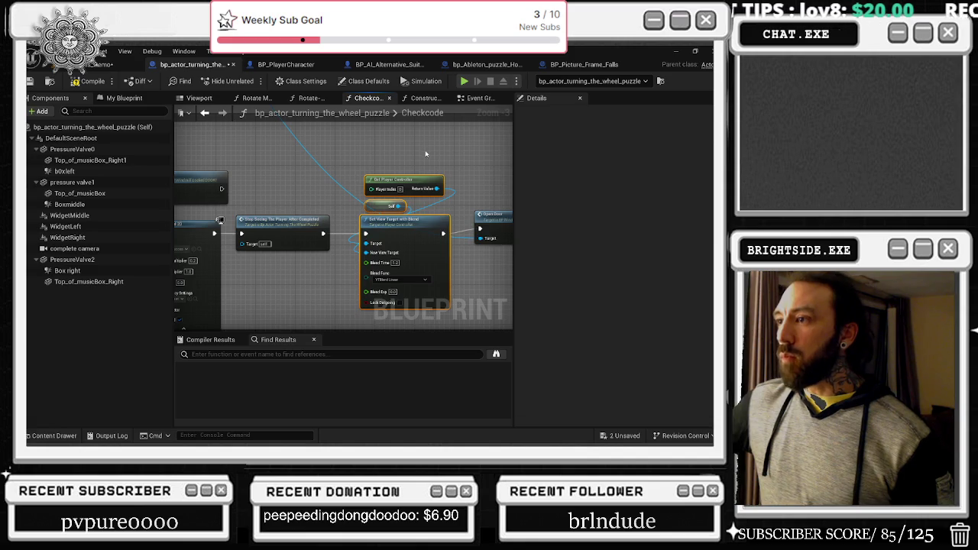
{"action": "mouse_move", "coordinate": [380, 165]}
{"action": "left_mouse_down"}
{"action": "mouse_move", "coordinate": [380, 206]}
{"action": "mouse_move", "coordinate": [306, 197]}
{"action": "left_mouse_up"}
{"action": "left_click_drag", "start_coordinate": [411, 160], "coordinate": [292, 170]}
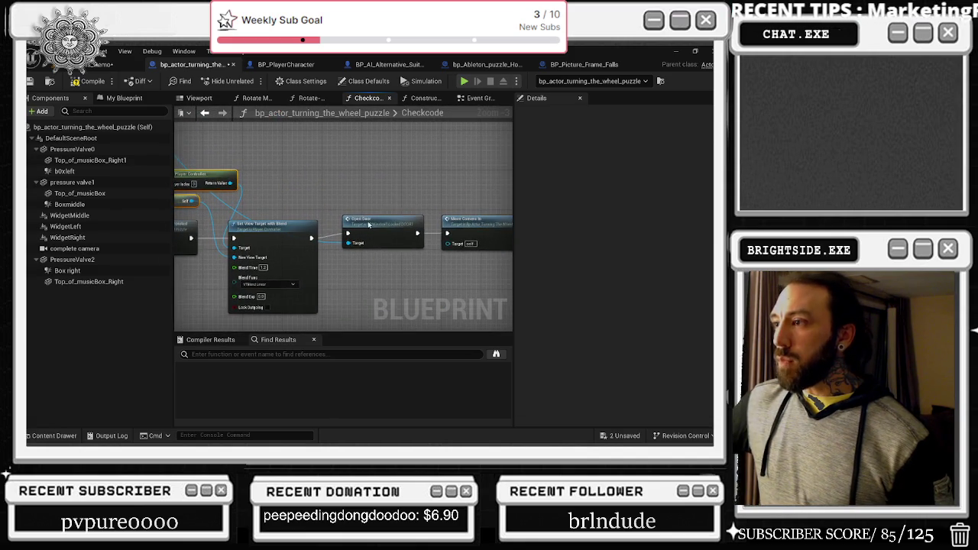
{"action": "mouse_move", "coordinate": [466, 200]}
{"action": "left_mouse_down"}
{"action": "mouse_move", "coordinate": [237, 198]}
{"action": "mouse_move", "coordinate": [386, 203]}
{"action": "mouse_move", "coordinate": [406, 218]}
{"action": "left_mouse_up"}
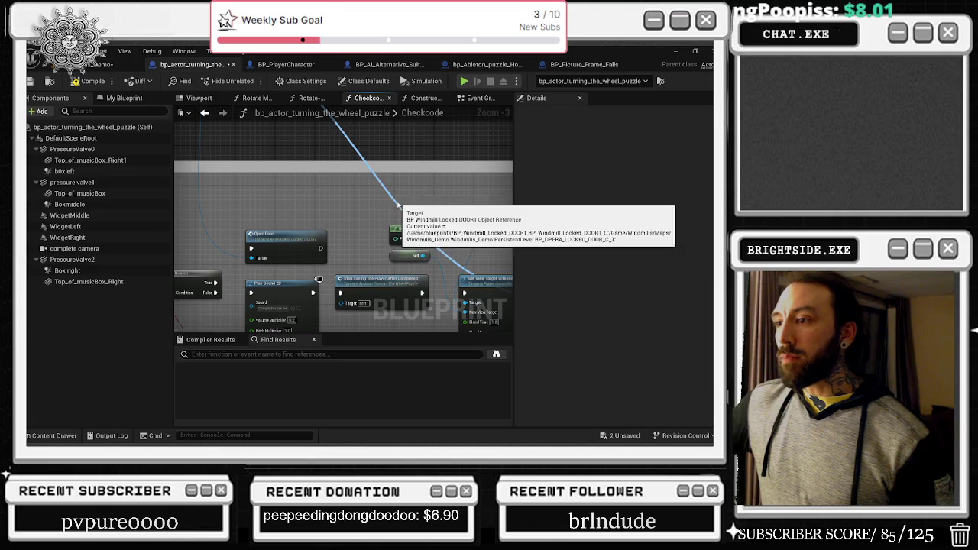
{"action": "scroll", "coordinate": [294, 206], "scroll_direction": "down", "scroll_amount": 1}
{"action": "mouse_move", "coordinate": [303, 208]}
{"action": "left_mouse_down"}
{"action": "mouse_move", "coordinate": [360, 178]}
{"action": "mouse_move", "coordinate": [201, 197]}
{"action": "mouse_move", "coordinate": [442, 217]}
{"action": "left_mouse_up"}
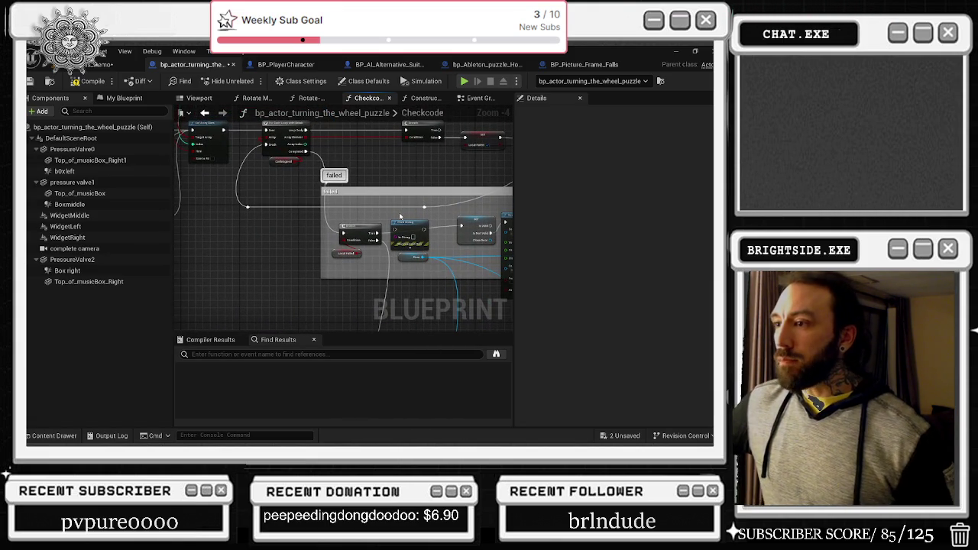
{"action": "left_click_drag", "start_coordinate": [372, 185], "coordinate": [477, 226]}
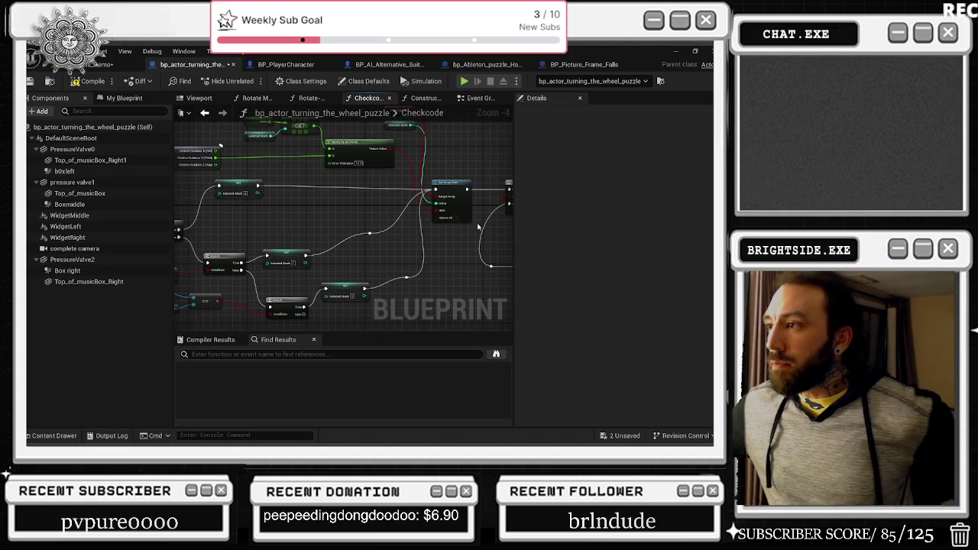
{"action": "left_click_drag", "start_coordinate": [387, 226], "coordinate": [481, 267]}
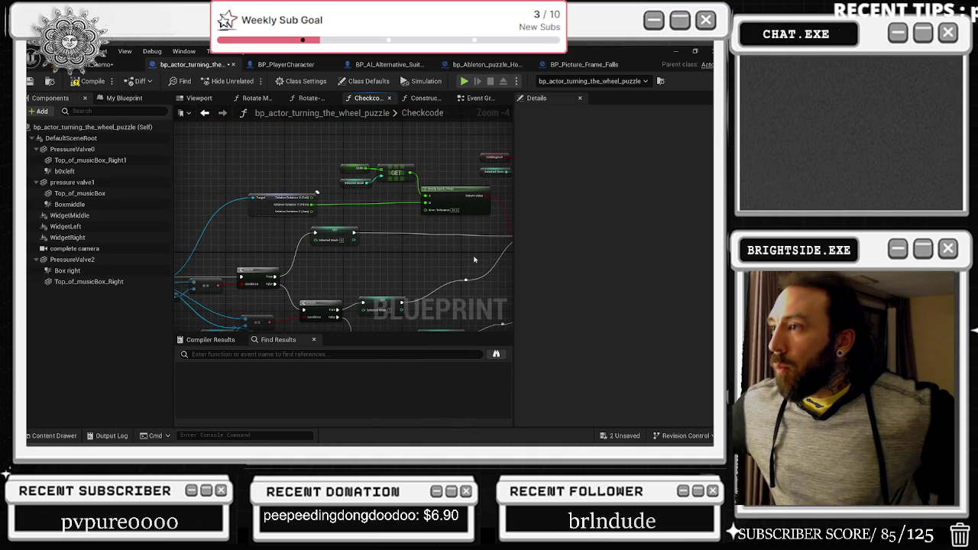
In Rotate- Variable, move the Checkcode call node down and right
{"action": "left_click", "coordinate": [418, 97]}
{"action": "left_click", "coordinate": [310, 98]}
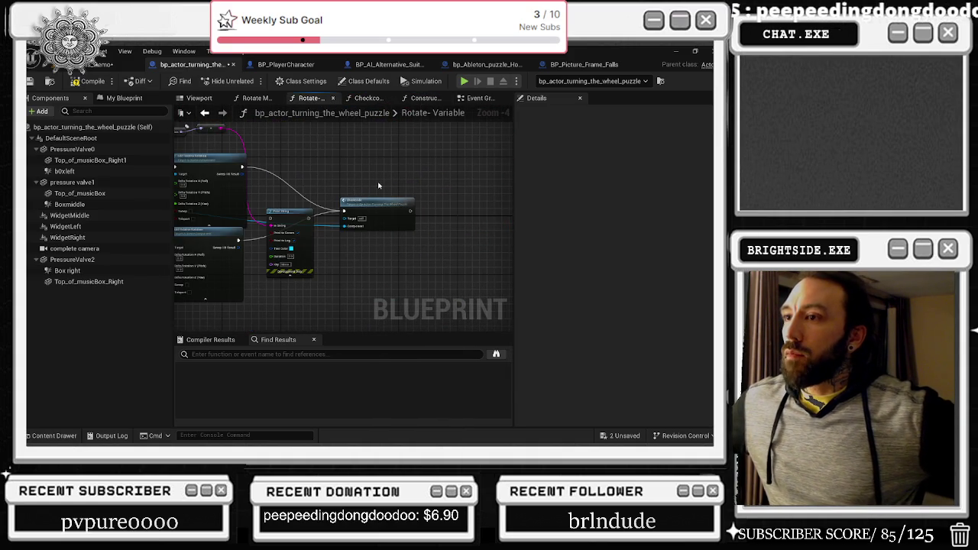
{"action": "left_click", "coordinate": [251, 99]}
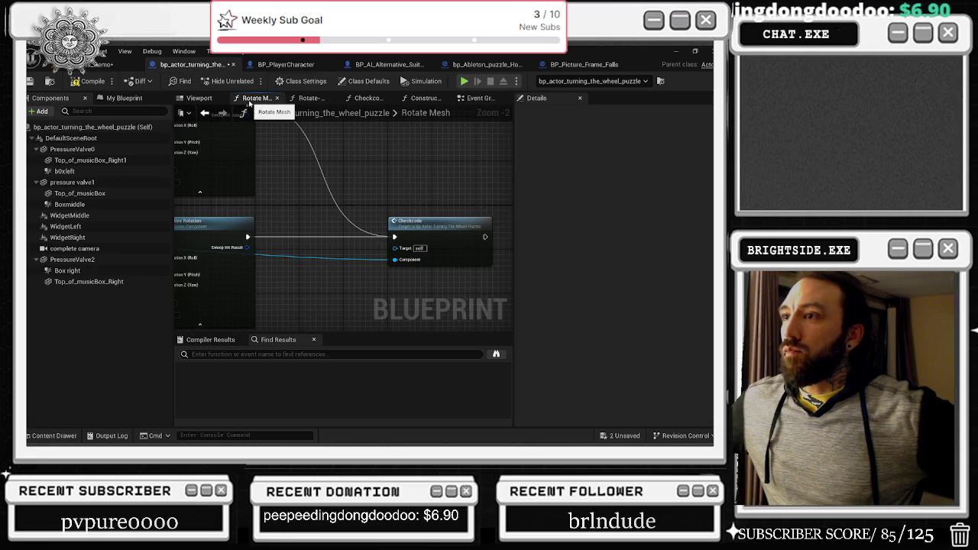
{"action": "left_click", "coordinate": [310, 98]}
{"action": "scroll", "coordinate": [407, 237], "scroll_direction": "down", "scroll_amount": 2}
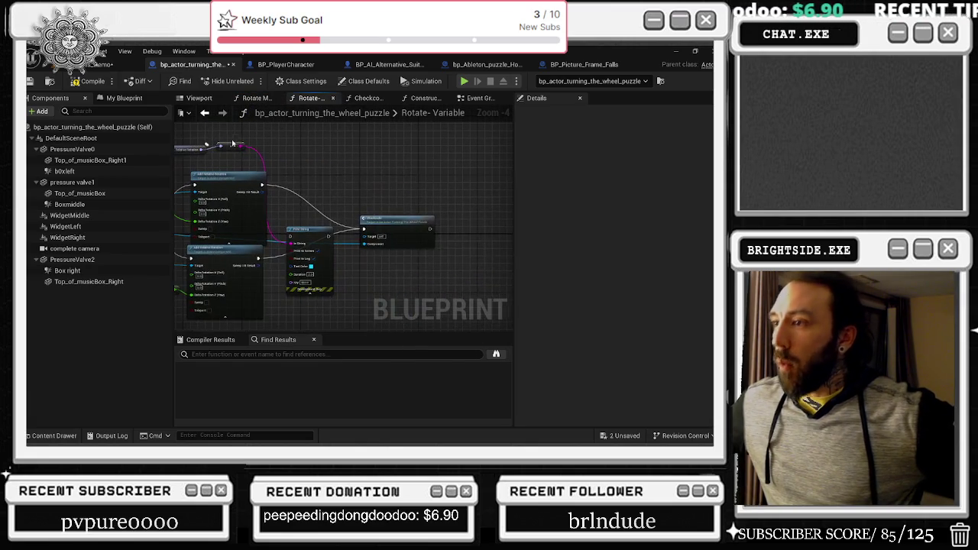
{"action": "left_click", "coordinate": [407, 238]}
{"action": "left_click_drag", "start_coordinate": [407, 238], "coordinate": [436, 266]}
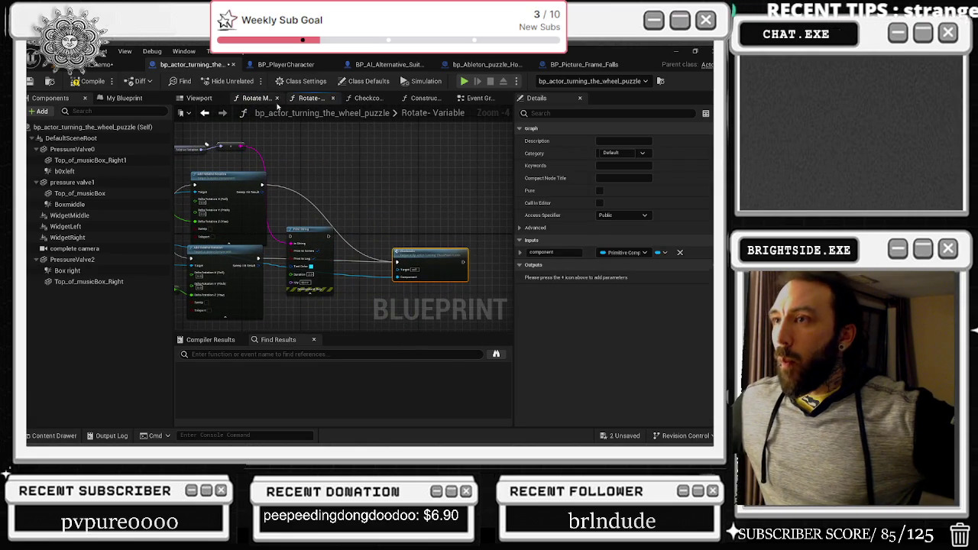
Close the Construction Script and Rotate Mesh graphs, leaving the viewport with the valve wheels
{"action": "left_click", "coordinate": [425, 99]}
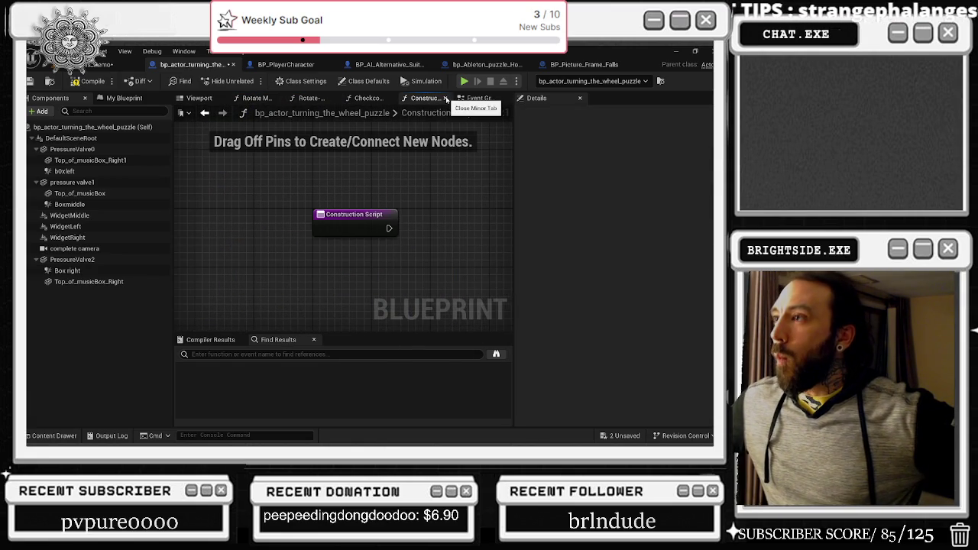
{"action": "left_click", "coordinate": [446, 97]}
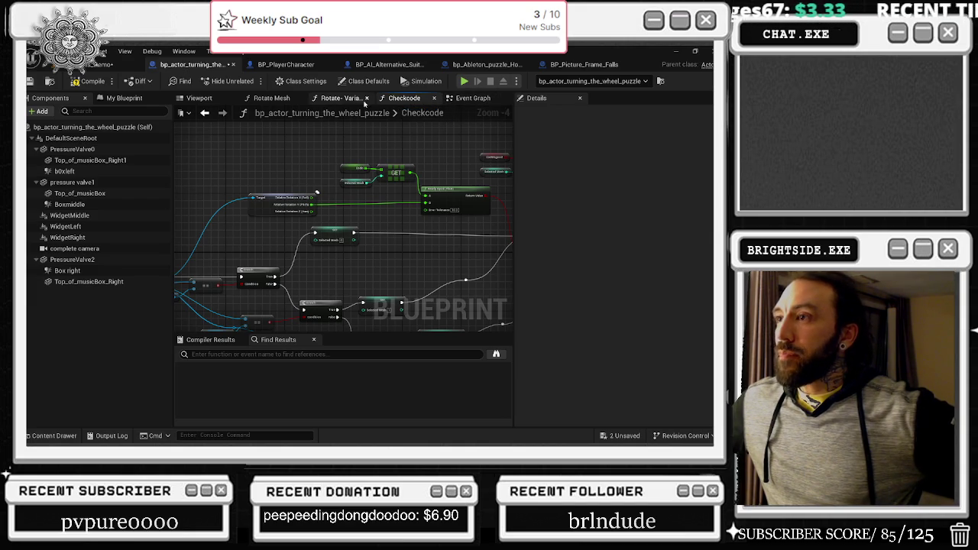
{"action": "left_click", "coordinate": [347, 99]}
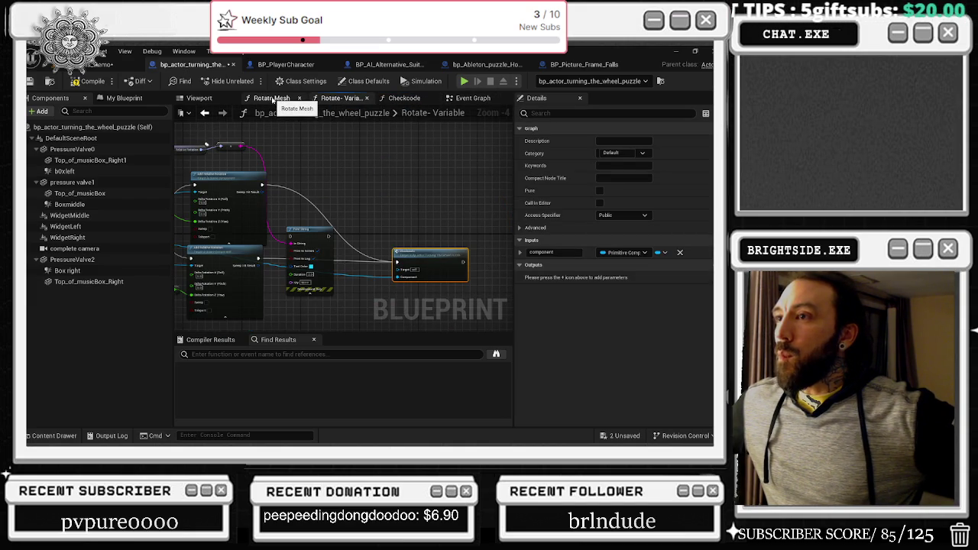
{"action": "left_click", "coordinate": [272, 100]}
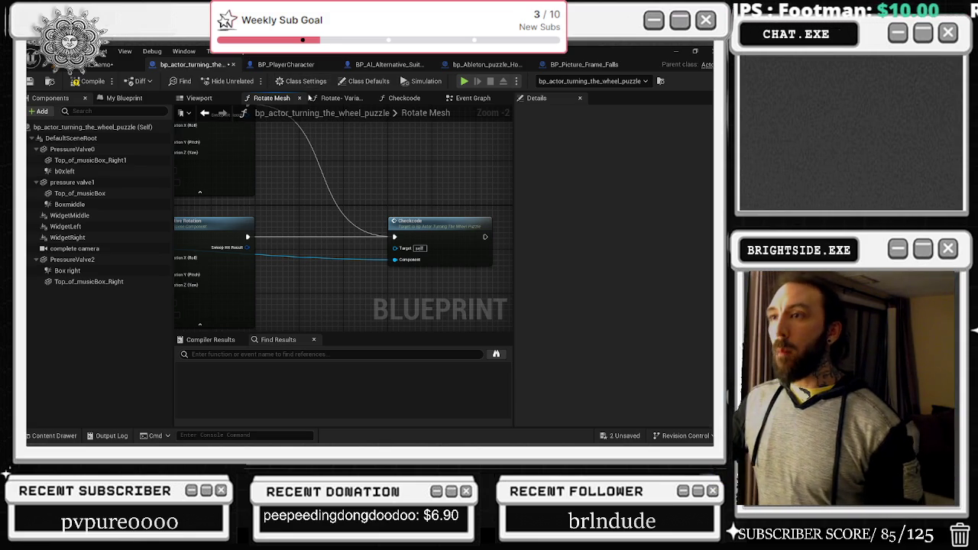
{"action": "left_click", "coordinate": [297, 99]}
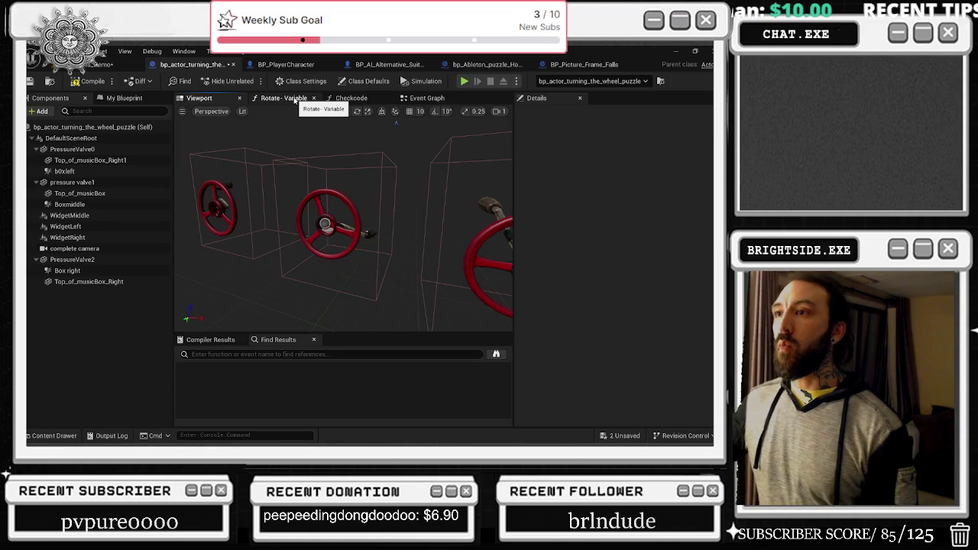
Inspect the Relative Rotation node's advanced details in Checkcode, then go to the Event Graph
{"action": "left_click", "coordinate": [295, 100]}
{"action": "left_click", "coordinate": [351, 99]}
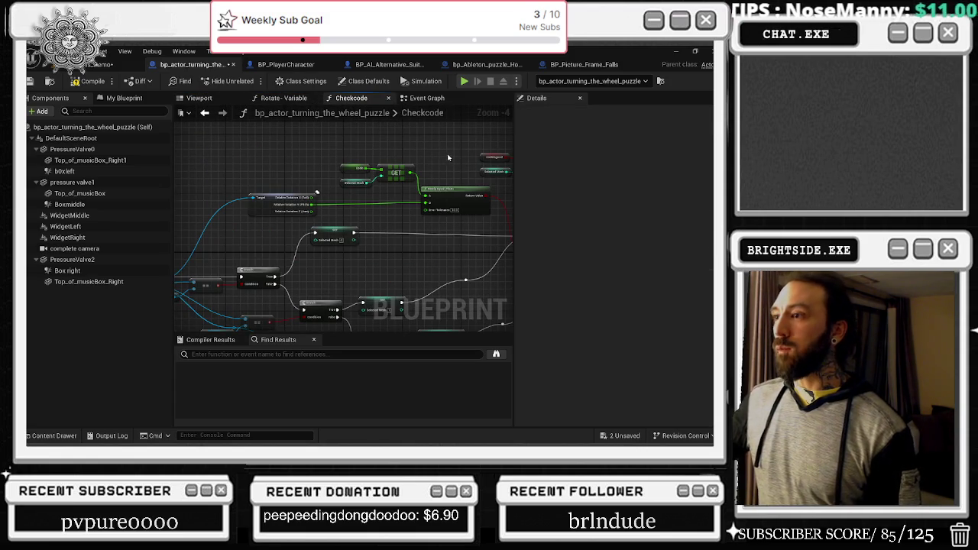
{"action": "left_click", "coordinate": [260, 210]}
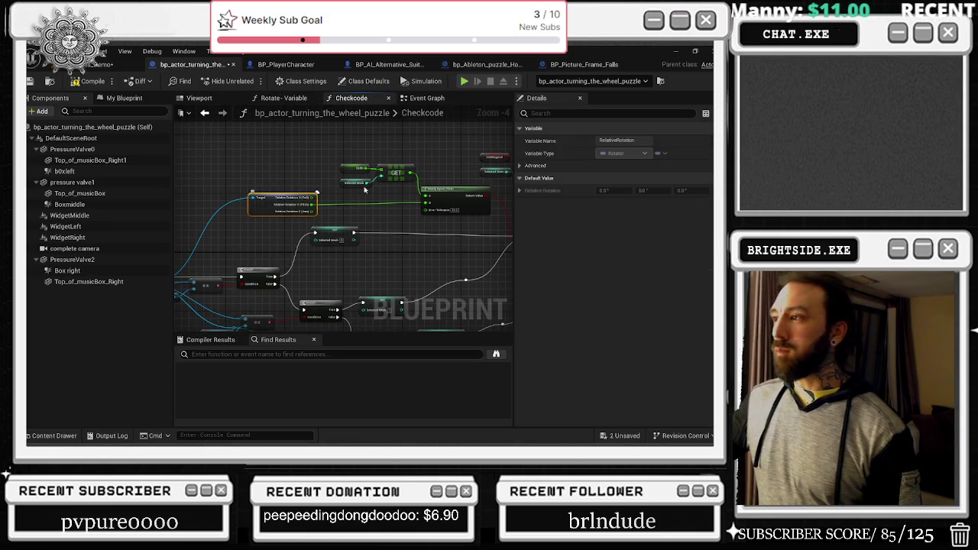
{"action": "left_click", "coordinate": [539, 166]}
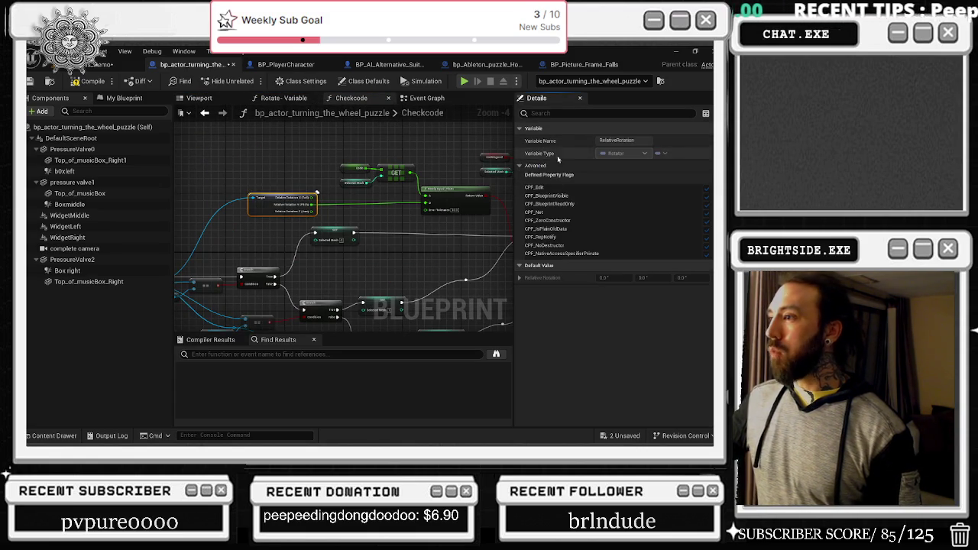
{"action": "left_click", "coordinate": [530, 166]}
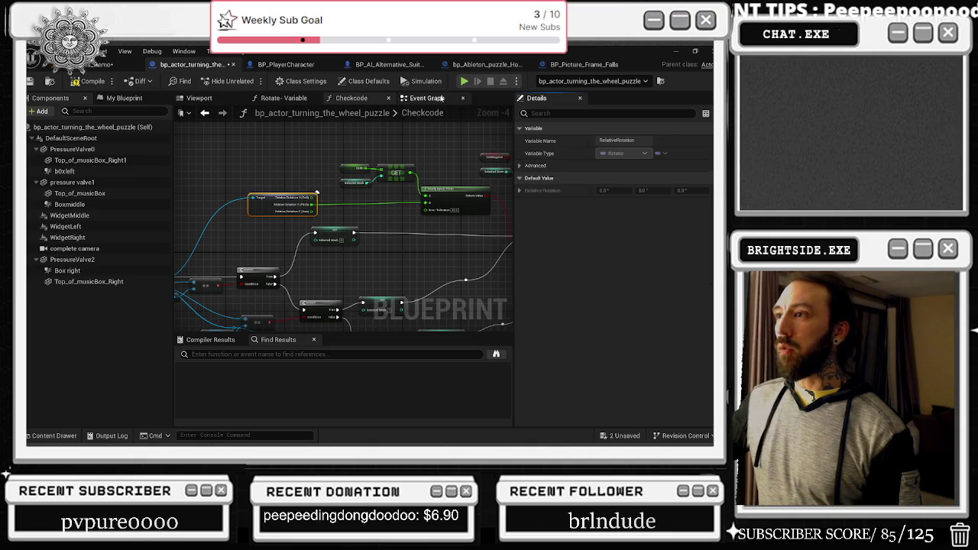
{"action": "left_click", "coordinate": [443, 99]}
Move the Q key and Gamepad Face Button Left events to the right
{"action": "left_click_drag", "start_coordinate": [333, 166], "coordinate": [324, 229]}
{"action": "scroll", "coordinate": [241, 229], "scroll_direction": "up", "scroll_amount": 8}
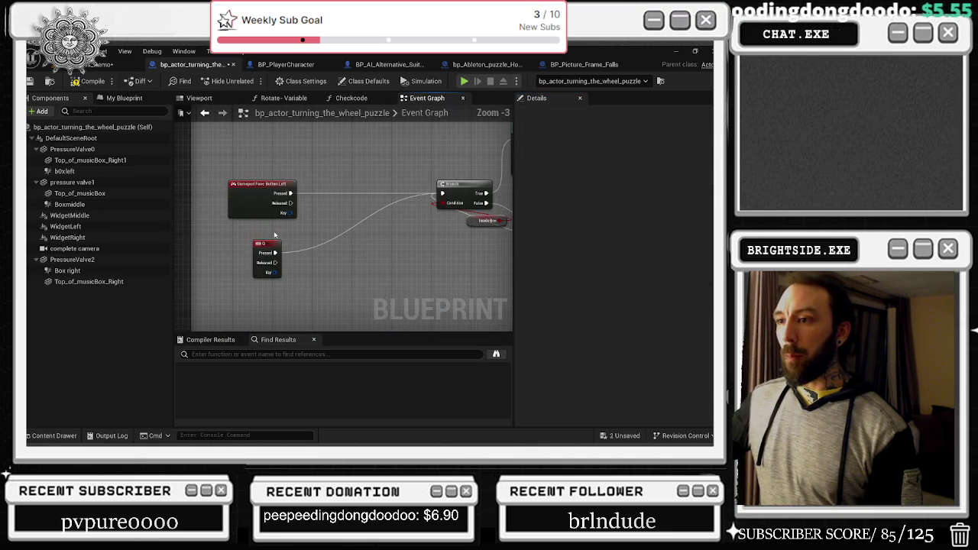
{"action": "mouse_move", "coordinate": [263, 238]}
{"action": "left_mouse_down"}
{"action": "mouse_move", "coordinate": [317, 238]}
{"action": "mouse_move", "coordinate": [308, 230]}
{"action": "left_mouse_up"}
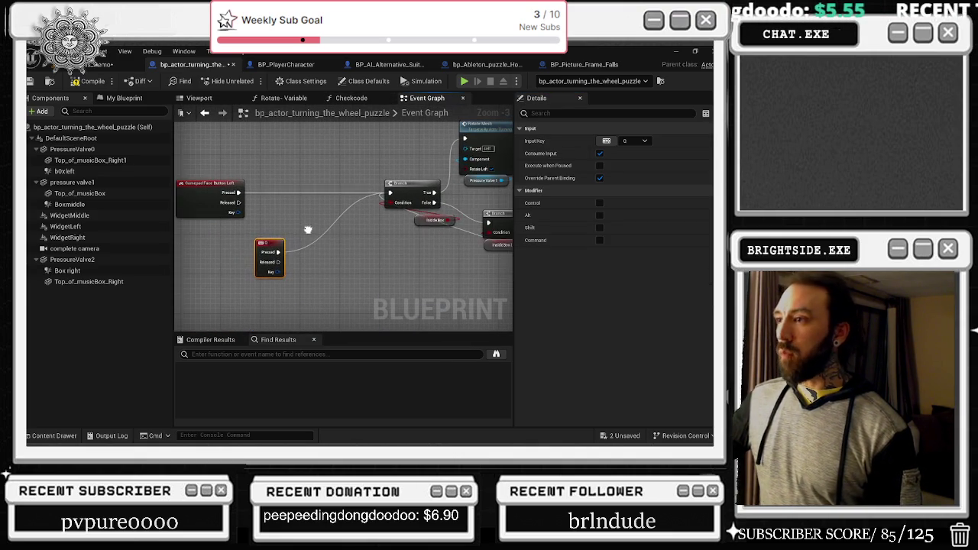
{"action": "left_click_drag", "start_coordinate": [208, 183], "coordinate": [253, 184]}
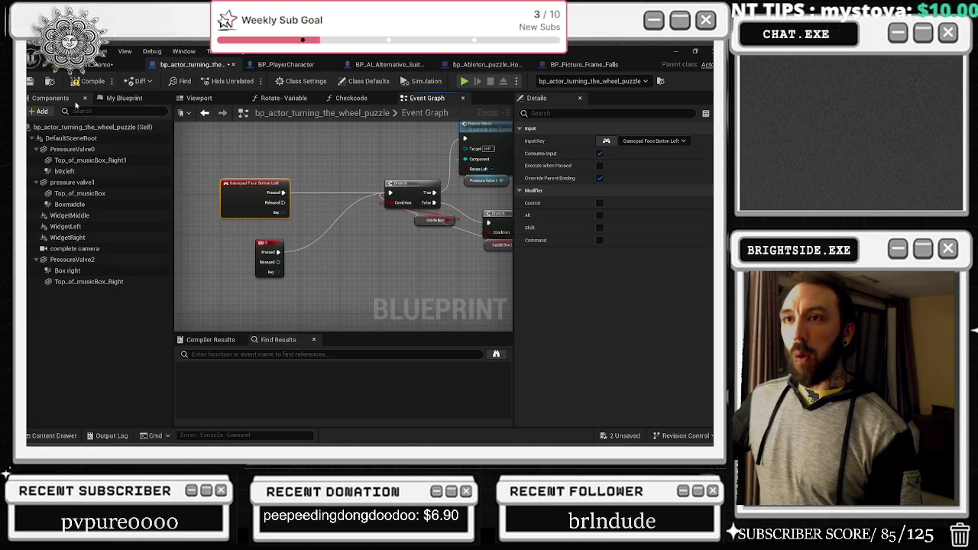
{"action": "mouse_move", "coordinate": [400, 240]}
{"action": "left_mouse_down"}
{"action": "mouse_move", "coordinate": [335, 237]}
{"action": "mouse_move", "coordinate": [259, 163]}
{"action": "left_mouse_up"}
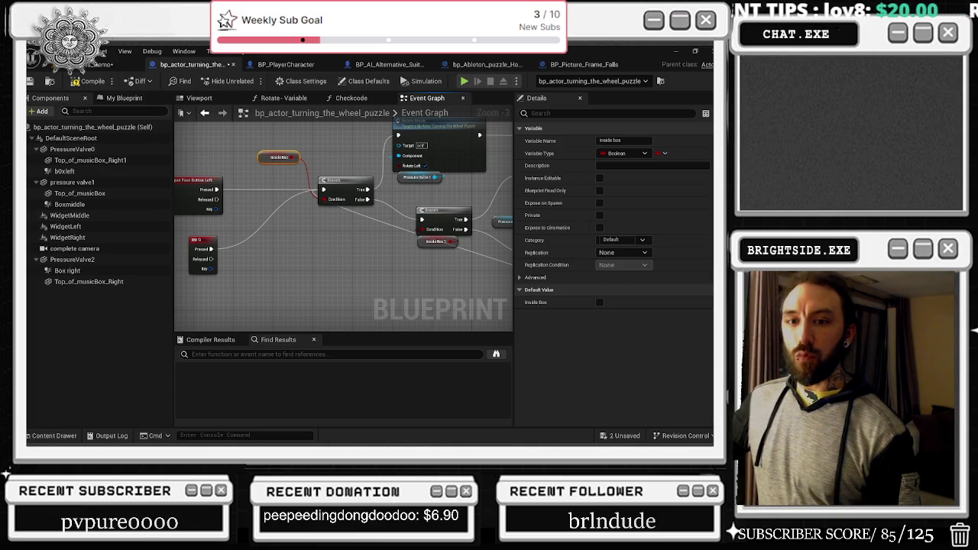
Check the Box right collision and camera in the viewport, then select the inside-box Branch
{"action": "left_click", "coordinate": [79, 271]}
{"action": "left_click", "coordinate": [74, 248]}
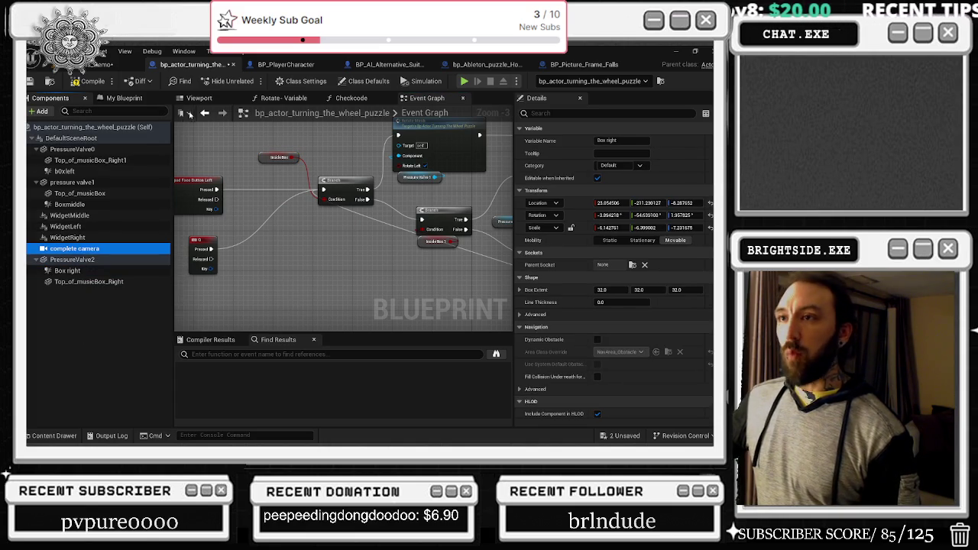
{"action": "left_click", "coordinate": [199, 98]}
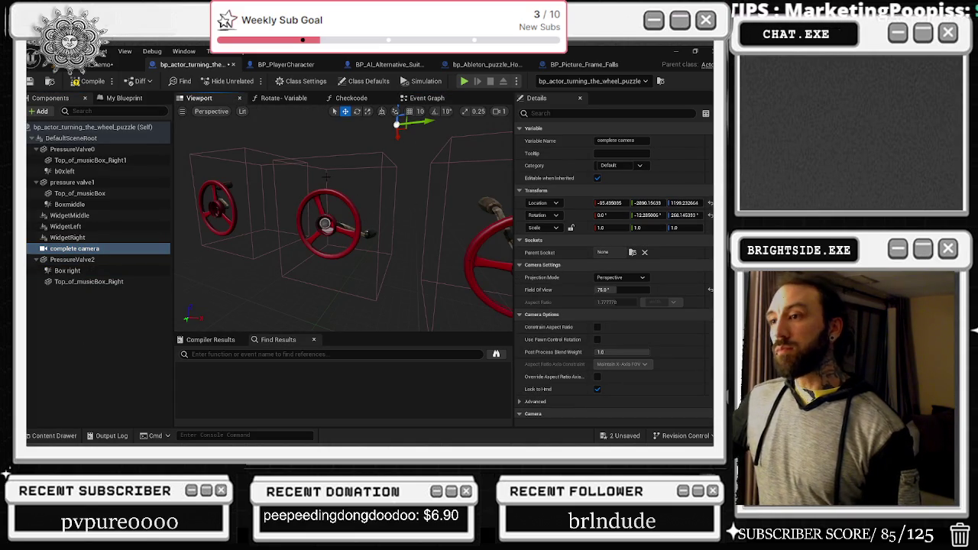
{"action": "left_click", "coordinate": [284, 100]}
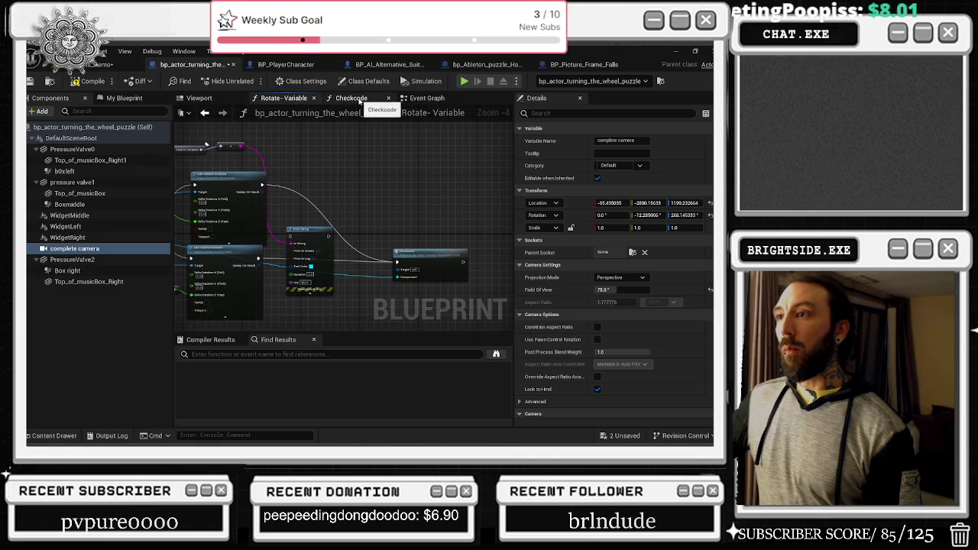
{"action": "left_click", "coordinate": [430, 99]}
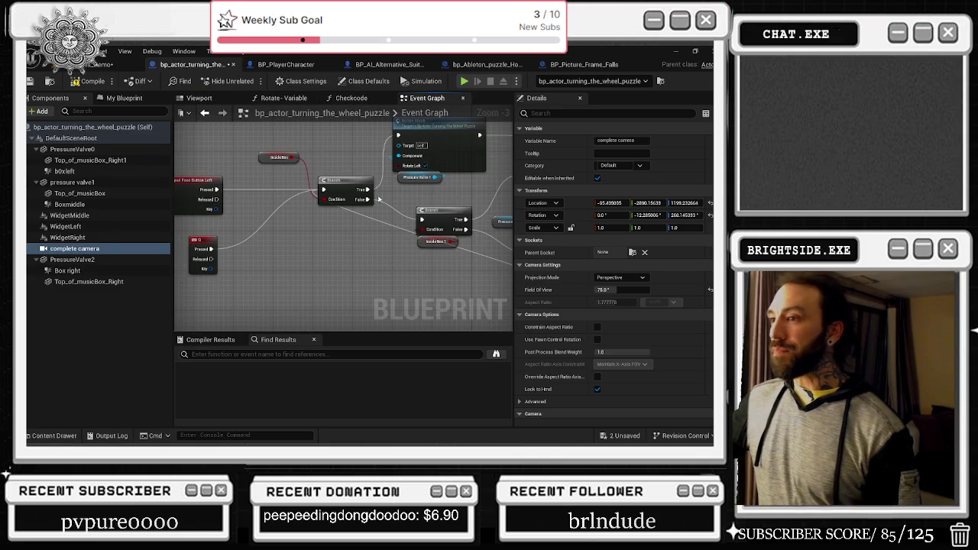
{"action": "left_click", "coordinate": [327, 218]}
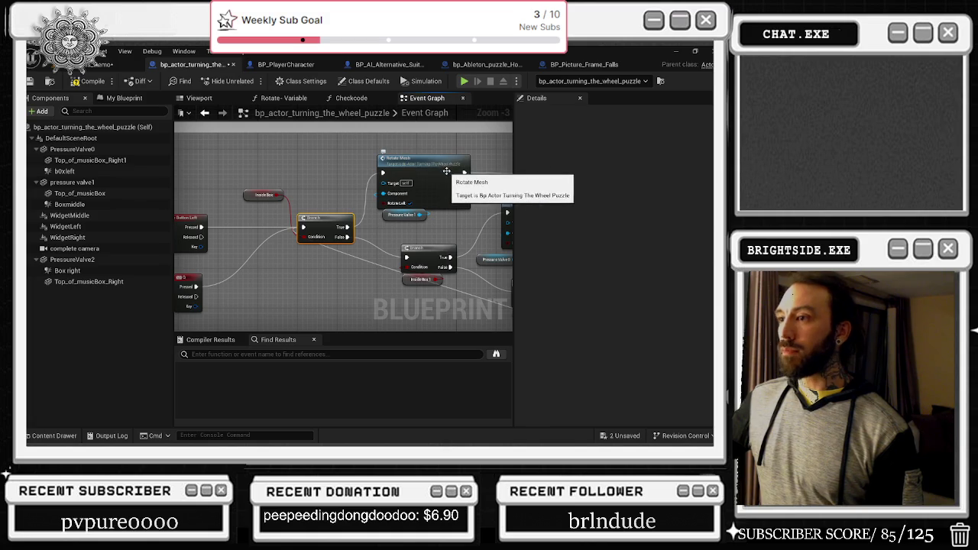
{"action": "left_click_drag", "start_coordinate": [337, 228], "coordinate": [368, 146]}
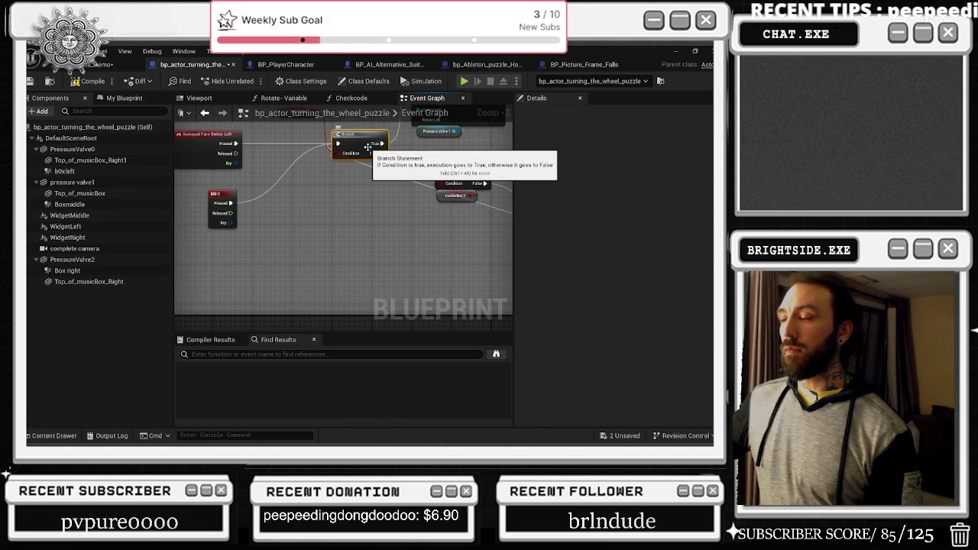
Move the PLAY SOUND node right and the Inside Box 2 Branch down-left
{"action": "left_click_drag", "start_coordinate": [370, 146], "coordinate": [288, 262]}
{"action": "left_click", "coordinate": [369, 235]}
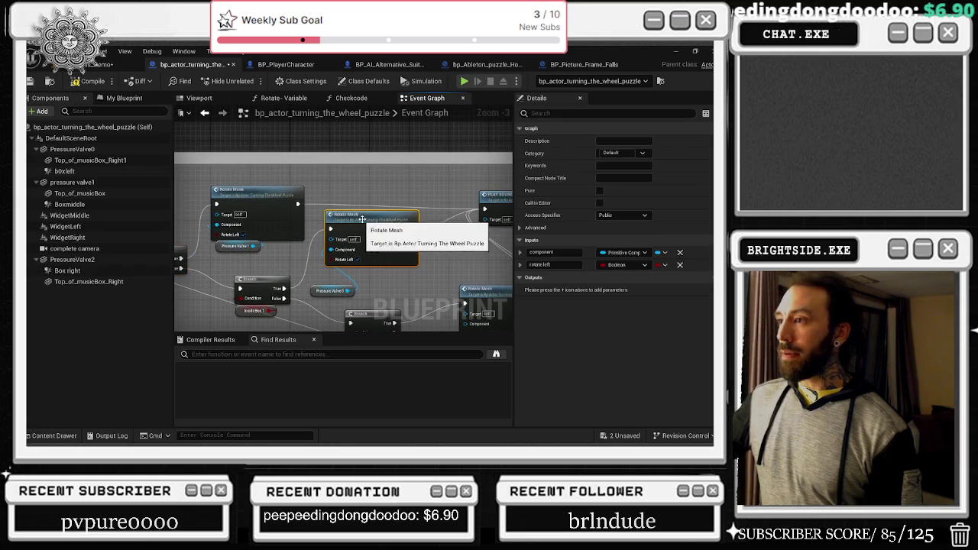
{"action": "left_click_drag", "start_coordinate": [368, 263], "coordinate": [241, 186]}
{"action": "left_click_drag", "start_coordinate": [394, 190], "coordinate": [419, 182]}
{"action": "left_click_drag", "start_coordinate": [373, 239], "coordinate": [393, 198]}
{"action": "left_click_drag", "start_coordinate": [226, 236], "coordinate": [320, 190]}
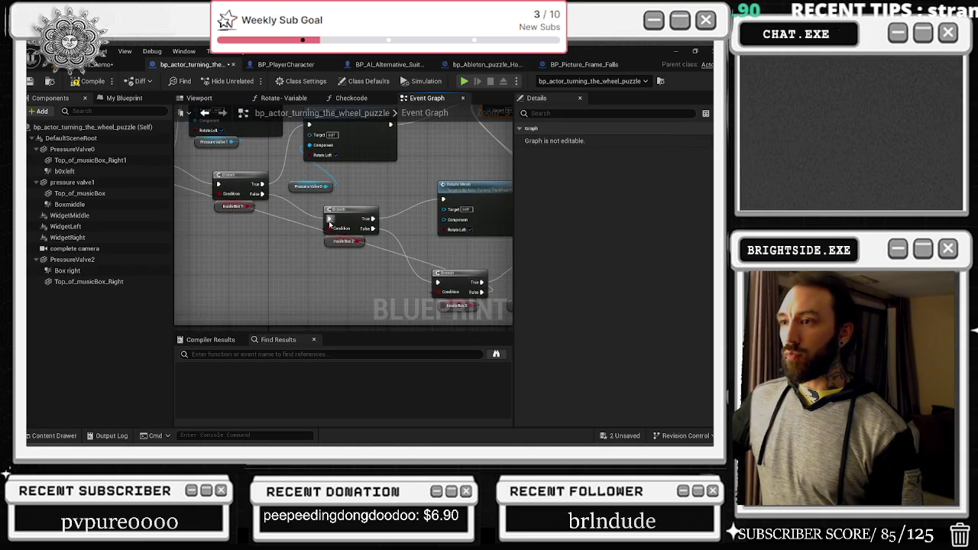
{"action": "mouse_move", "coordinate": [365, 212]}
{"action": "left_mouse_down"}
{"action": "mouse_move", "coordinate": [327, 232]}
{"action": "mouse_move", "coordinate": [318, 175]}
{"action": "left_mouse_up"}
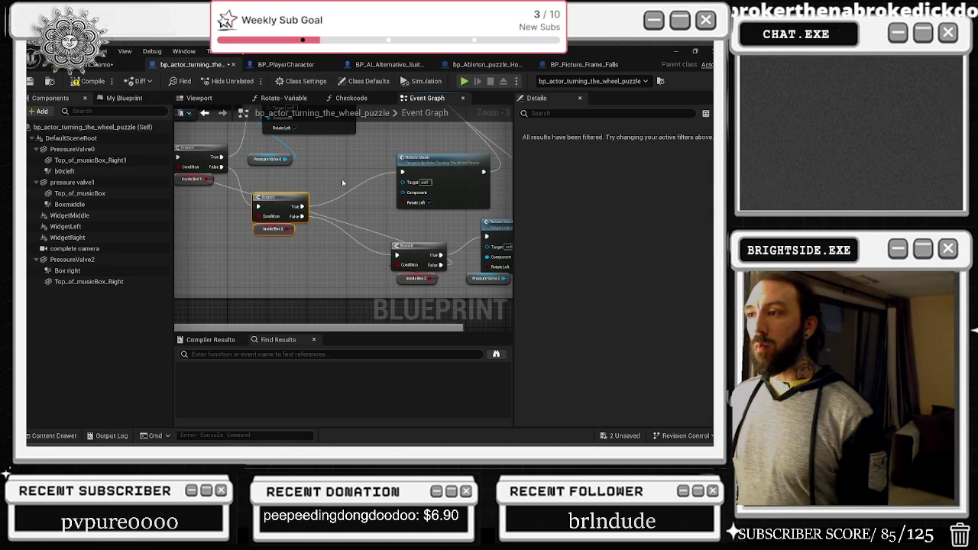
Undo several of the Inside Box Branch node rearrangements
{"action": "key", "text": "ctrl+z"}
{"action": "key", "text": "ctrl+z"}
{"action": "key", "text": "ctrl+z"}
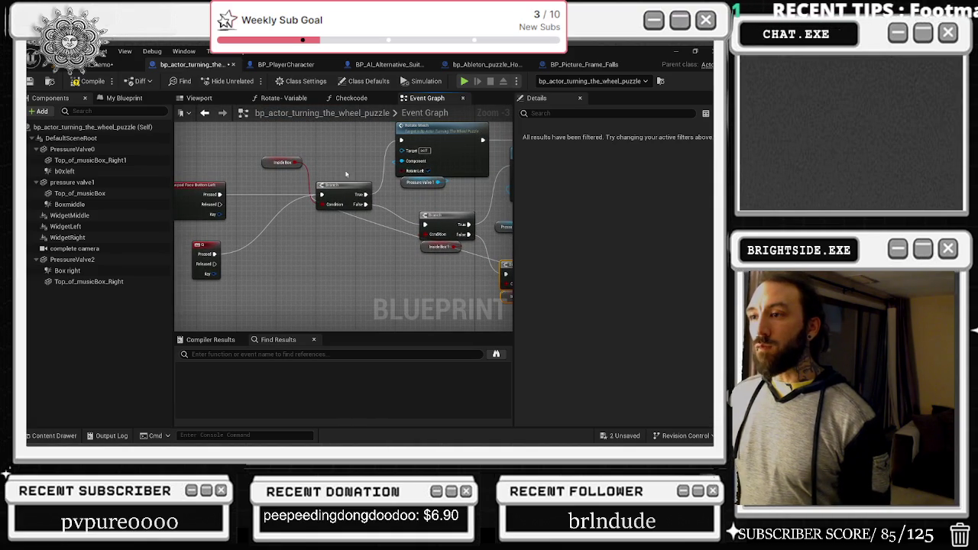
{"action": "left_click", "coordinate": [414, 269]}
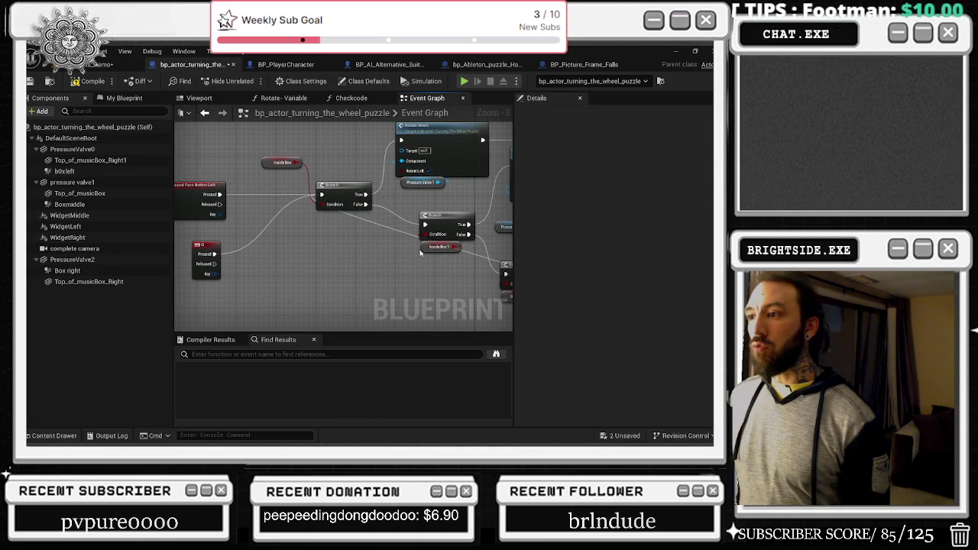
{"action": "left_click", "coordinate": [420, 252]}
{"action": "key", "text": "ctrl+z"}
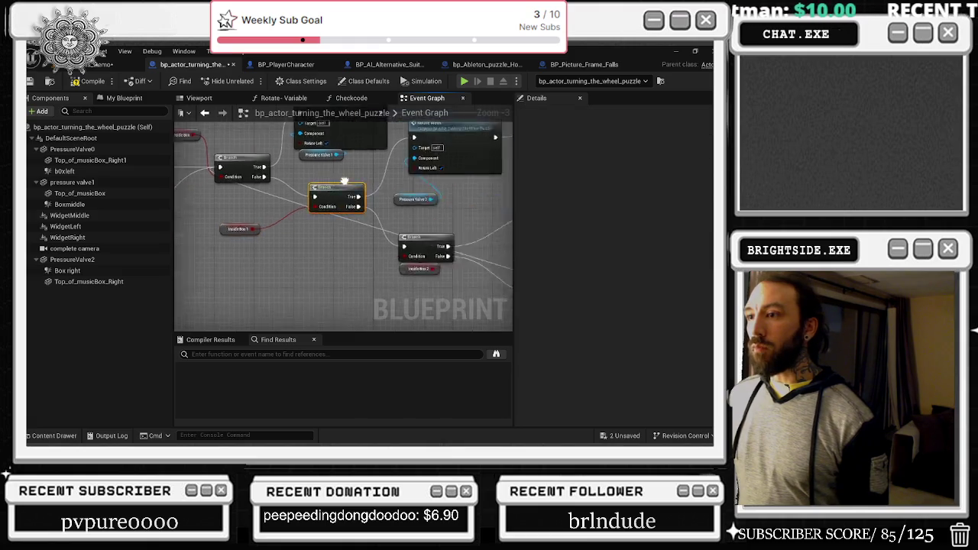
{"action": "key", "text": "ctrl+z"}
{"action": "key", "text": "ctrl+z"}
{"action": "key", "text": "ctrl+z"}
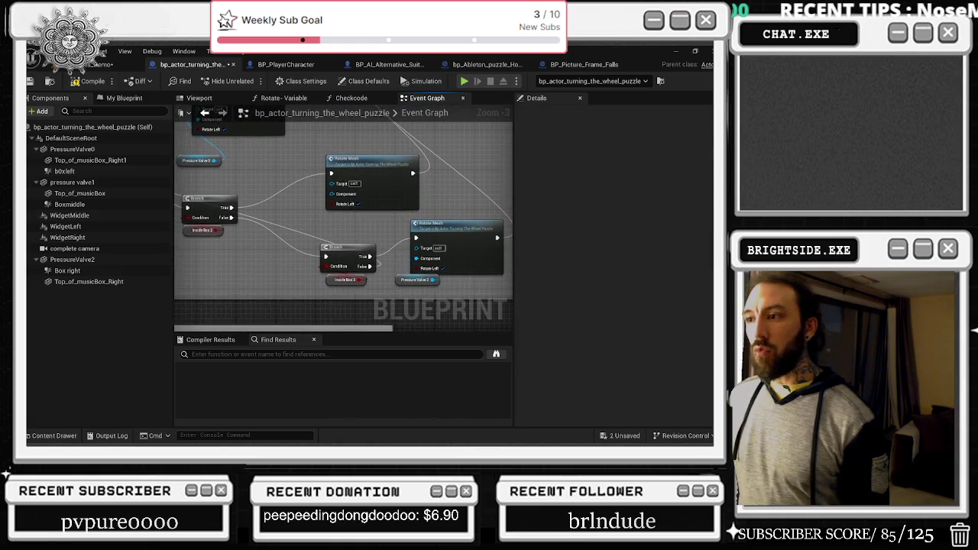
{"action": "key", "text": "ctrl+z"}
{"action": "key", "text": "ctrl+z"}
{"action": "key", "text": "ctrl+z"}
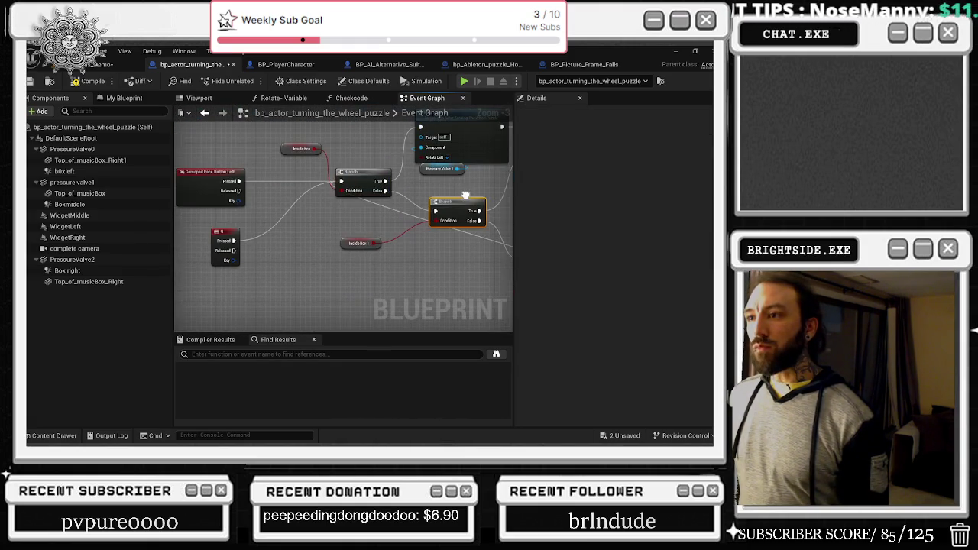
{"action": "key", "text": "ctrl+z"}
{"action": "key", "text": "ctrl+z"}
{"action": "key", "text": "ctrl+z"}
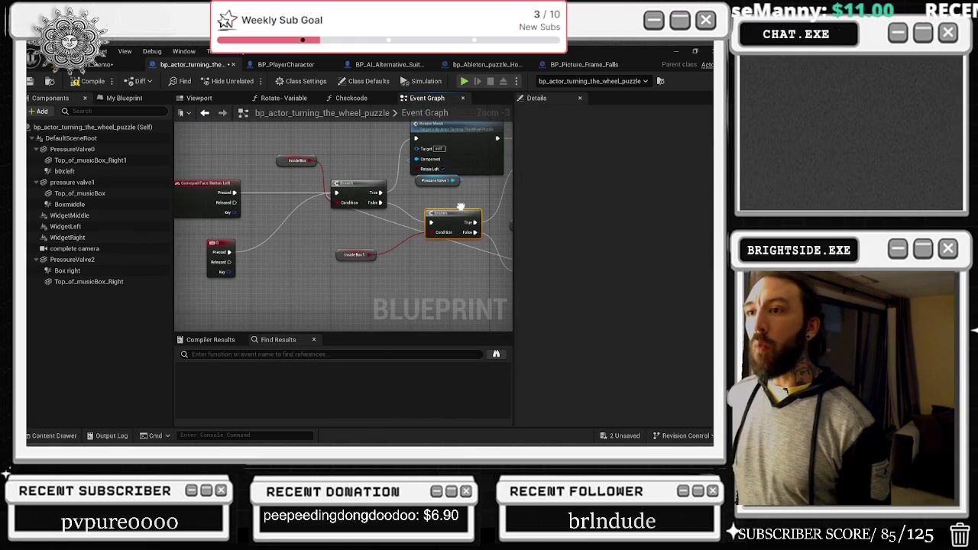
{"action": "mouse_move", "coordinate": [385, 159]}
{"action": "left_mouse_down"}
{"action": "mouse_move", "coordinate": [371, 174]}
{"action": "mouse_move", "coordinate": [199, 191]}
{"action": "left_mouse_up"}
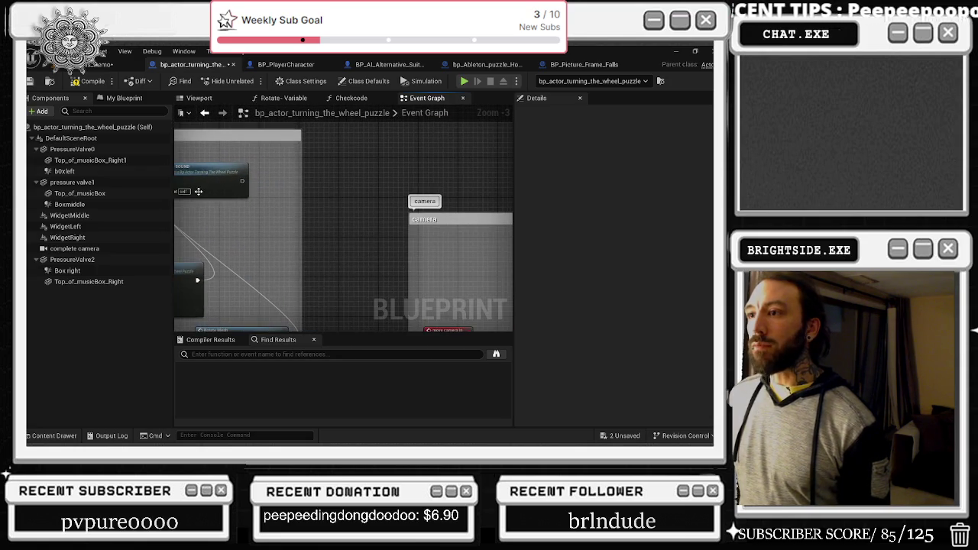
Move the turn comment box left, widen it, and shift the PLAY SOUND node right
{"action": "scroll", "coordinate": [298, 178], "scroll_direction": "down", "scroll_amount": 5}
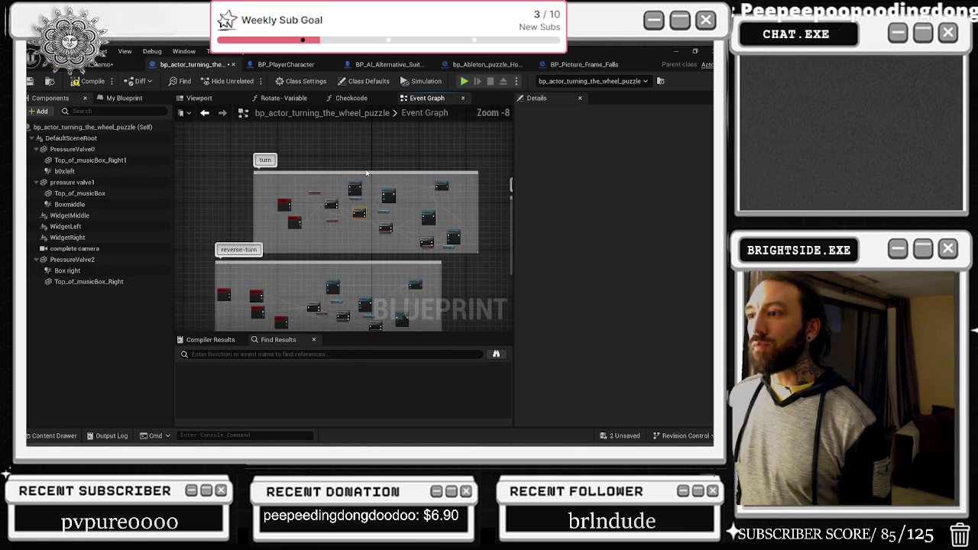
{"action": "scroll", "coordinate": [372, 175], "scroll_direction": "up", "scroll_amount": 1}
{"action": "left_click_drag", "start_coordinate": [371, 174], "coordinate": [275, 170]}
{"action": "left_click_drag", "start_coordinate": [395, 173], "coordinate": [469, 174]}
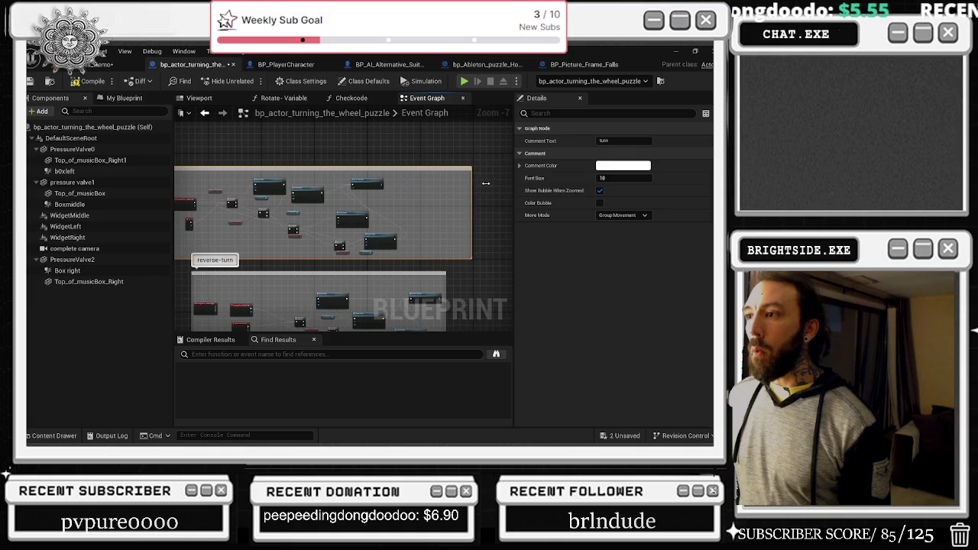
{"action": "scroll", "coordinate": [268, 181], "scroll_direction": "up", "scroll_amount": 3}
{"action": "left_click", "coordinate": [344, 184]}
{"action": "mouse_move", "coordinate": [344, 183]}
{"action": "left_mouse_down"}
{"action": "mouse_move", "coordinate": [443, 183]}
{"action": "mouse_move", "coordinate": [377, 183]}
{"action": "left_mouse_up"}
Reposition the Rotate Mesh node and the Branch node further up and right
{"action": "left_click_drag", "start_coordinate": [425, 212], "coordinate": [333, 223]}
{"action": "left_click", "coordinate": [312, 221]}
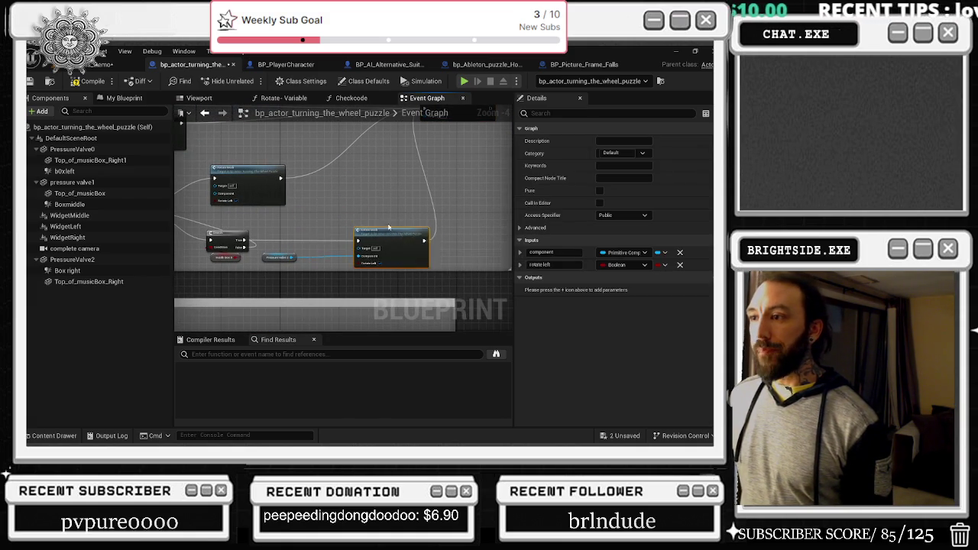
{"action": "left_click_drag", "start_coordinate": [397, 233], "coordinate": [371, 206]}
{"action": "mouse_move", "coordinate": [285, 194]}
{"action": "left_mouse_down"}
{"action": "mouse_move", "coordinate": [395, 209]}
{"action": "mouse_move", "coordinate": [423, 245]}
{"action": "left_mouse_up"}
{"action": "mouse_move", "coordinate": [406, 187]}
{"action": "left_mouse_down"}
{"action": "mouse_move", "coordinate": [448, 184]}
{"action": "mouse_move", "coordinate": [320, 196]}
{"action": "mouse_move", "coordinate": [383, 182]}
{"action": "mouse_move", "coordinate": [435, 210]}
{"action": "left_mouse_up"}
{"action": "left_click_drag", "start_coordinate": [271, 239], "coordinate": [348, 207]}
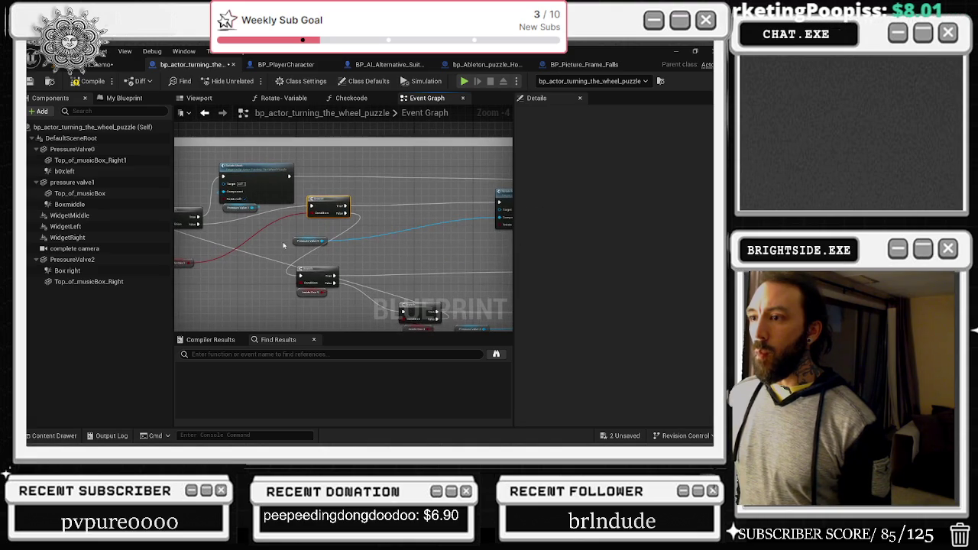
{"action": "left_click", "coordinate": [313, 291]}
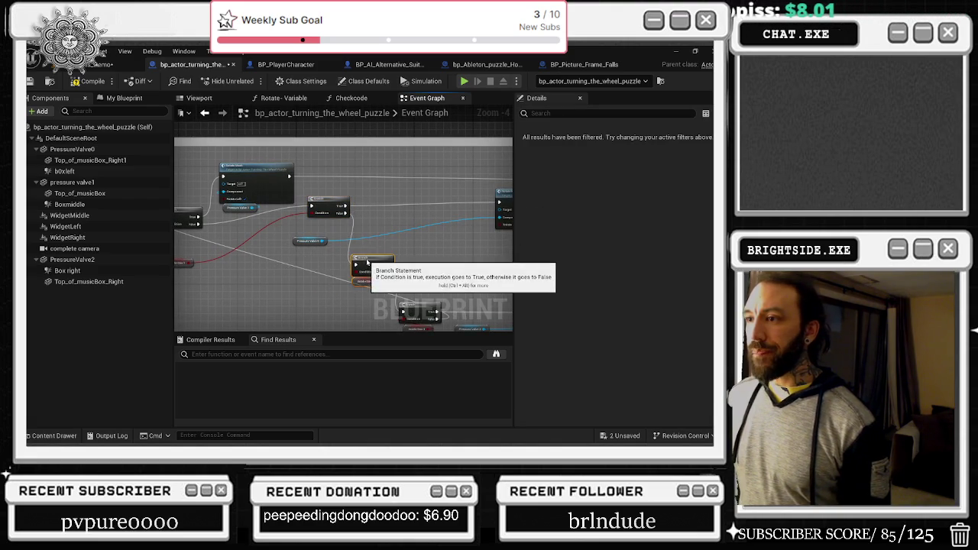
{"action": "left_click_drag", "start_coordinate": [333, 268], "coordinate": [358, 259]}
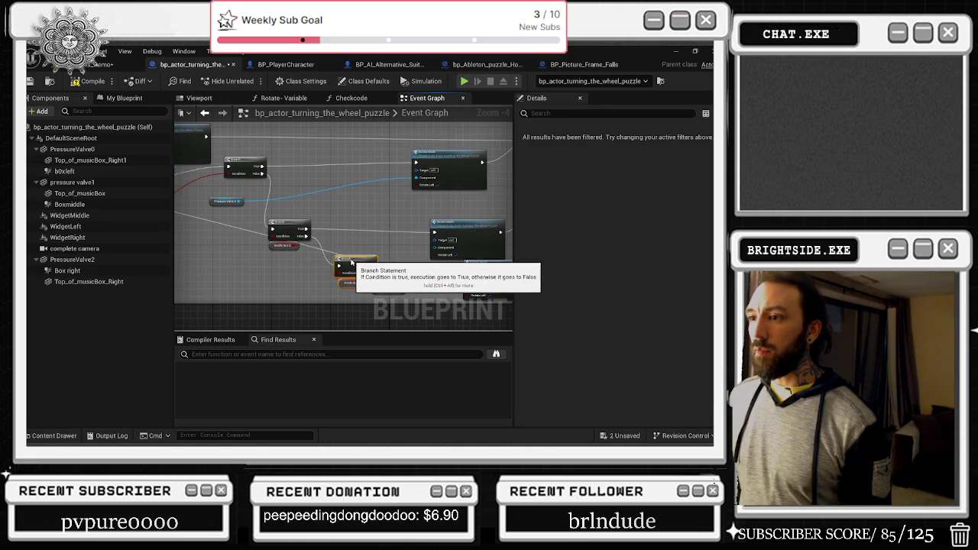
Place Pressure Valve 1 beside its Rotate Mesh node and move the Branch node down-left
{"action": "mouse_move", "coordinate": [392, 228]}
{"action": "left_mouse_down"}
{"action": "mouse_move", "coordinate": [495, 251]}
{"action": "mouse_move", "coordinate": [529, 239]}
{"action": "left_mouse_up"}
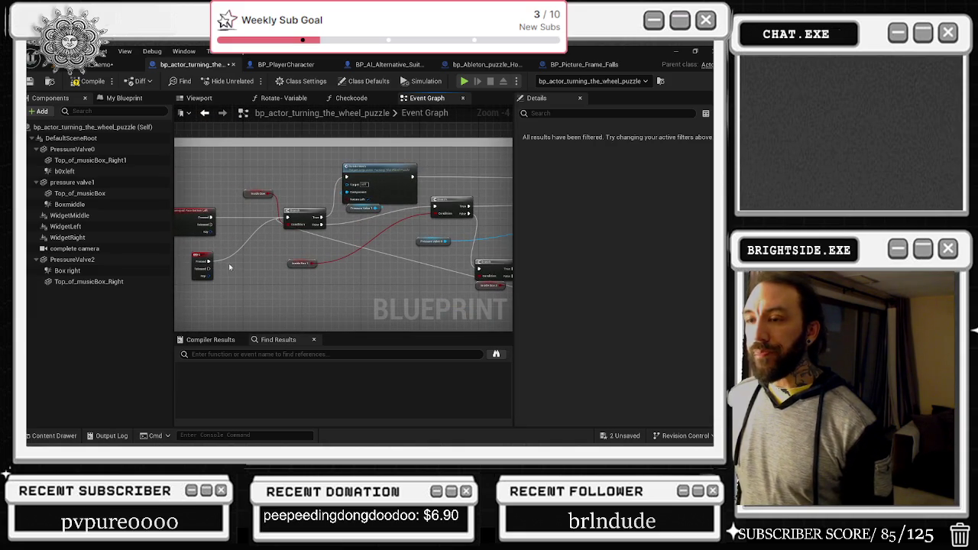
{"action": "scroll", "coordinate": [369, 285], "scroll_direction": "up", "scroll_amount": 2}
{"action": "mouse_move", "coordinate": [364, 271]}
{"action": "left_mouse_down"}
{"action": "mouse_move", "coordinate": [391, 278]}
{"action": "mouse_move", "coordinate": [435, 221]}
{"action": "mouse_move", "coordinate": [404, 254]}
{"action": "left_mouse_up"}
{"action": "scroll", "coordinate": [399, 257], "scroll_direction": "down", "scroll_amount": 1}
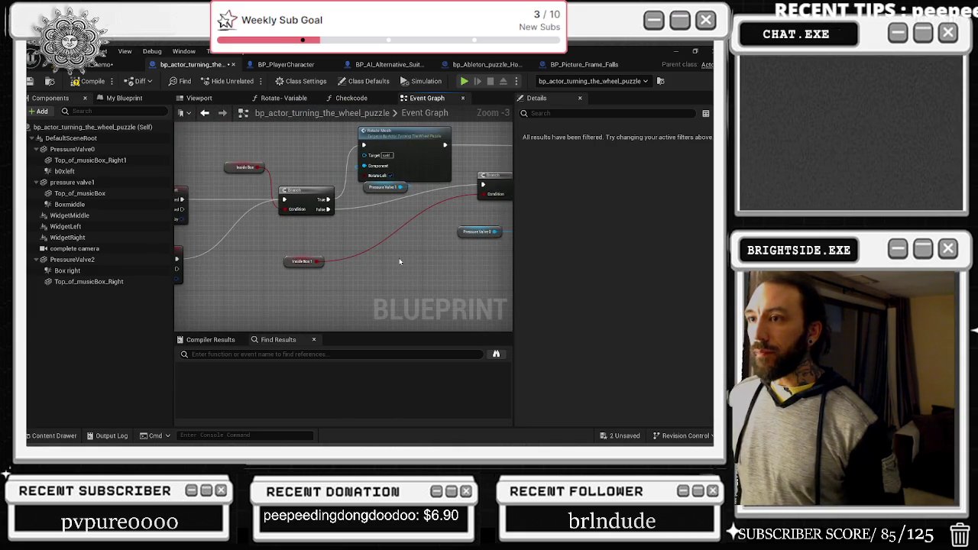
{"action": "scroll", "coordinate": [351, 252], "scroll_direction": "down", "scroll_amount": 2}
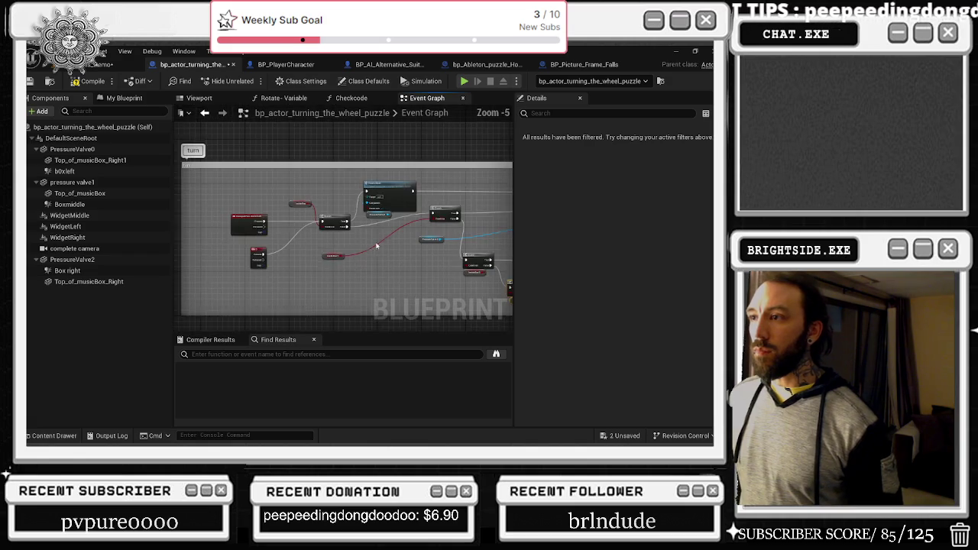
{"action": "scroll", "coordinate": [351, 222], "scroll_direction": "up", "scroll_amount": 2}
{"action": "mouse_move", "coordinate": [361, 210]}
{"action": "left_mouse_down"}
{"action": "mouse_move", "coordinate": [301, 145]}
{"action": "mouse_move", "coordinate": [286, 145]}
{"action": "left_mouse_up"}
{"action": "mouse_move", "coordinate": [419, 193]}
{"action": "left_mouse_down"}
{"action": "mouse_move", "coordinate": [358, 221]}
{"action": "mouse_move", "coordinate": [480, 238]}
{"action": "left_mouse_up"}
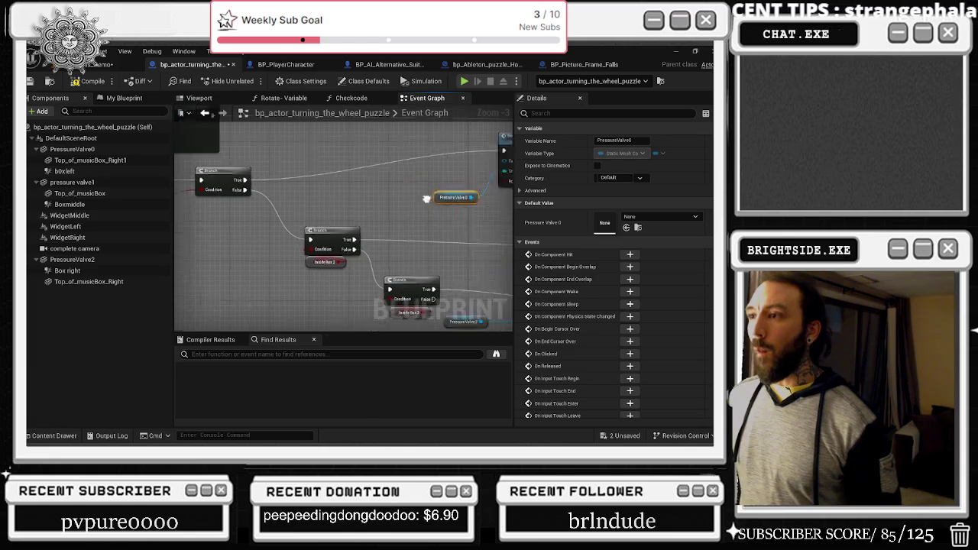
{"action": "scroll", "coordinate": [372, 251], "scroll_direction": "down", "scroll_amount": 1}
Reposition the inside box 2 and 3 getters and lower Rotate Mesh node, then show the Viewport
{"action": "mouse_move", "coordinate": [380, 241]}
{"action": "left_mouse_down"}
{"action": "mouse_move", "coordinate": [338, 259]}
{"action": "mouse_move", "coordinate": [298, 243]}
{"action": "left_mouse_up"}
{"action": "left_click_drag", "start_coordinate": [362, 273], "coordinate": [295, 295]}
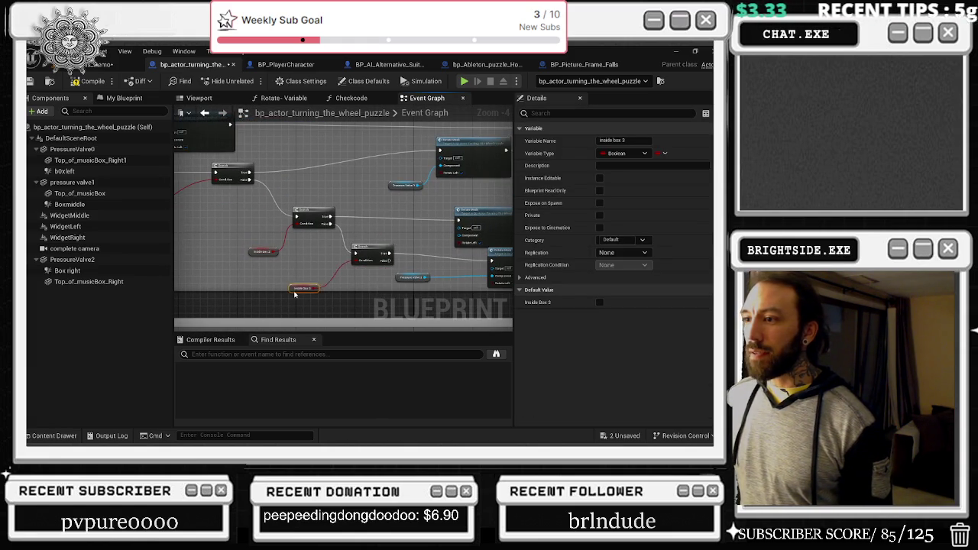
{"action": "left_click", "coordinate": [370, 260]}
{"action": "right_click", "coordinate": [420, 228]}
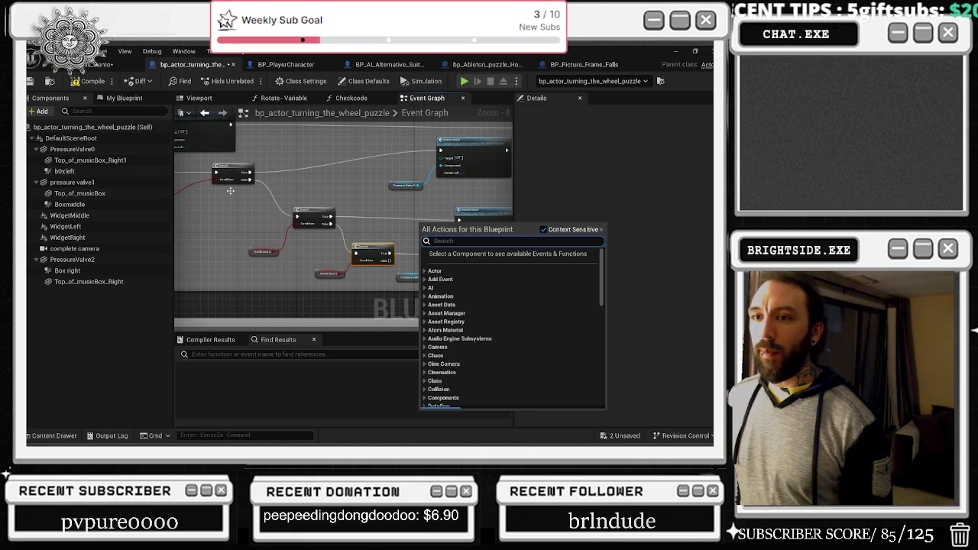
{"action": "left_click", "coordinate": [289, 271]}
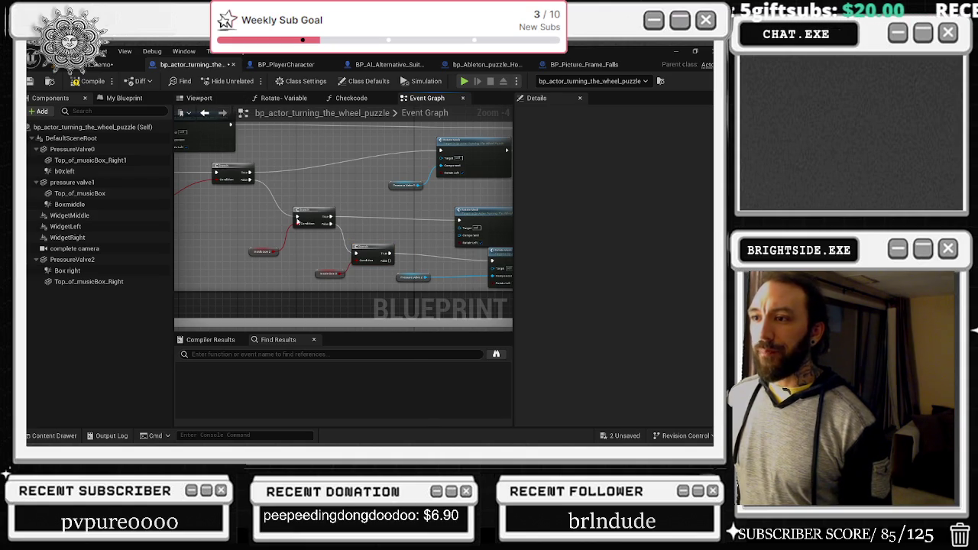
{"action": "left_click_drag", "start_coordinate": [286, 267], "coordinate": [170, 273]}
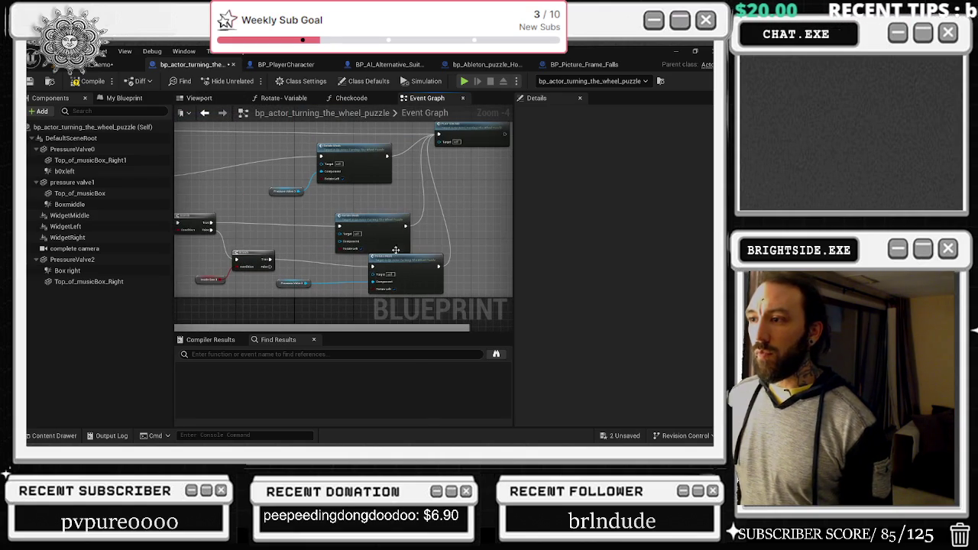
{"action": "left_click", "coordinate": [385, 214]}
{"action": "left_click_drag", "start_coordinate": [370, 255], "coordinate": [337, 254]}
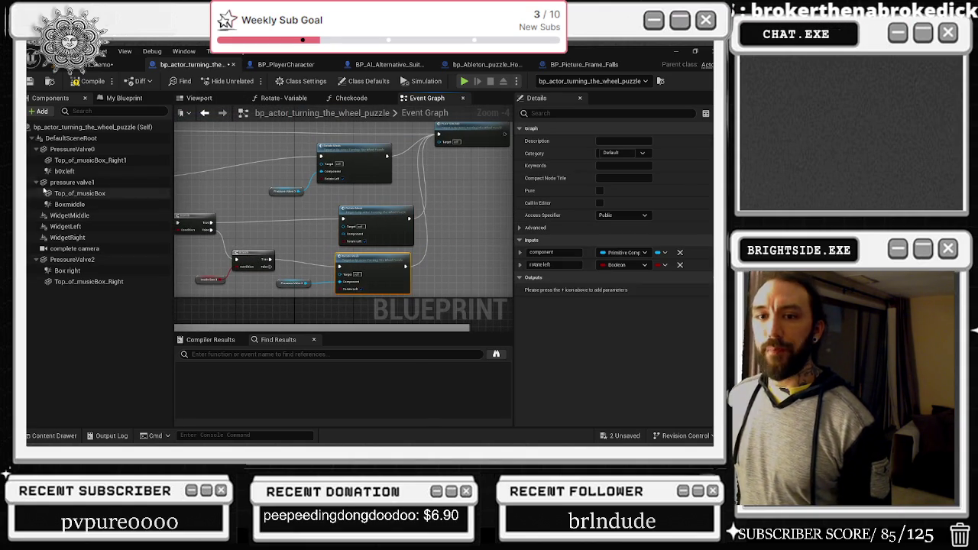
{"action": "left_click", "coordinate": [191, 98]}
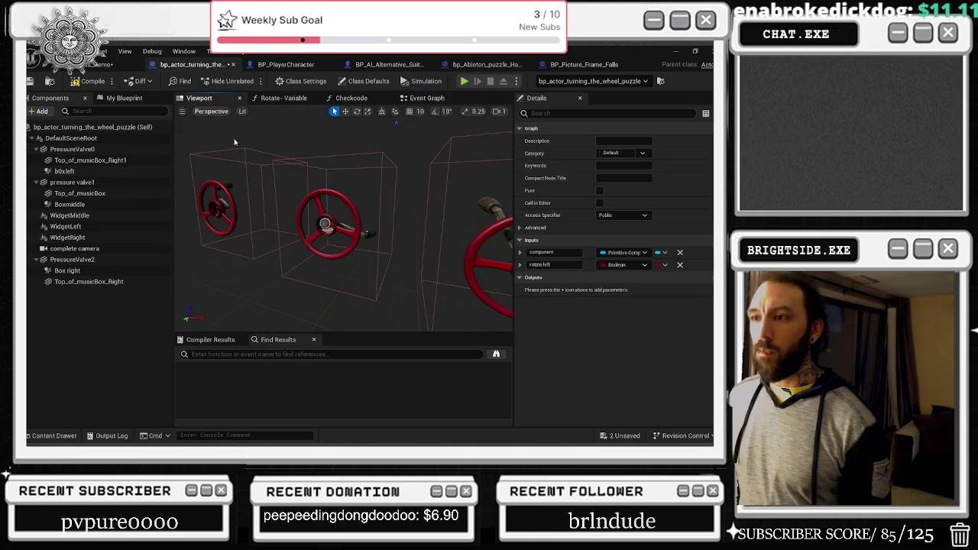
Set Boxmiddle's Can Character Step Up On to No
{"action": "left_click", "coordinate": [357, 152]}
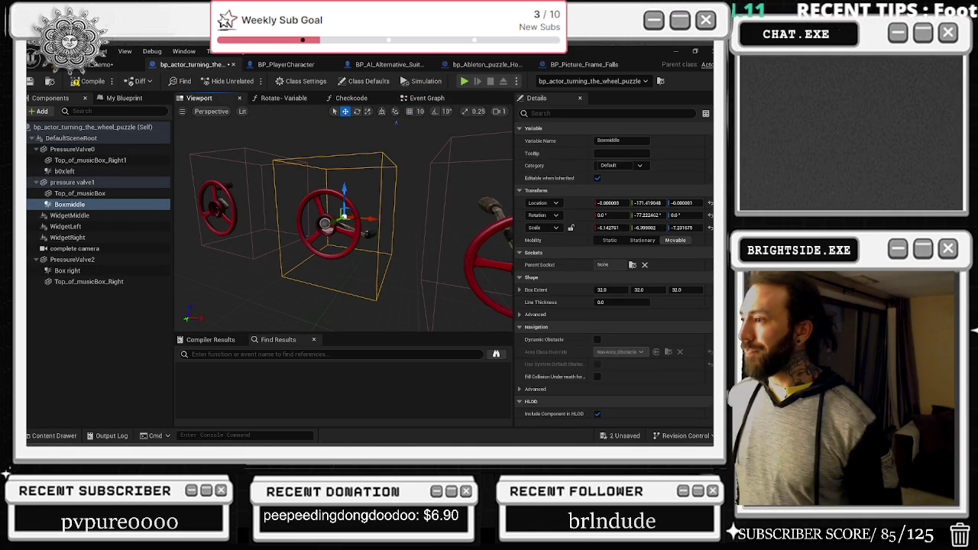
{"action": "scroll", "coordinate": [611, 267], "scroll_direction": "down", "scroll_amount": 5}
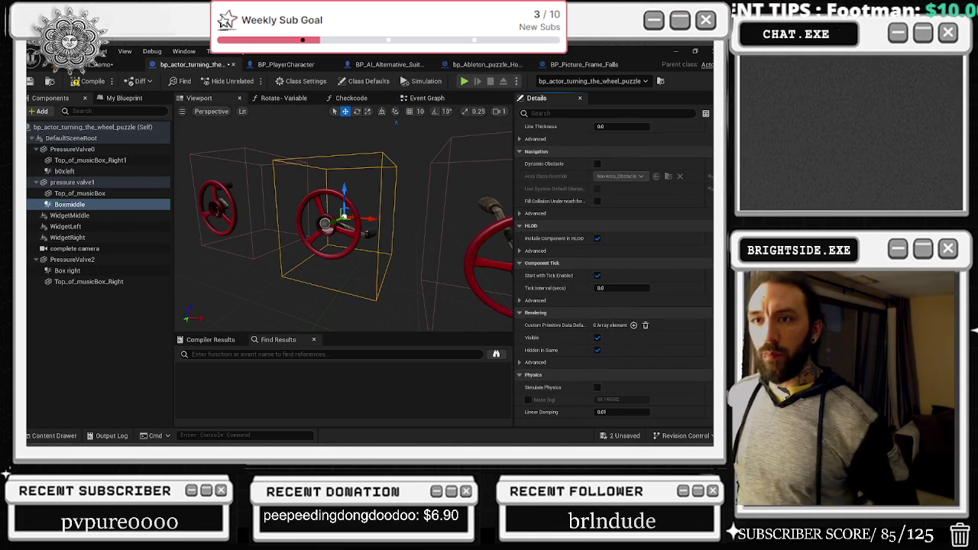
{"action": "scroll", "coordinate": [611, 268], "scroll_direction": "down", "scroll_amount": 2}
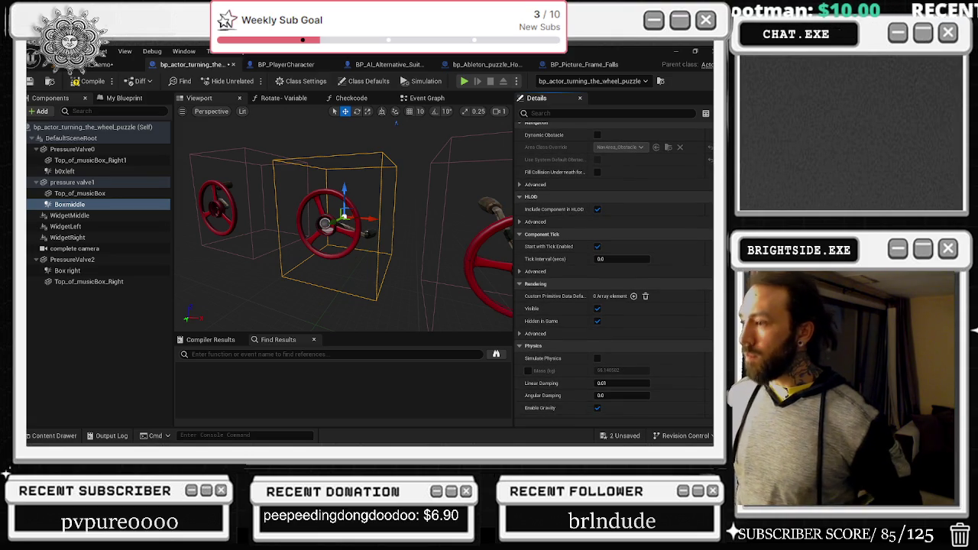
{"action": "scroll", "coordinate": [614, 269], "scroll_direction": "down", "scroll_amount": 1}
{"action": "scroll", "coordinate": [614, 269], "scroll_direction": "down", "scroll_amount": 1}
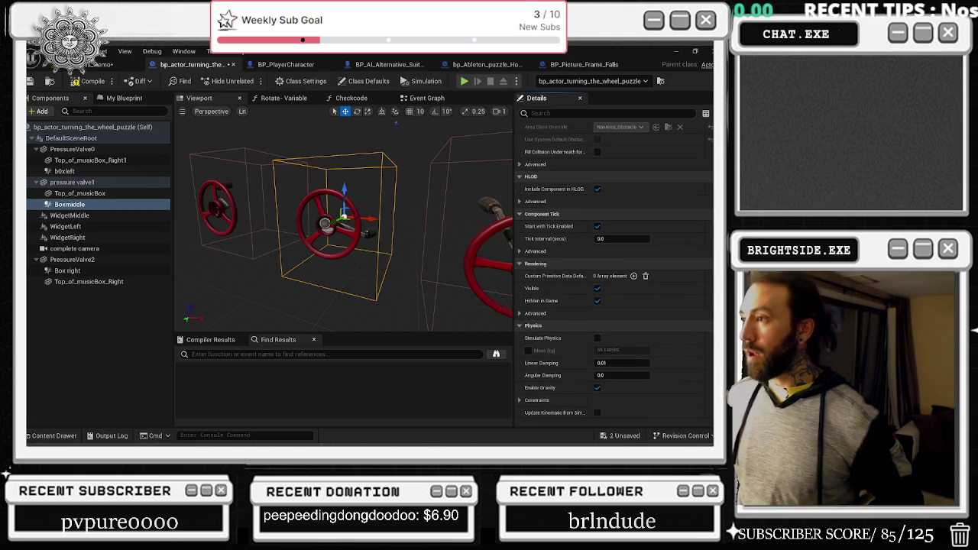
{"action": "scroll", "coordinate": [614, 268], "scroll_direction": "down", "scroll_amount": 4}
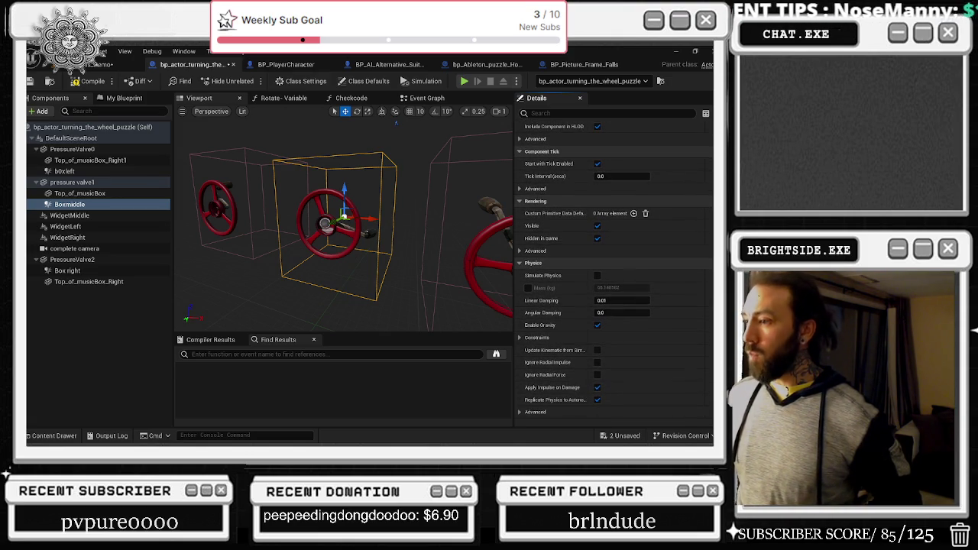
{"action": "scroll", "coordinate": [614, 269], "scroll_direction": "down", "scroll_amount": 10}
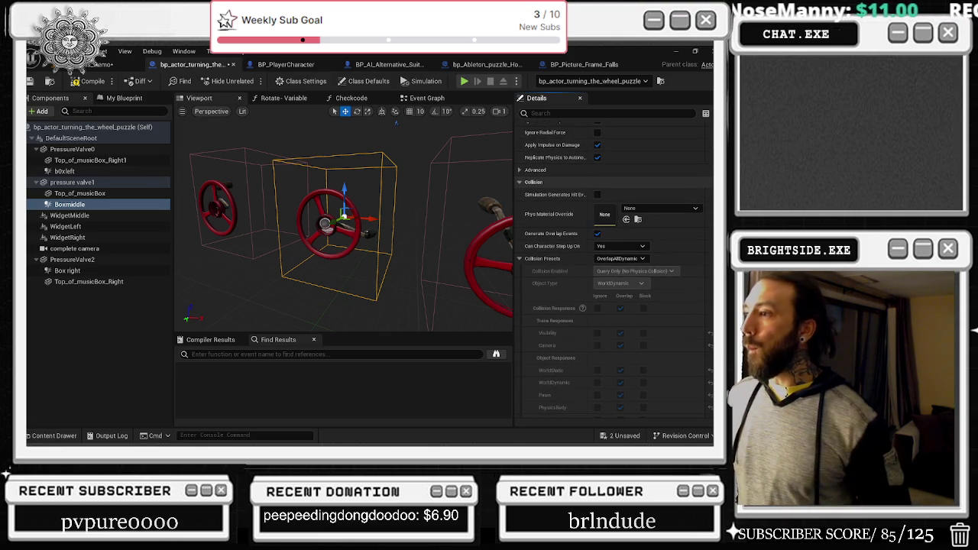
{"action": "scroll", "coordinate": [614, 268], "scroll_direction": "down", "scroll_amount": 1}
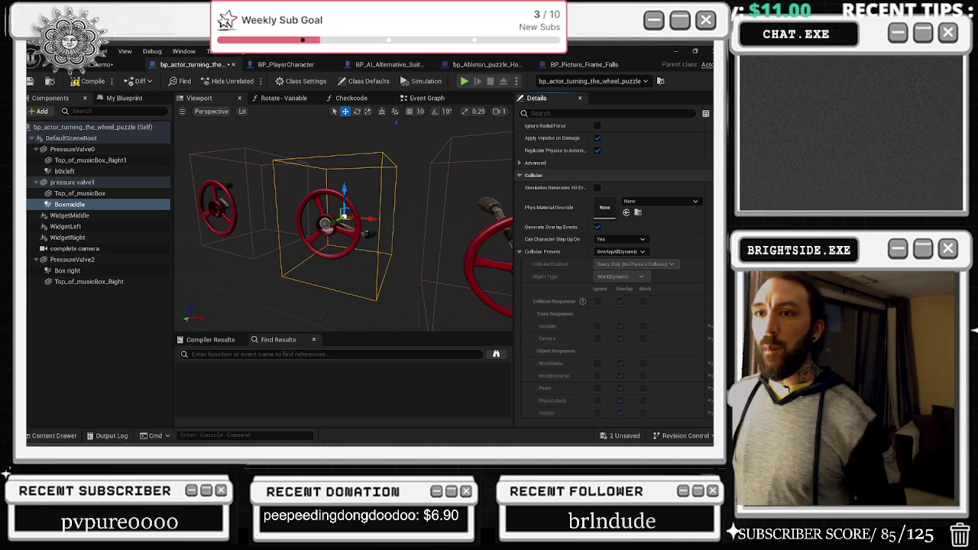
{"action": "left_click", "coordinate": [620, 239]}
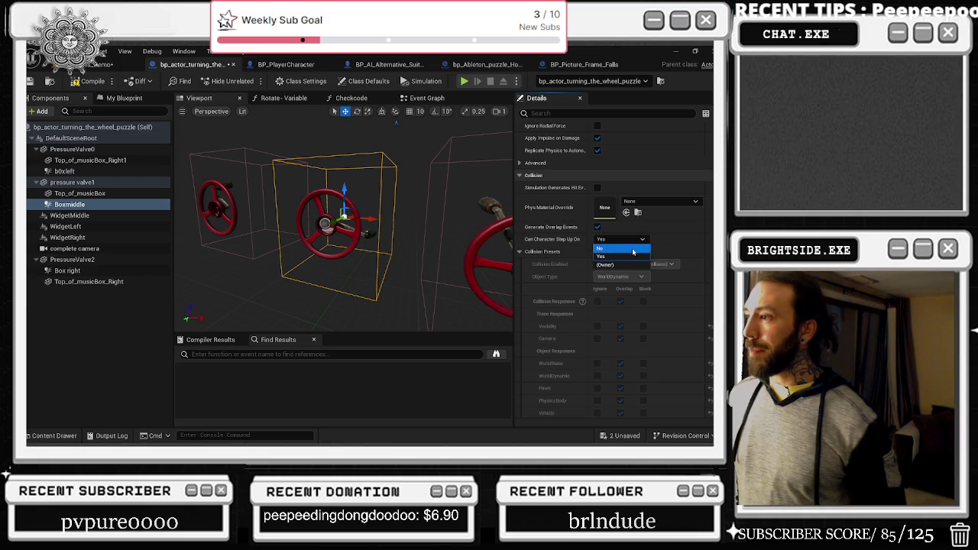
{"action": "left_click", "coordinate": [633, 250]}
Set Box right's Can Character Step Up On to No and view all three wheel boxes
{"action": "left_click", "coordinate": [67, 271]}
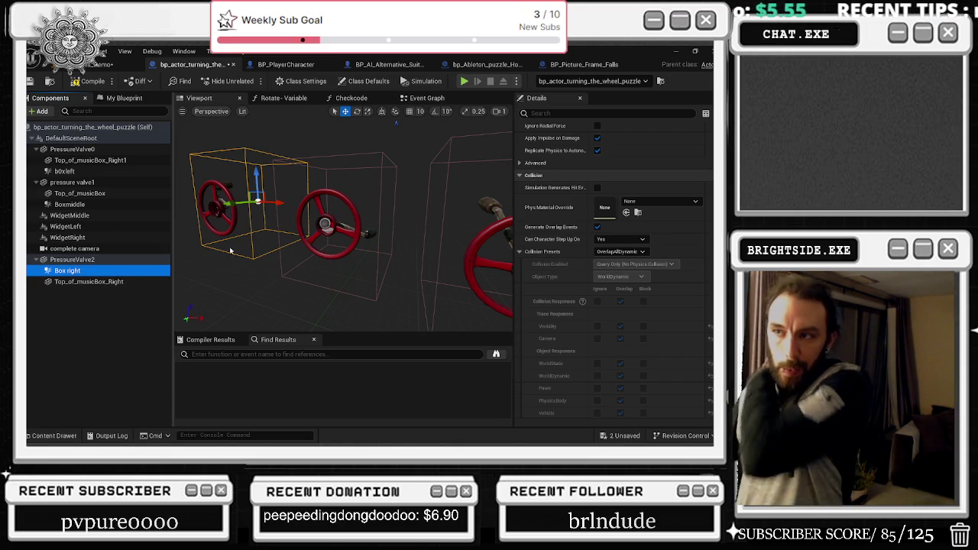
{"action": "left_click", "coordinate": [620, 239]}
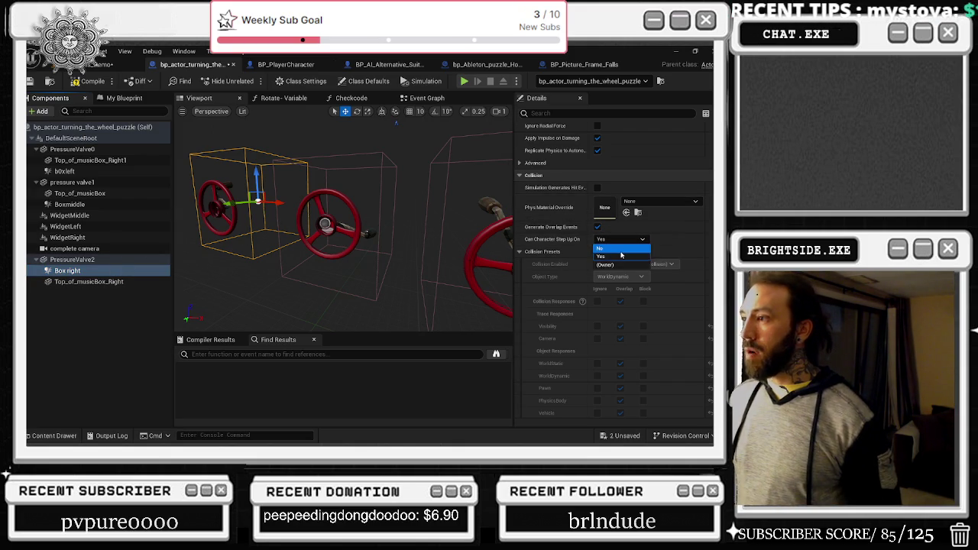
{"action": "left_click", "coordinate": [607, 248]}
{"action": "left_click_drag", "start_coordinate": [433, 232], "coordinate": [351, 237]}
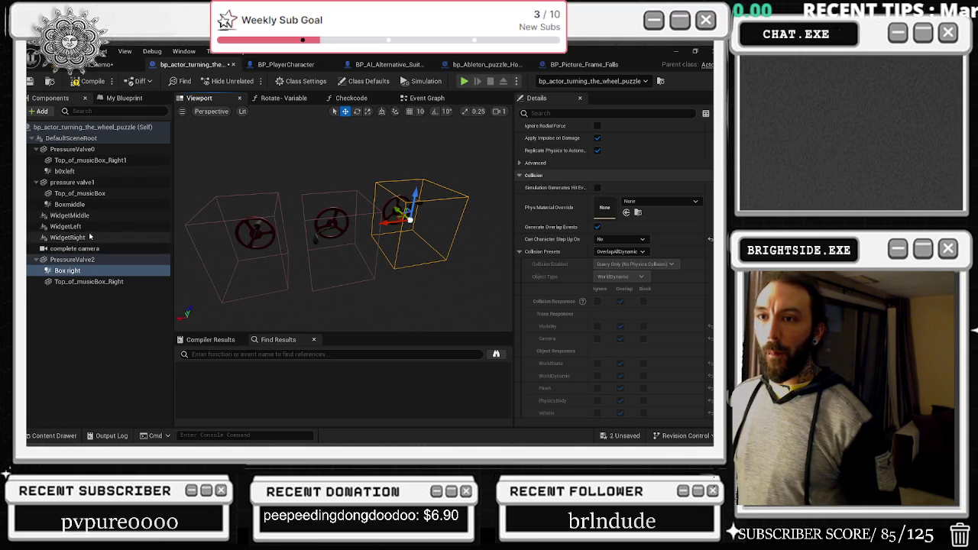
{"action": "left_click", "coordinate": [69, 204]}
Undo a stray rotation of PressureValve0 and set its Can Character Step Up On to No
{"action": "left_click", "coordinate": [64, 171]}
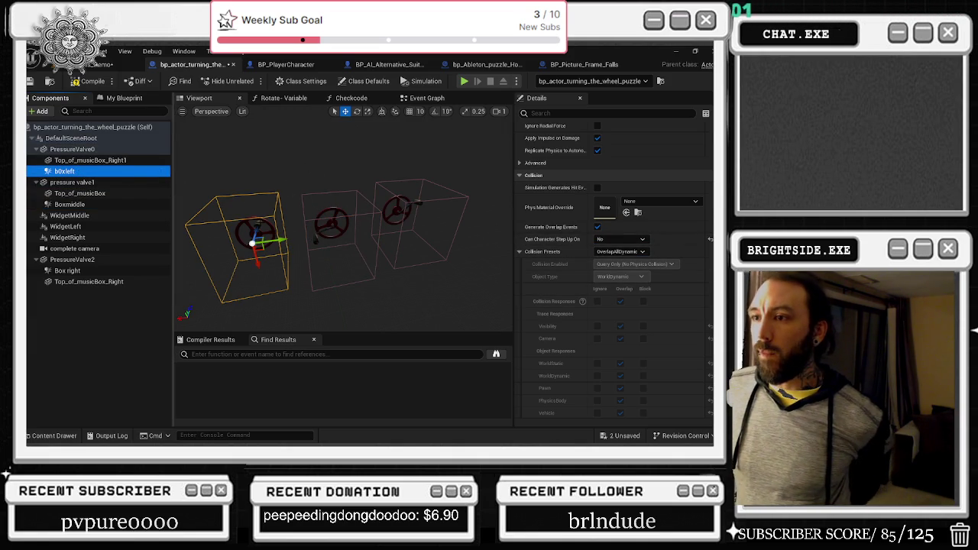
{"action": "left_click", "coordinate": [254, 233]}
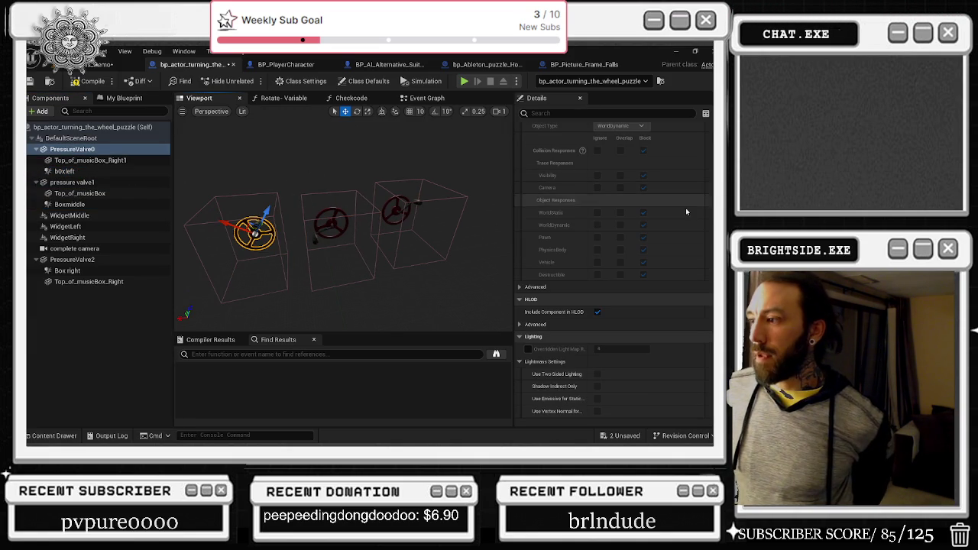
{"action": "scroll", "coordinate": [611, 229], "scroll_direction": "up", "scroll_amount": 3}
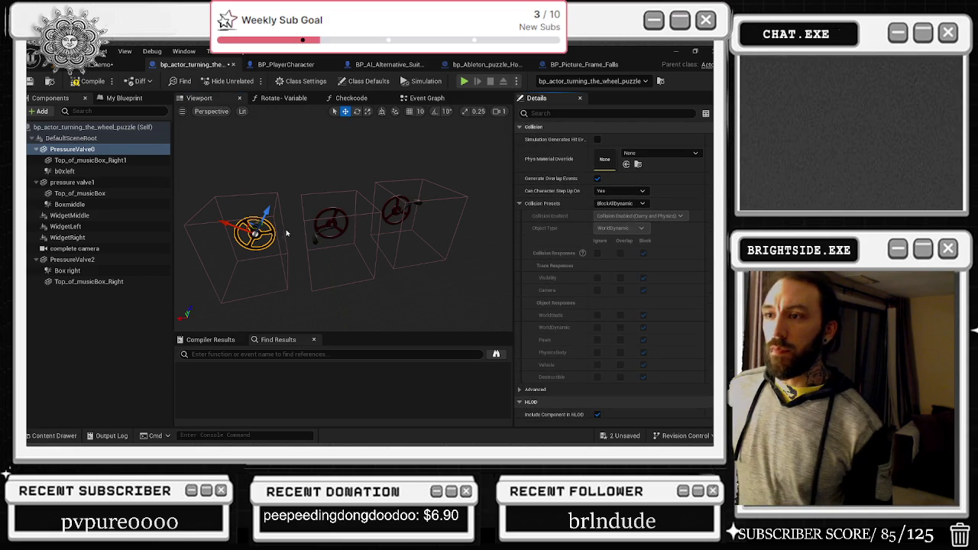
{"action": "scroll", "coordinate": [286, 233], "scroll_direction": "up", "scroll_amount": 2}
{"action": "key", "text": "e"}
{"action": "mouse_move", "coordinate": [222, 237]}
{"action": "left_mouse_down"}
{"action": "mouse_move", "coordinate": [244, 216]}
{"action": "mouse_move", "coordinate": [310, 240]}
{"action": "mouse_move", "coordinate": [229, 283]}
{"action": "mouse_move", "coordinate": [260, 229]}
{"action": "left_mouse_up"}
{"action": "key", "text": "ctrl+z"}
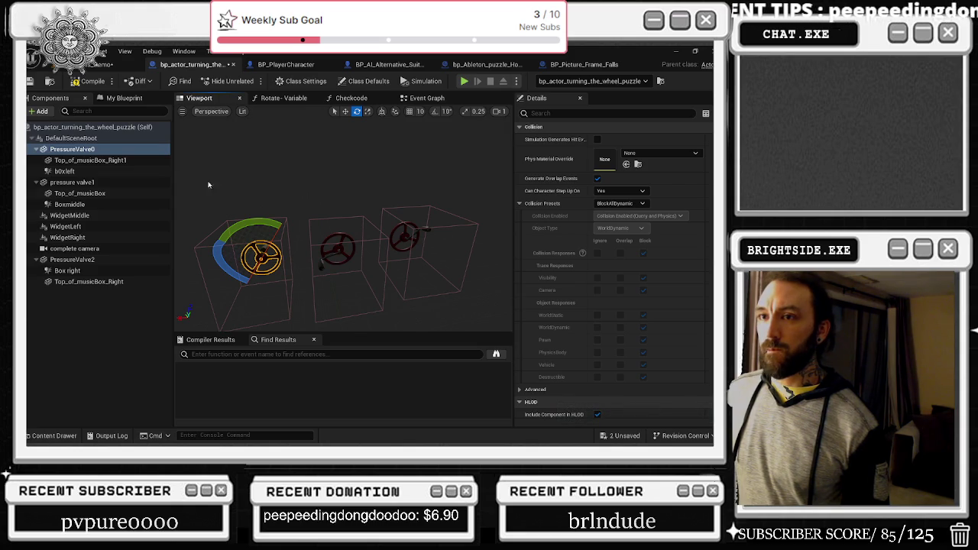
{"action": "left_click", "coordinate": [615, 191]}
{"action": "left_click", "coordinate": [611, 200]}
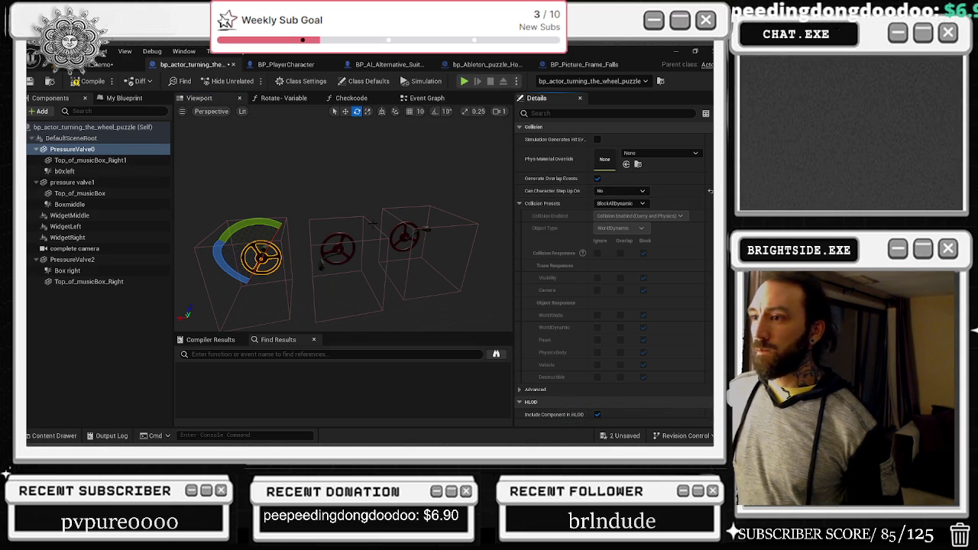
Set Can Character Step Up On to No for b0xleft and Box right
{"action": "left_click", "coordinate": [69, 171]}
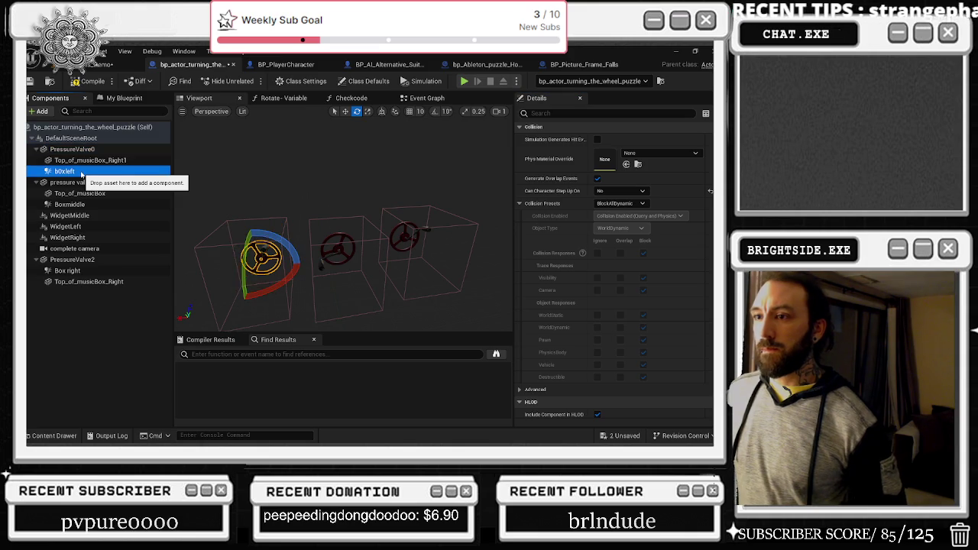
{"action": "left_click", "coordinate": [621, 327]}
{"action": "left_click", "coordinate": [615, 346]}
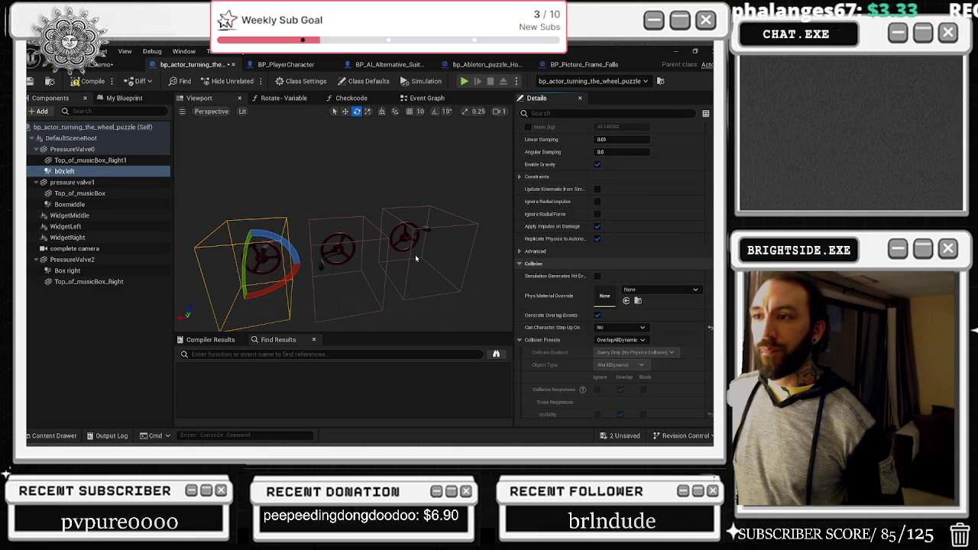
{"action": "left_click", "coordinate": [340, 219]}
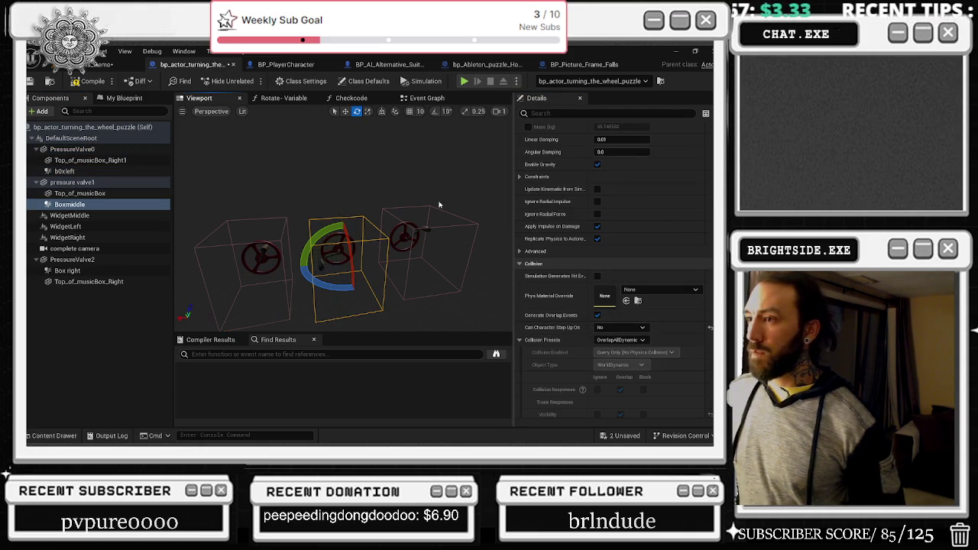
{"action": "left_click", "coordinate": [410, 217]}
{"action": "left_click", "coordinate": [620, 326]}
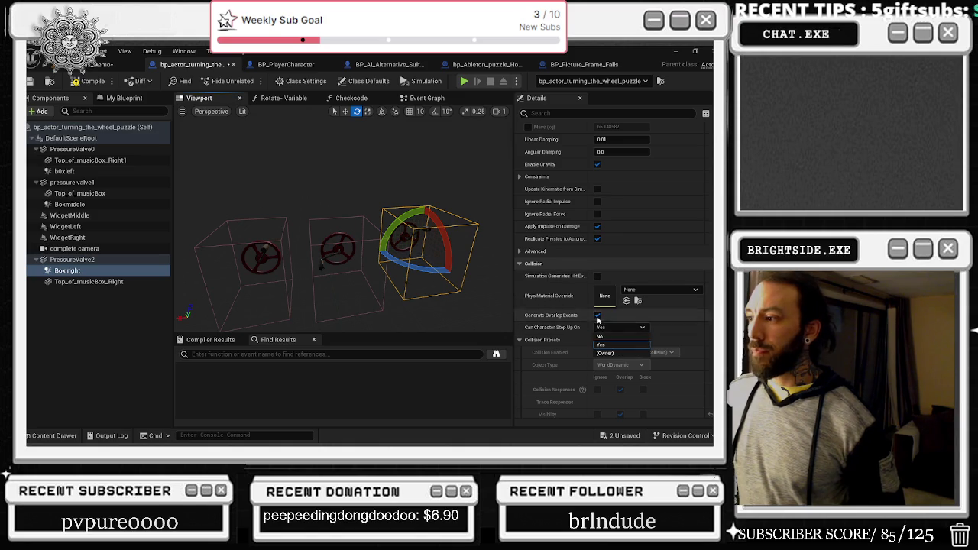
{"action": "left_click", "coordinate": [602, 338]}
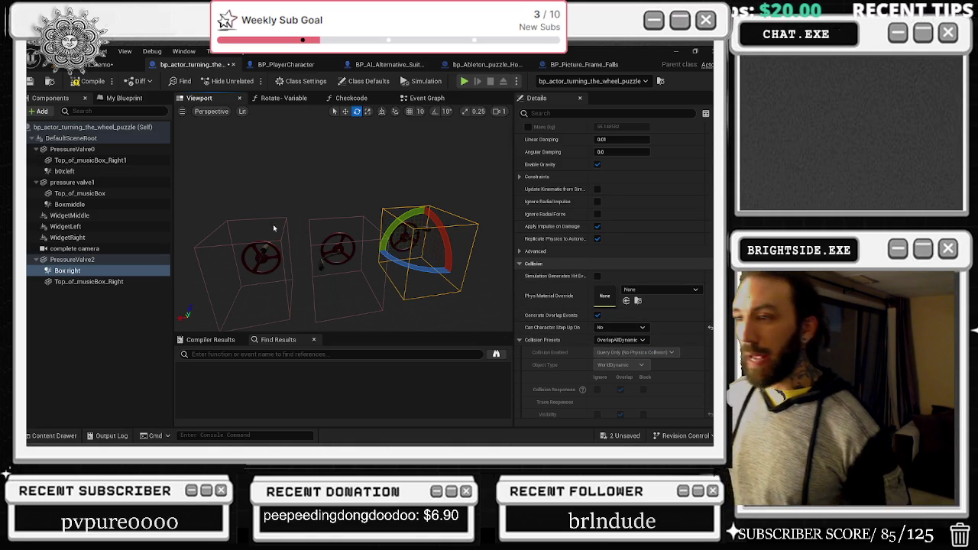
{"action": "left_click", "coordinate": [255, 256]}
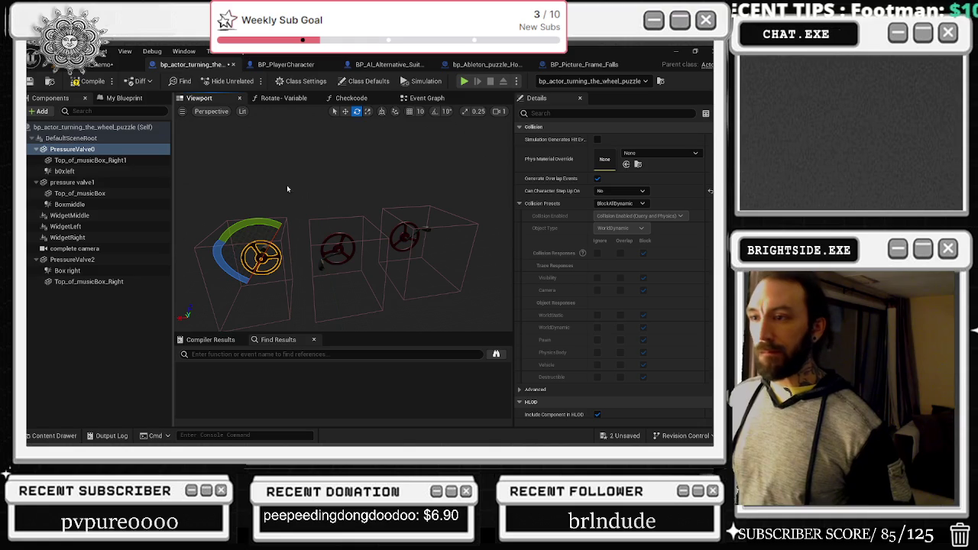
{"action": "left_click", "coordinate": [287, 222]}
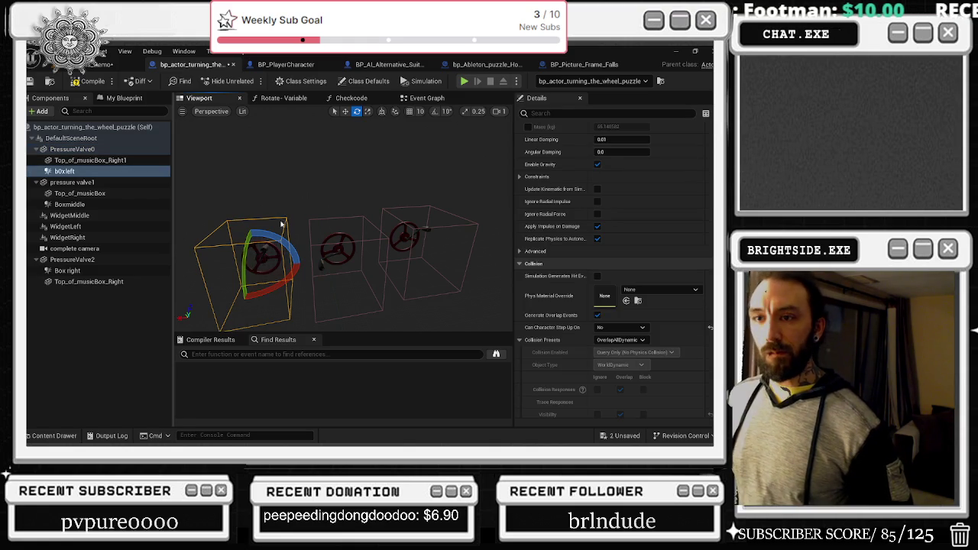
Reattach b0xleft and Box right directly to DefaultSceneRoot, then open the Rotate- Variable graph
{"action": "mouse_move", "coordinate": [65, 171]}
{"action": "left_mouse_down"}
{"action": "mouse_move", "coordinate": [81, 156]}
{"action": "mouse_move", "coordinate": [76, 139]}
{"action": "mouse_move", "coordinate": [103, 165]}
{"action": "left_mouse_up"}
{"action": "left_click", "coordinate": [103, 163]}
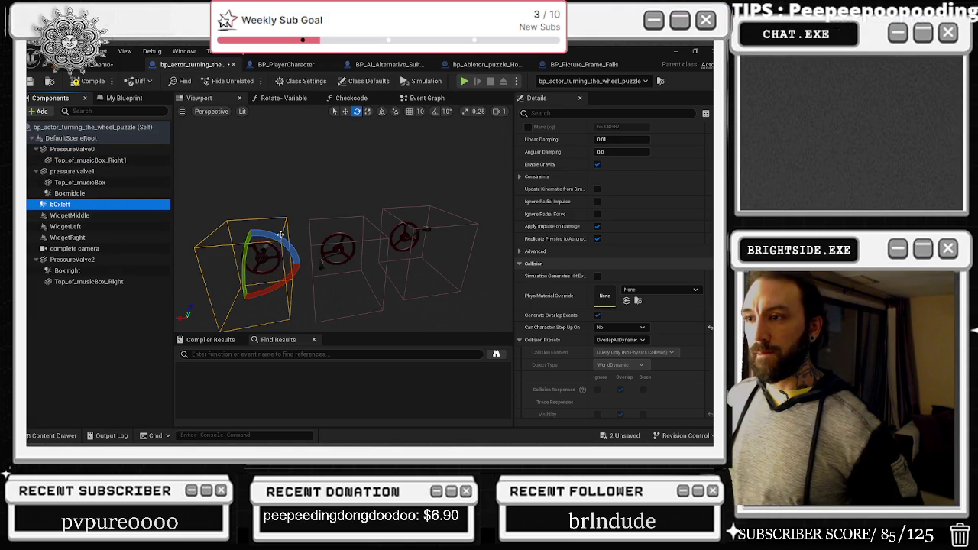
{"action": "left_click", "coordinate": [337, 225]}
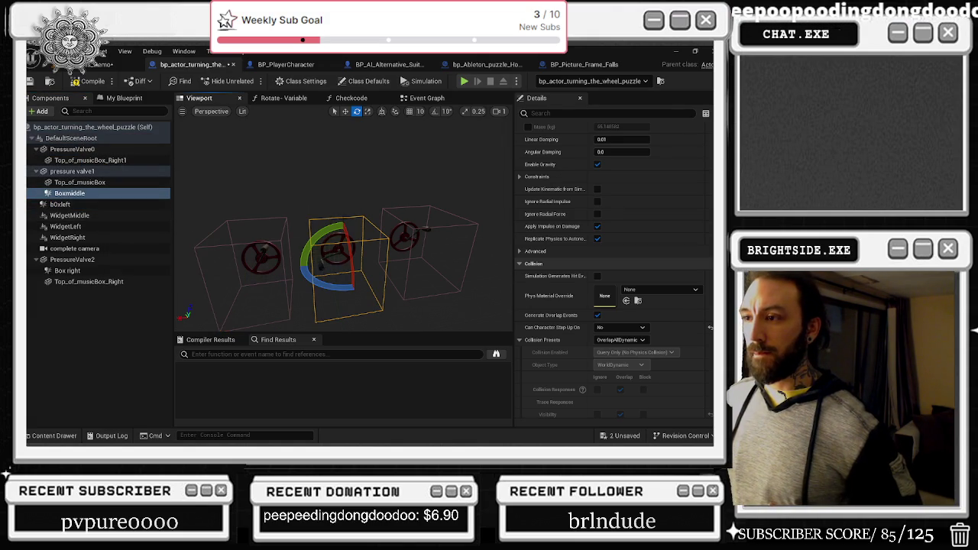
{"action": "left_click_drag", "start_coordinate": [67, 214], "coordinate": [67, 139]}
{"action": "left_click", "coordinate": [84, 150]}
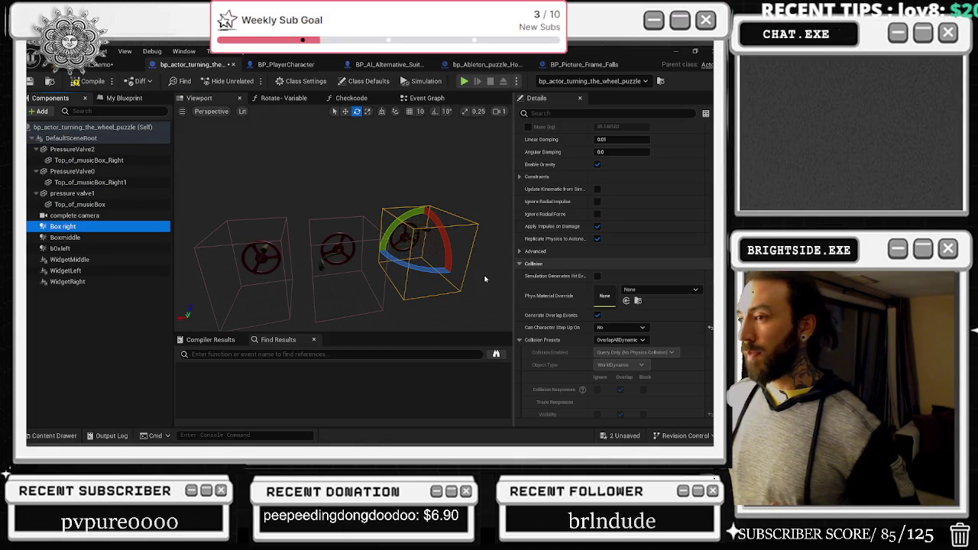
{"action": "scroll", "coordinate": [611, 283], "scroll_direction": "down", "scroll_amount": 3}
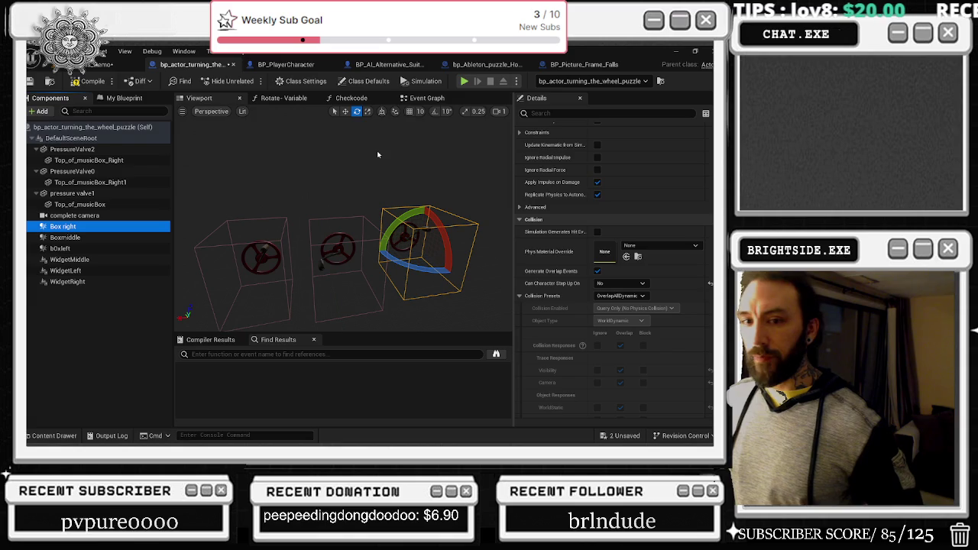
{"action": "left_click", "coordinate": [290, 98]}
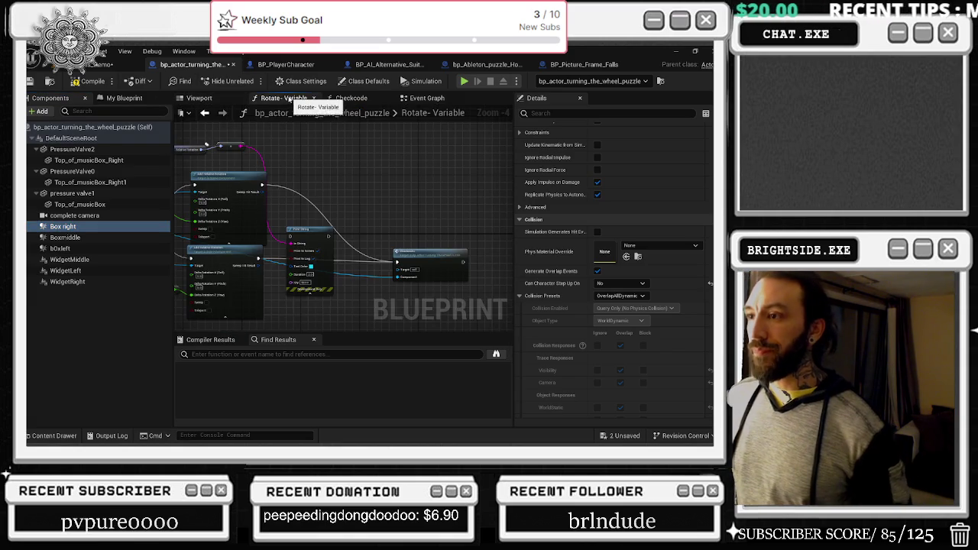
Check the Checkcode graph, return to the Event Graph, and nudge the Box right overlap and cast nodes down
{"action": "left_click", "coordinate": [351, 97]}
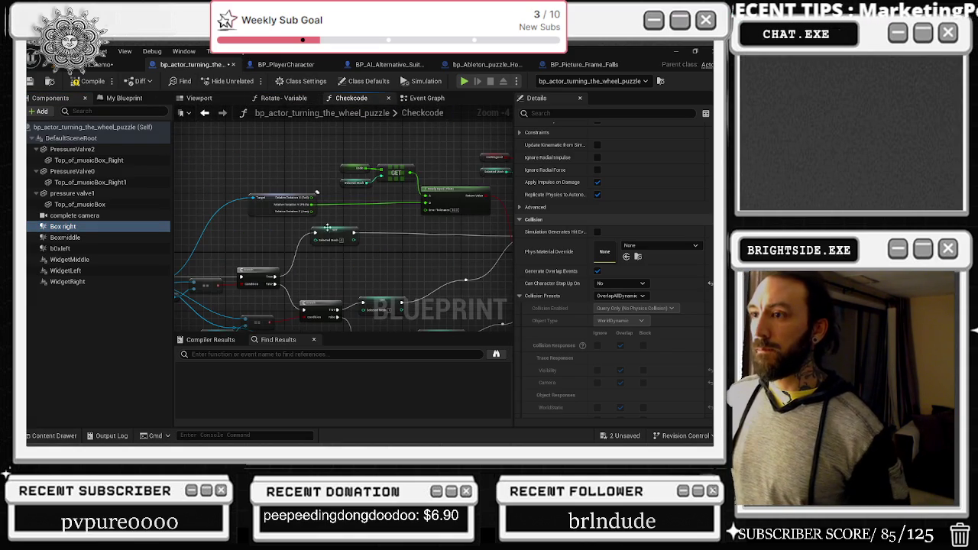
{"action": "left_click", "coordinate": [426, 98]}
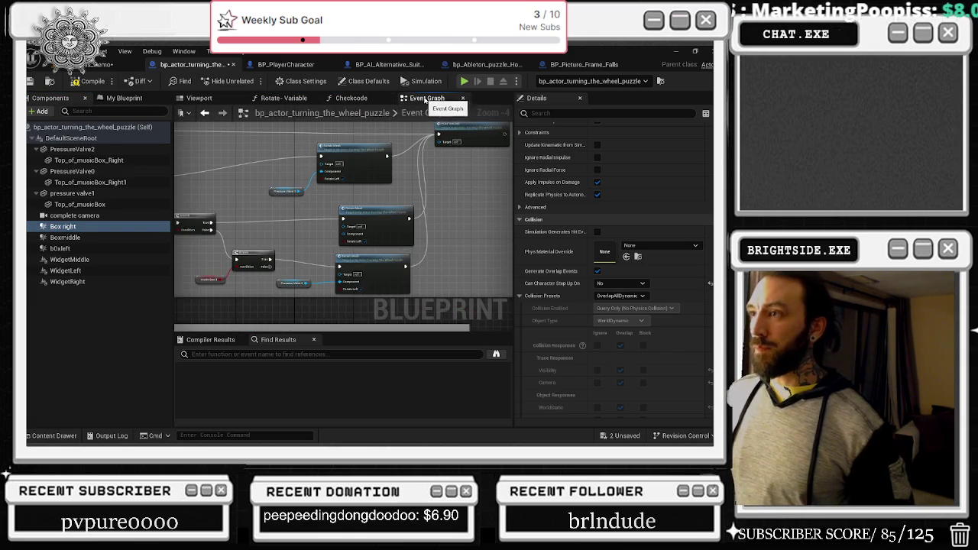
{"action": "left_click_drag", "start_coordinate": [394, 167], "coordinate": [322, 253]}
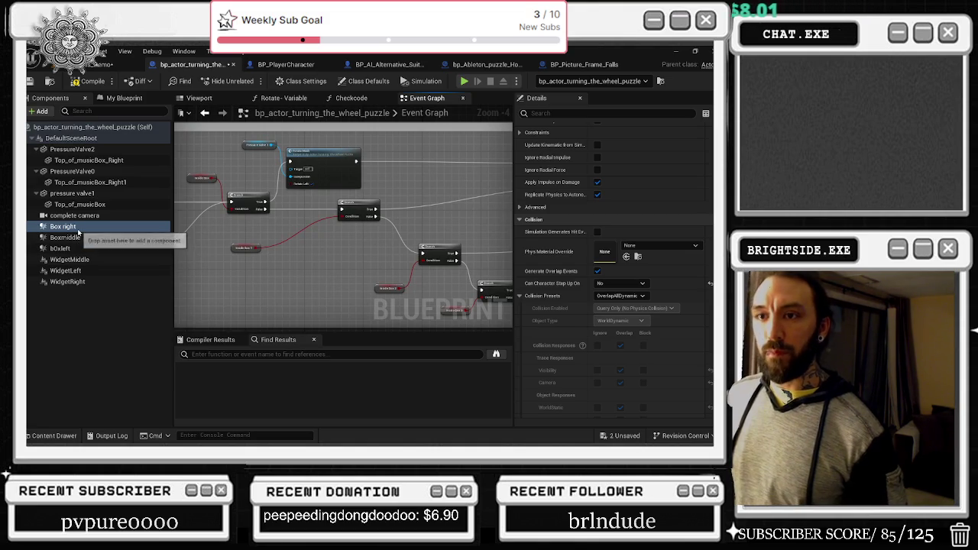
{"action": "scroll", "coordinate": [611, 267], "scroll_direction": "down", "scroll_amount": 10}
{"action": "left_click", "coordinate": [628, 233]}
{"action": "scroll", "coordinate": [413, 242], "scroll_direction": "down", "scroll_amount": 2}
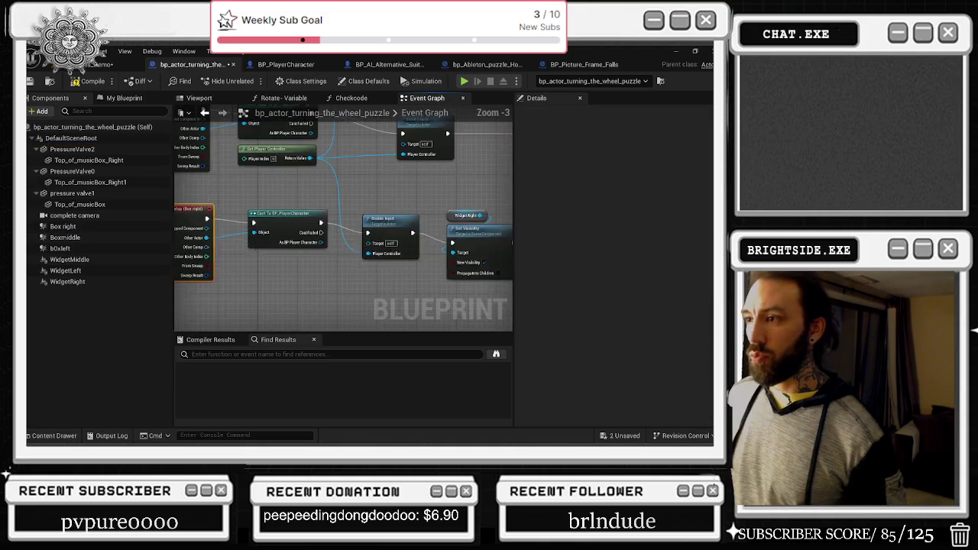
{"action": "scroll", "coordinate": [353, 239], "scroll_direction": "up", "scroll_amount": 2}
{"action": "left_click_drag", "start_coordinate": [274, 202], "coordinate": [270, 214]}
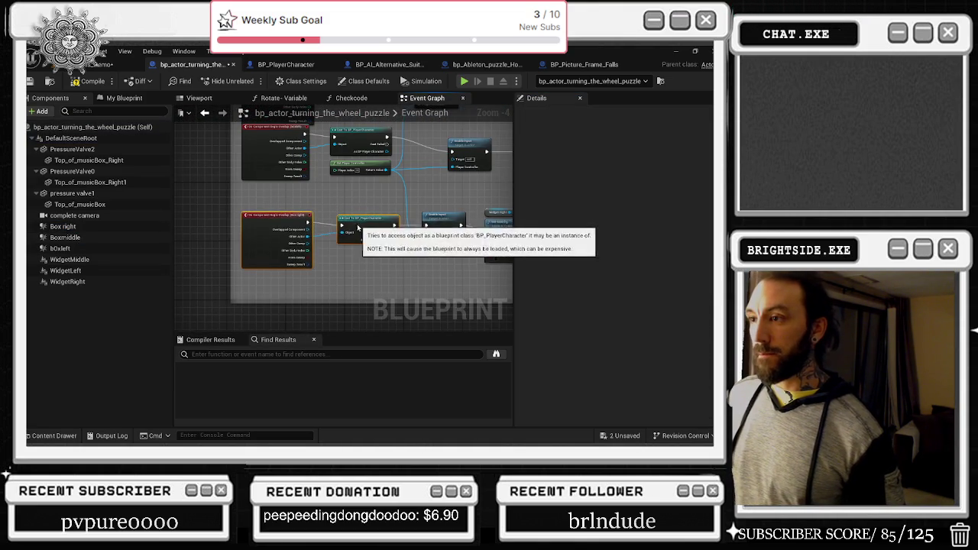
Move the Widget Right node up and left beside its Set Visibility node
{"action": "left_click_drag", "start_coordinate": [366, 218], "coordinate": [233, 233]}
{"action": "left_click", "coordinate": [384, 246]}
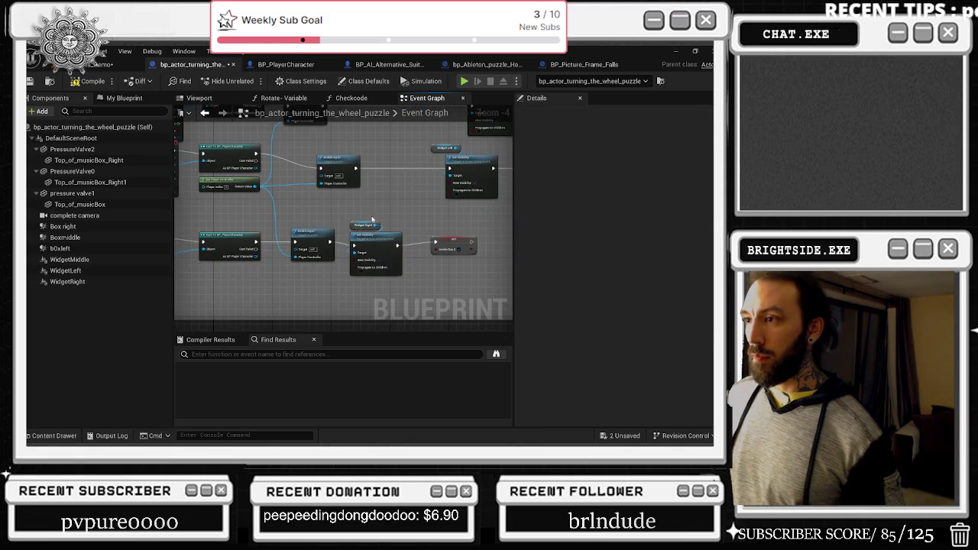
{"action": "scroll", "coordinate": [280, 233], "scroll_direction": "up", "scroll_amount": 1}
{"action": "mouse_move", "coordinate": [383, 225]}
{"action": "left_mouse_down"}
{"action": "mouse_move", "coordinate": [330, 209]}
{"action": "mouse_move", "coordinate": [337, 219]}
{"action": "left_mouse_up"}
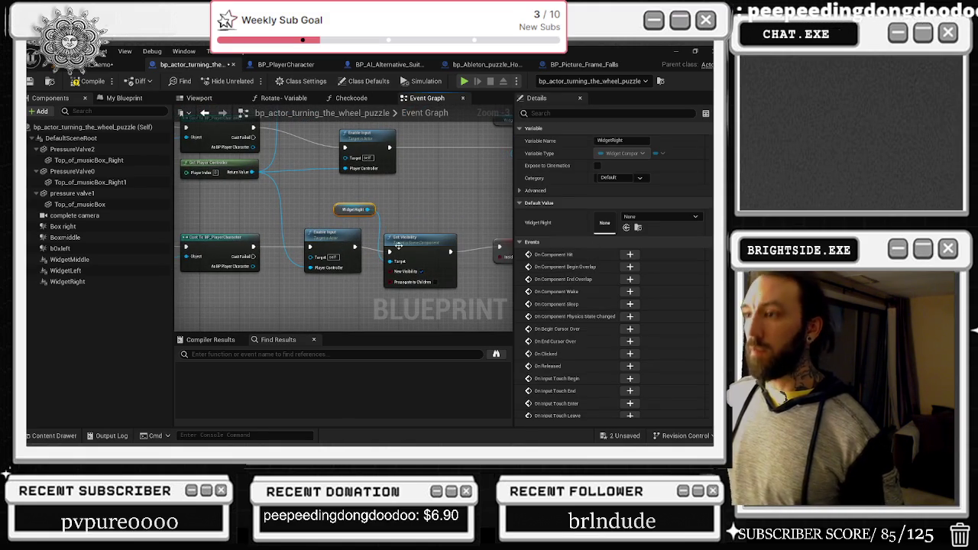
{"action": "left_click", "coordinate": [398, 246]}
{"action": "mouse_move", "coordinate": [438, 220]}
{"action": "left_mouse_down"}
{"action": "mouse_move", "coordinate": [373, 229]}
{"action": "mouse_move", "coordinate": [321, 275]}
{"action": "mouse_move", "coordinate": [338, 283]}
{"action": "left_mouse_up"}
Inspect the other Set Visibility nodes, then go back to the inside-box branch chain
{"action": "scroll", "coordinate": [510, 253], "scroll_direction": "down", "scroll_amount": 1}
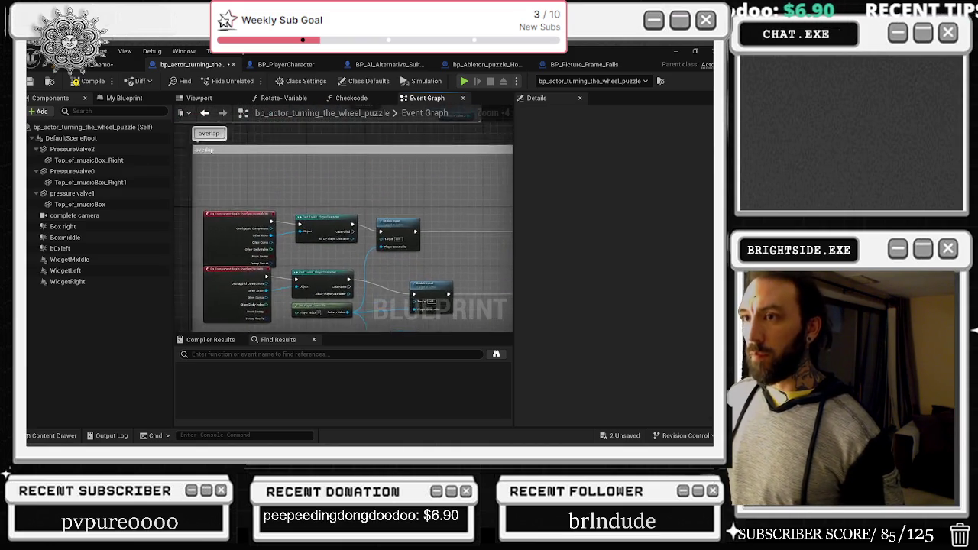
{"action": "scroll", "coordinate": [372, 253], "scroll_direction": "down", "scroll_amount": 1}
{"action": "scroll", "coordinate": [432, 268], "scroll_direction": "up", "scroll_amount": 1}
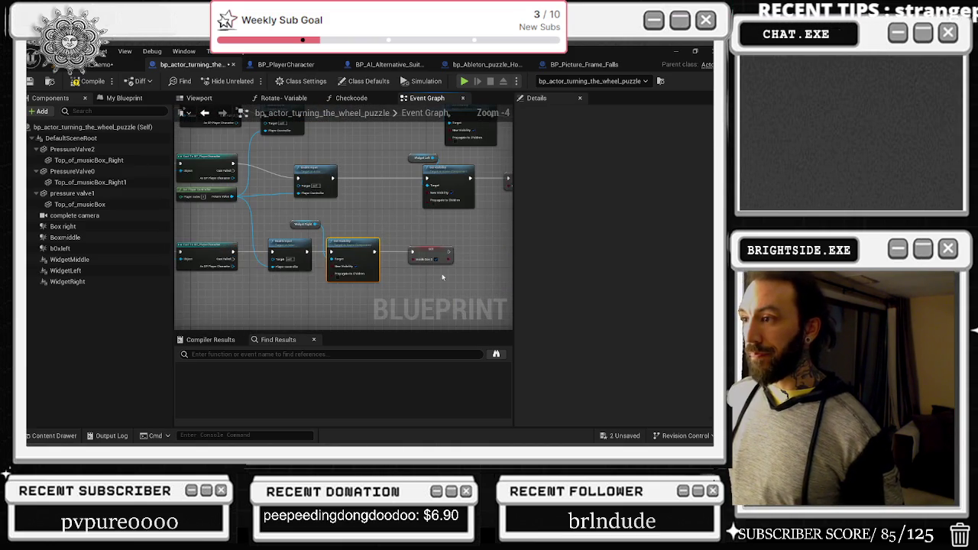
{"action": "scroll", "coordinate": [428, 232], "scroll_direction": "up", "scroll_amount": 1}
{"action": "scroll", "coordinate": [429, 232], "scroll_direction": "down", "scroll_amount": 1}
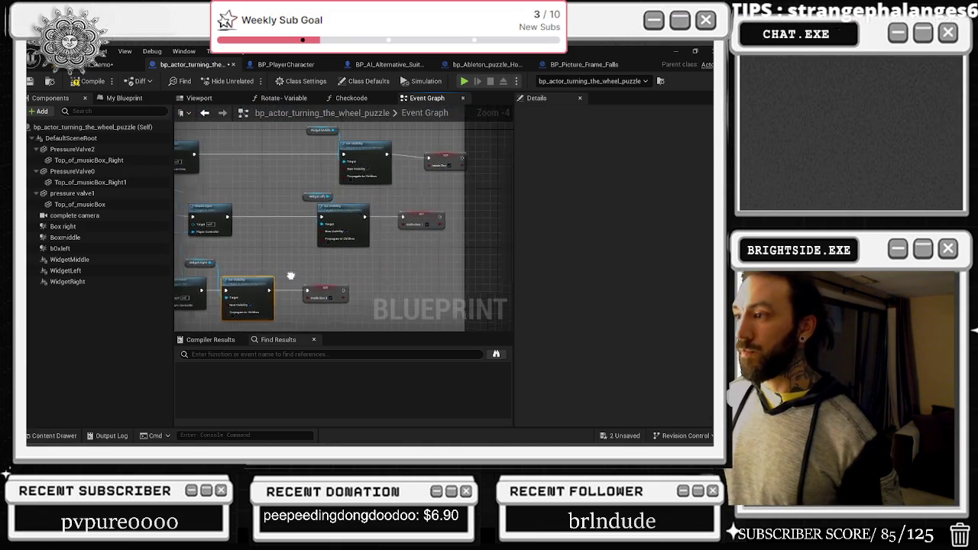
{"action": "mouse_move", "coordinate": [334, 266]}
{"action": "left_mouse_down"}
{"action": "mouse_move", "coordinate": [458, 245]}
{"action": "mouse_move", "coordinate": [427, 246]}
{"action": "left_mouse_up"}
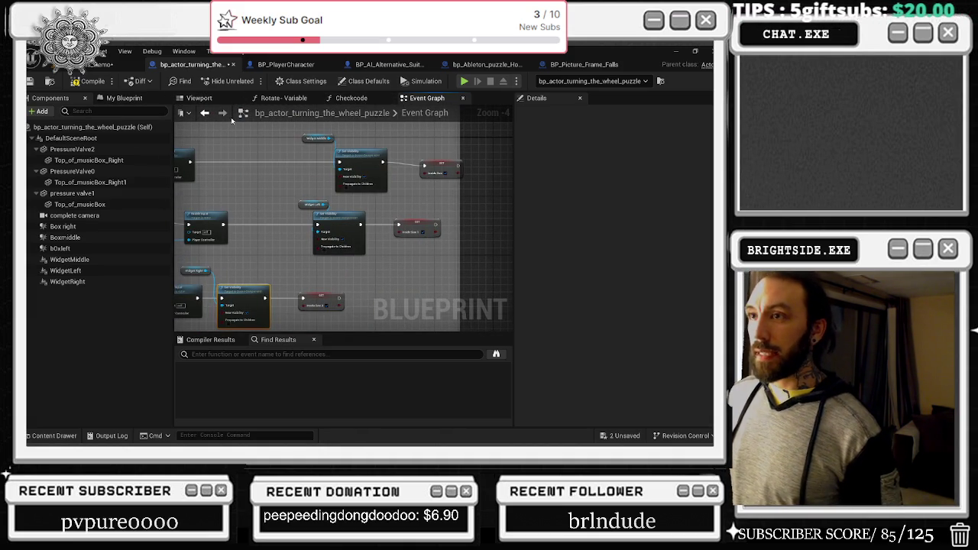
{"action": "left_click", "coordinate": [204, 112]}
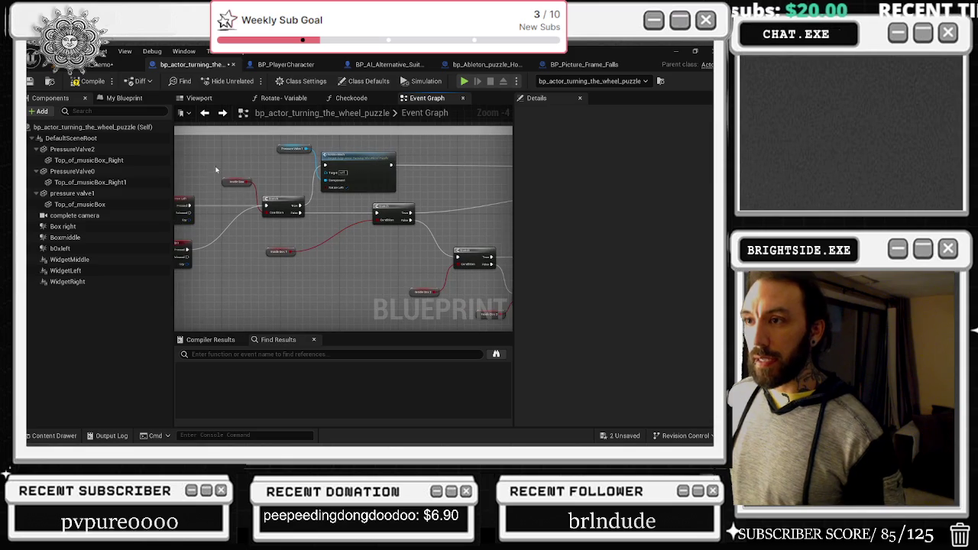
{"action": "left_click_drag", "start_coordinate": [238, 199], "coordinate": [239, 197]}
Shift the inside box getters, Branch and Rotate Mesh nodes right, then show the My Blueprint variables
{"action": "left_click_drag", "start_coordinate": [297, 267], "coordinate": [317, 260]}
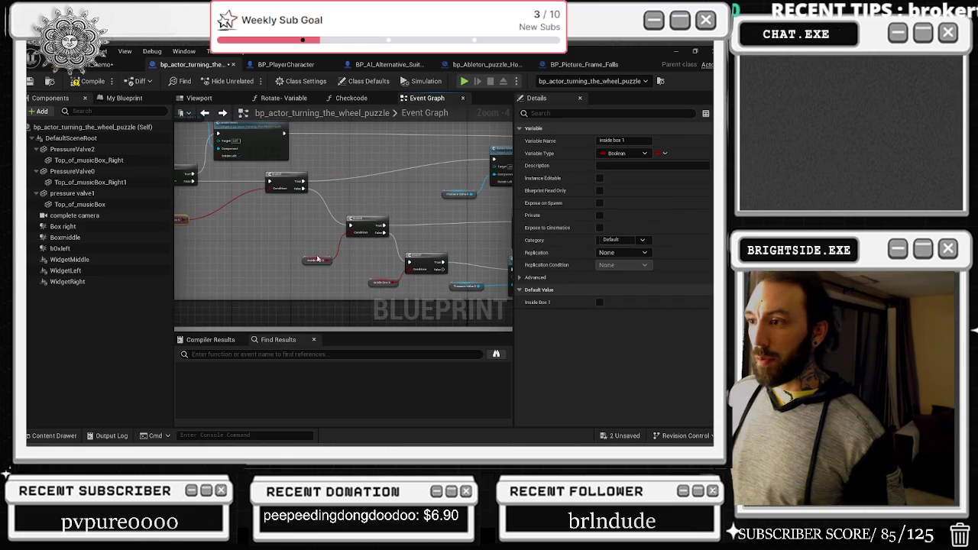
{"action": "left_click_drag", "start_coordinate": [387, 222], "coordinate": [284, 233]}
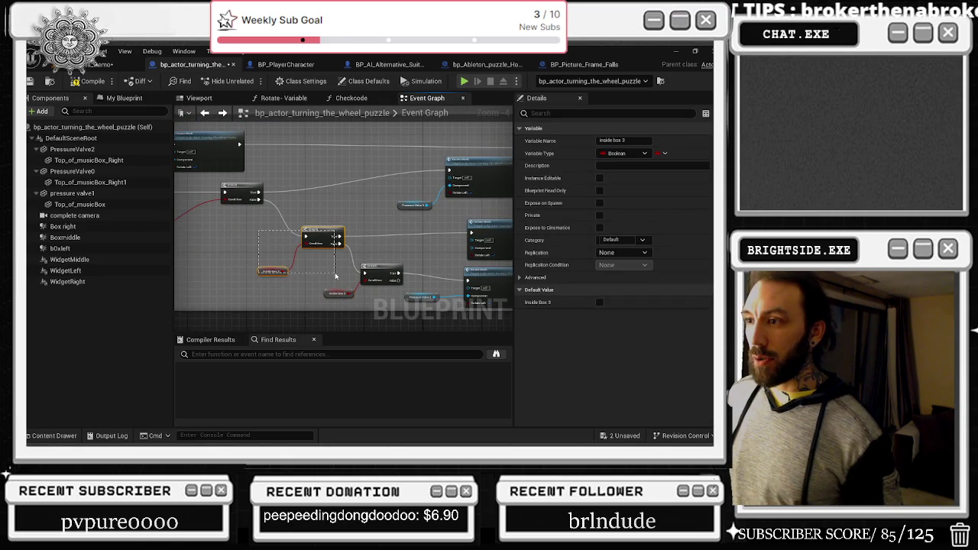
{"action": "left_click_drag", "start_coordinate": [333, 276], "coordinate": [343, 260]}
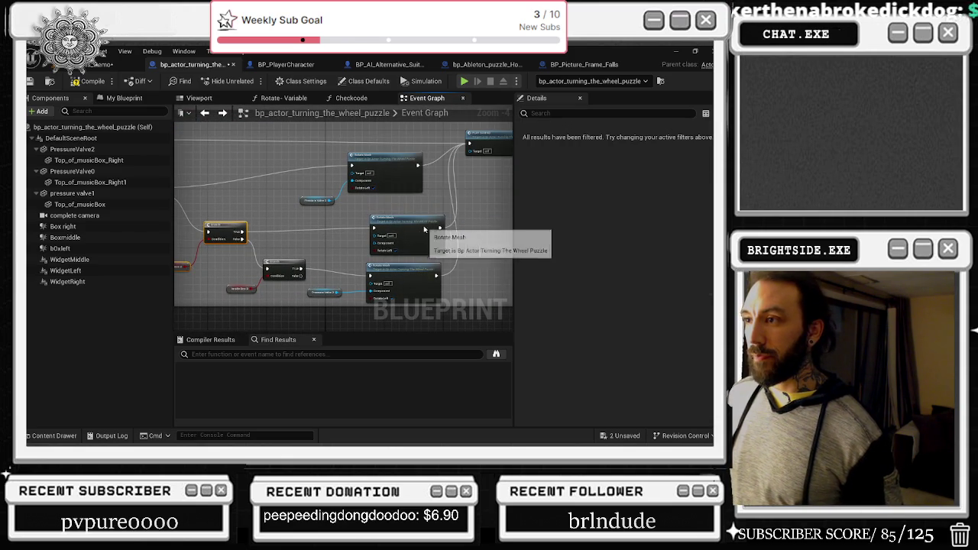
{"action": "left_click", "coordinate": [417, 230]}
{"action": "mouse_move", "coordinate": [413, 229]}
{"action": "left_mouse_down"}
{"action": "mouse_move", "coordinate": [434, 203]}
{"action": "mouse_move", "coordinate": [451, 221]}
{"action": "mouse_move", "coordinate": [428, 245]}
{"action": "mouse_move", "coordinate": [413, 229]}
{"action": "mouse_move", "coordinate": [441, 199]}
{"action": "mouse_move", "coordinate": [462, 214]}
{"action": "mouse_move", "coordinate": [450, 226]}
{"action": "mouse_move", "coordinate": [440, 213]}
{"action": "left_mouse_up"}
{"action": "mouse_move", "coordinate": [264, 226]}
{"action": "left_mouse_down"}
{"action": "mouse_move", "coordinate": [275, 215]}
{"action": "mouse_move", "coordinate": [267, 229]}
{"action": "mouse_move", "coordinate": [265, 222]}
{"action": "mouse_move", "coordinate": [272, 227]}
{"action": "left_mouse_up"}
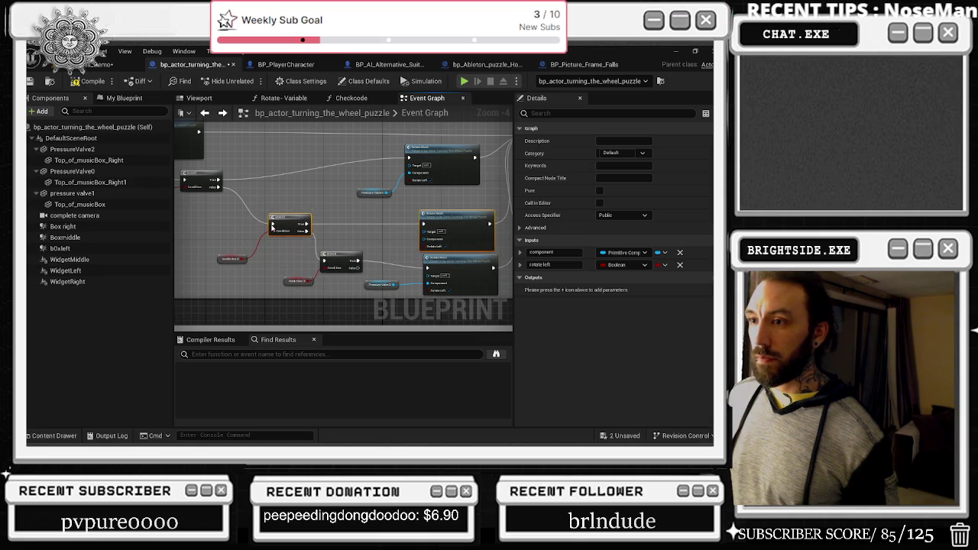
{"action": "left_click", "coordinate": [121, 98]}
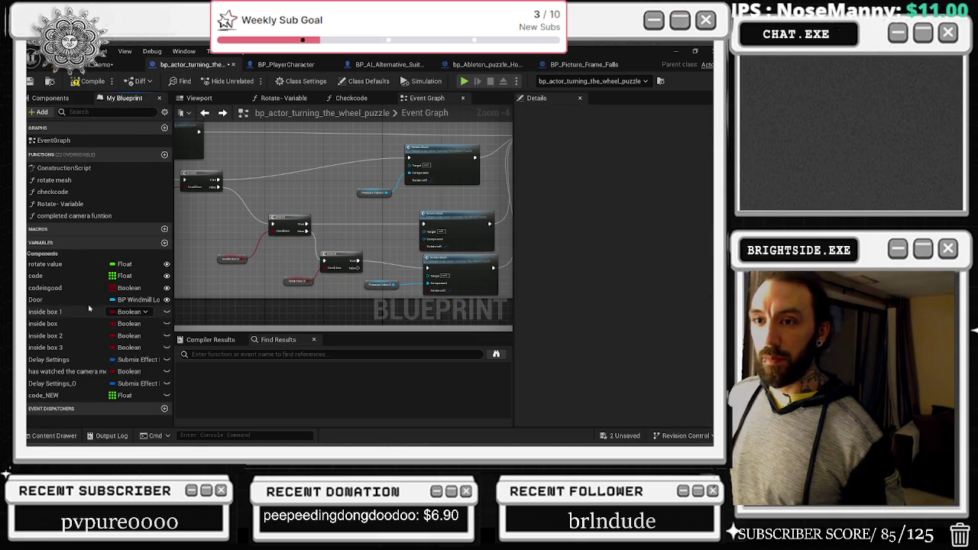
Find inside box 2 references by name, then delete the extra getter and redundant Rotate Mesh node
{"action": "right_click", "coordinate": [68, 336]}
{"action": "mouse_move", "coordinate": [99, 365]}
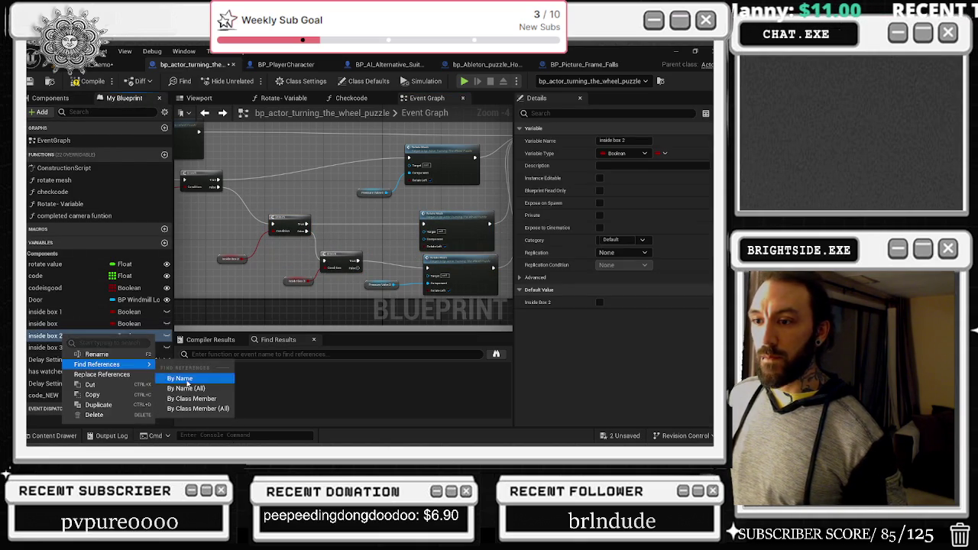
{"action": "left_click", "coordinate": [186, 380]}
{"action": "left_click", "coordinate": [238, 248]}
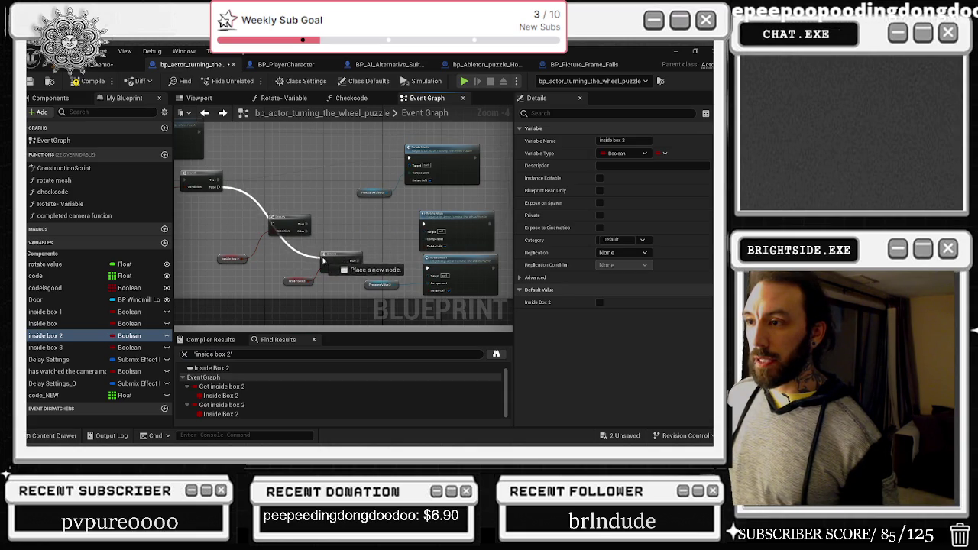
{"action": "key", "text": "Delete"}
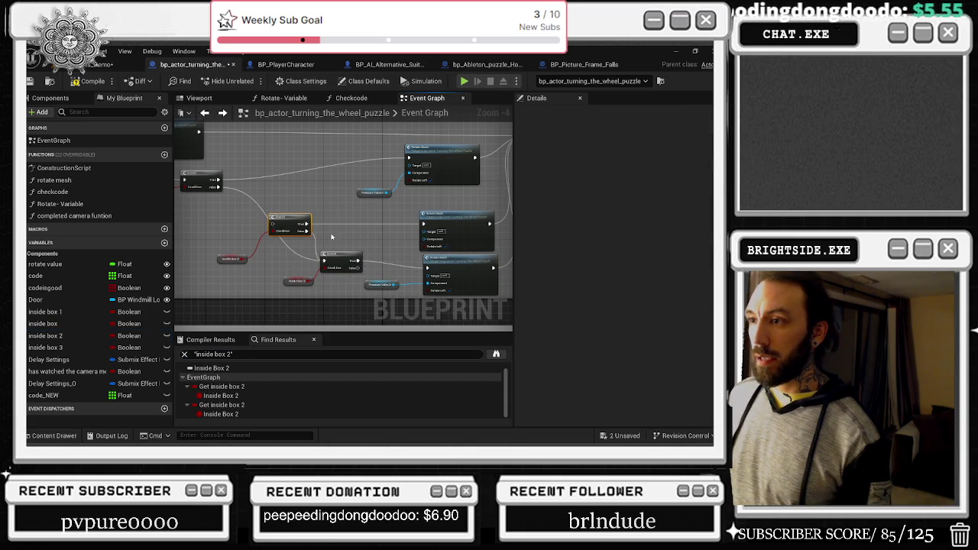
{"action": "left_click", "coordinate": [427, 224]}
{"action": "key", "text": "Delete"}
Move the lower Branch and Rotate Mesh nodes up to close the gap, then compile
{"action": "mouse_move", "coordinate": [264, 243]}
{"action": "left_mouse_down"}
{"action": "mouse_move", "coordinate": [359, 287]}
{"action": "mouse_move", "coordinate": [504, 300]}
{"action": "left_mouse_up"}
{"action": "left_click_drag", "start_coordinate": [459, 256], "coordinate": [440, 215]}
{"action": "left_click", "coordinate": [420, 200]}
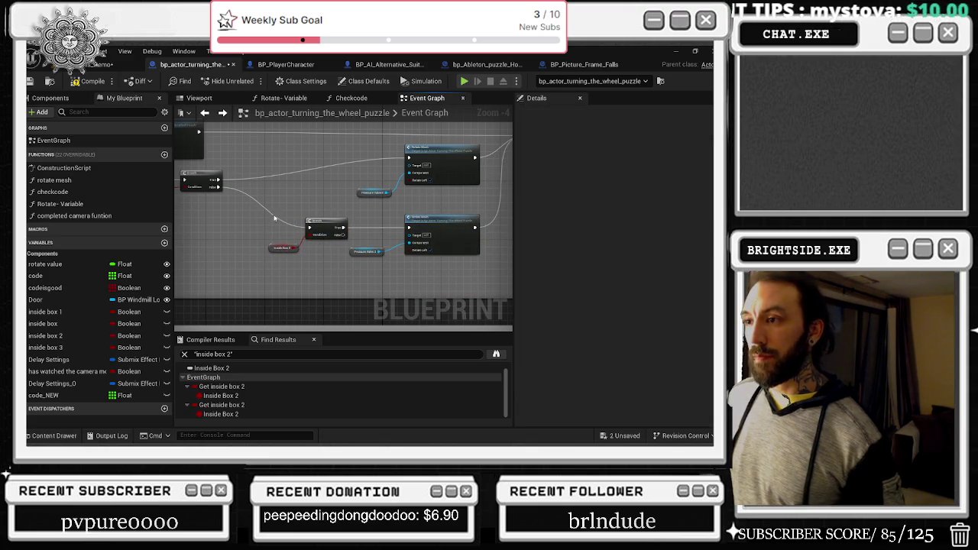
{"action": "left_click_drag", "start_coordinate": [324, 227], "coordinate": [328, 230]}
{"action": "mouse_move", "coordinate": [259, 208]}
{"action": "left_mouse_down"}
{"action": "mouse_move", "coordinate": [352, 246]}
{"action": "mouse_move", "coordinate": [313, 214]}
{"action": "left_mouse_up"}
{"action": "left_click", "coordinate": [220, 161]}
{"action": "left_click_drag", "start_coordinate": [447, 155], "coordinate": [447, 176]}
{"action": "left_click", "coordinate": [90, 81]}
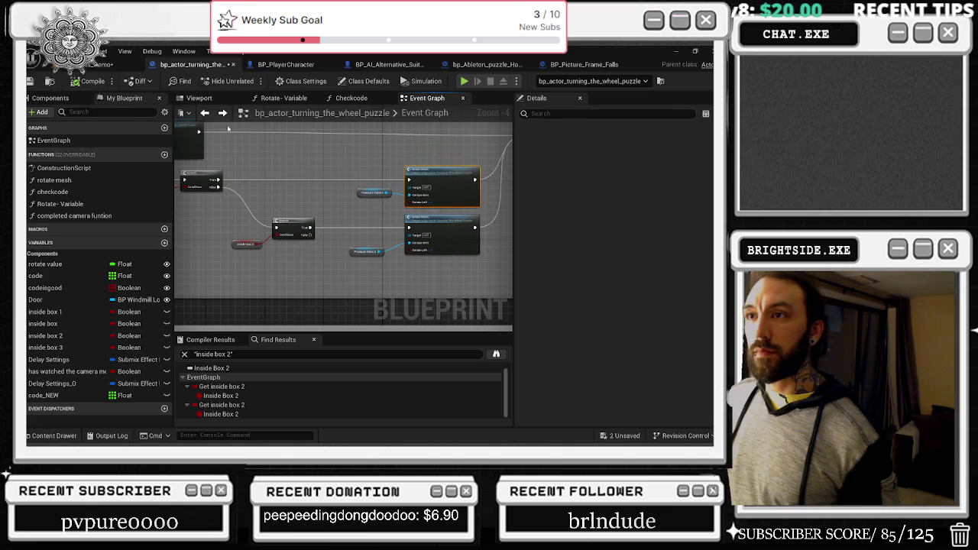
{"action": "left_click", "coordinate": [93, 66]}
With bOxleft, Boxmiddle and Box right selected, filter Details by 'vi' and turn off Hidden in Game
{"action": "scroll", "coordinate": [206, 257], "scroll_direction": "up", "scroll_amount": 5}
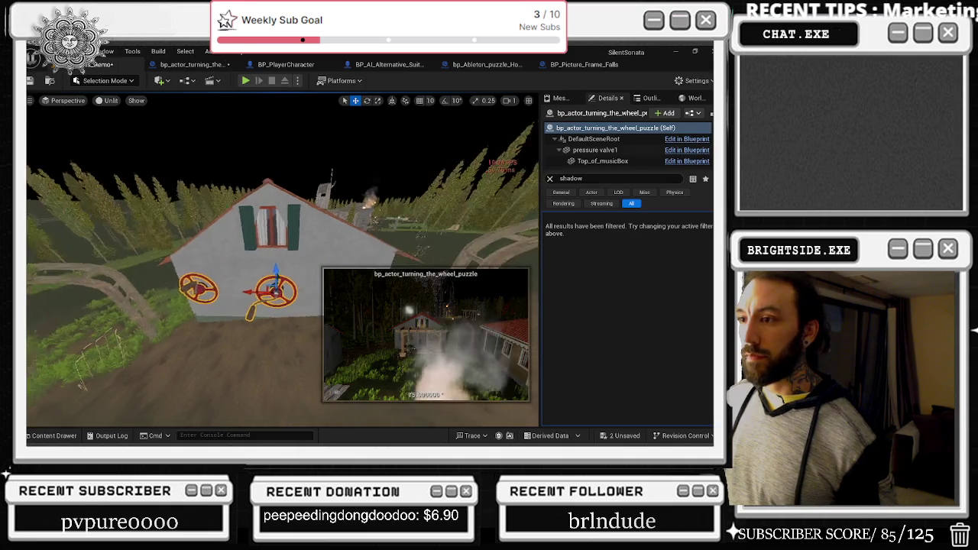
{"action": "scroll", "coordinate": [642, 147], "scroll_direction": "down", "scroll_amount": 2}
{"action": "scroll", "coordinate": [642, 147], "scroll_direction": "down", "scroll_amount": 5}
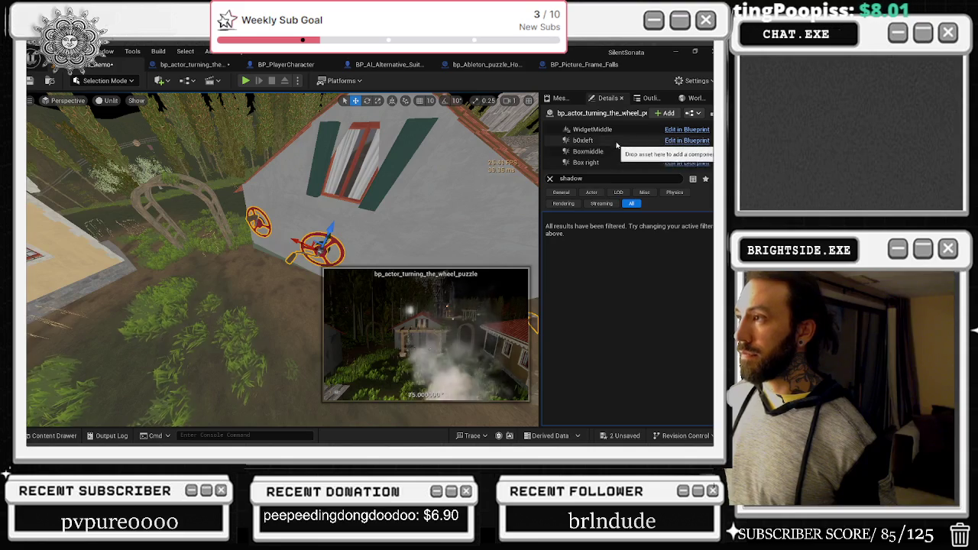
{"action": "left_click", "coordinate": [582, 140]}
{"action": "left_click", "coordinate": [586, 162], "text": "shift"}
{"action": "left_click", "coordinate": [586, 181]}
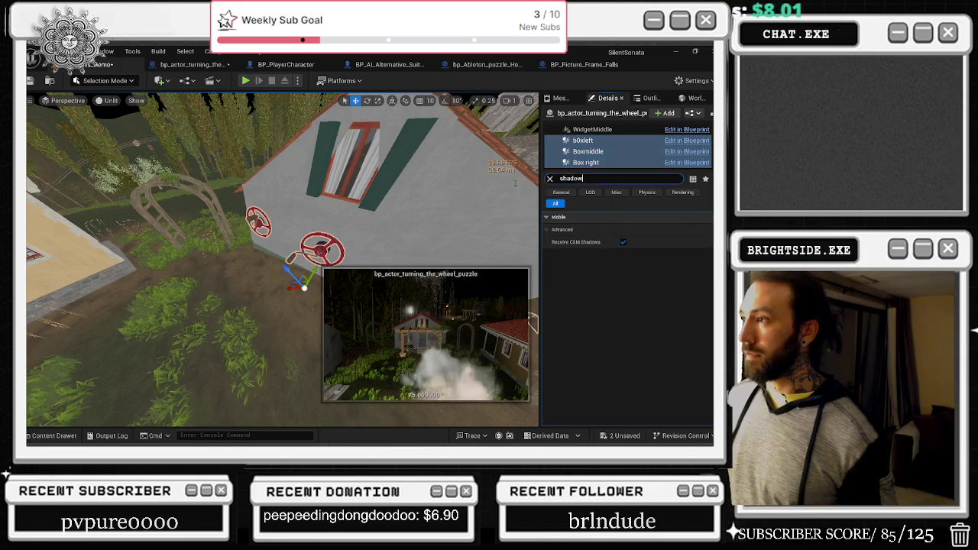
{"action": "type", "text": "v"}
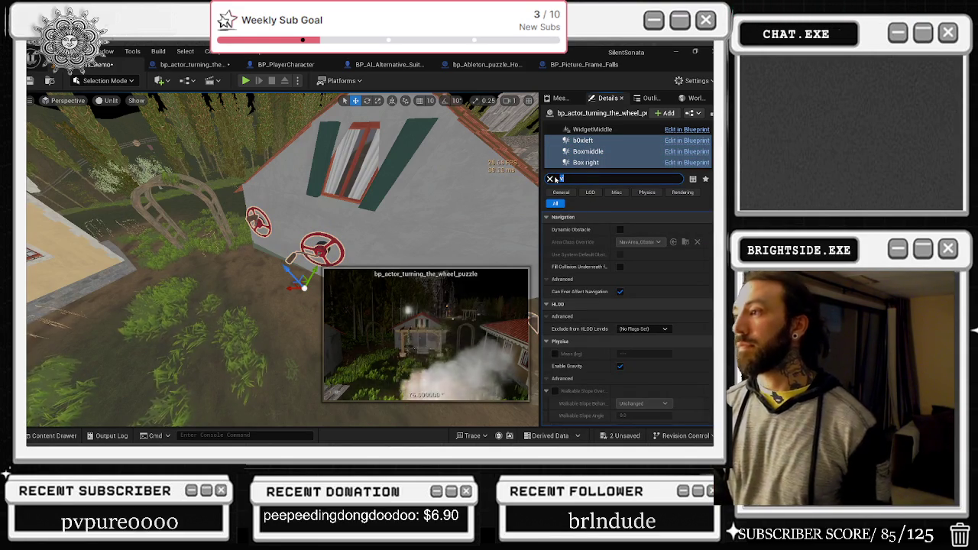
{"action": "type", "text": "i"}
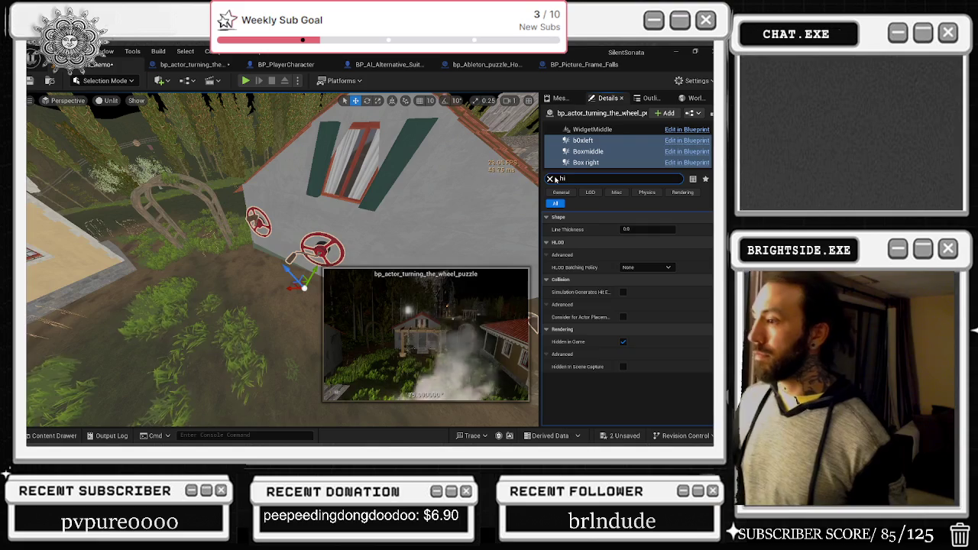
{"action": "left_click", "coordinate": [623, 343]}
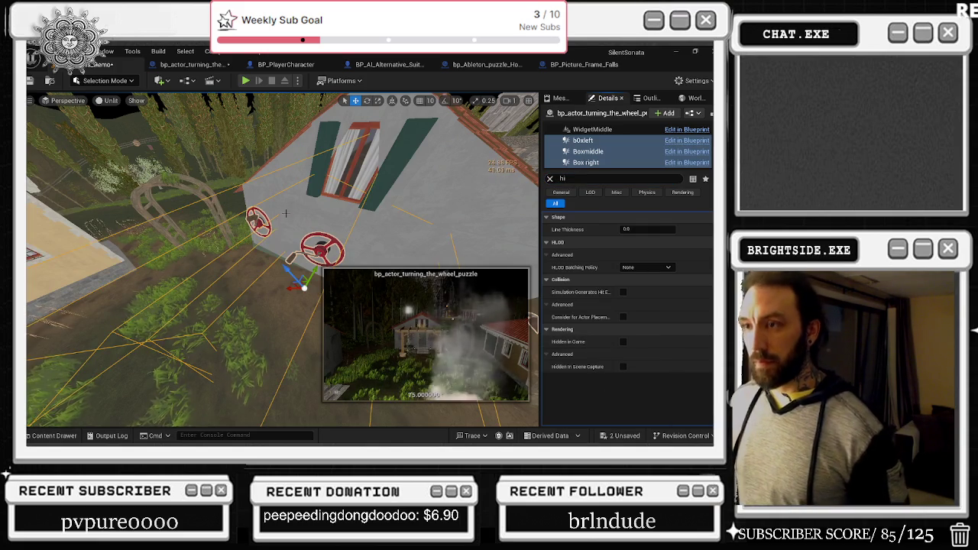
{"action": "scroll", "coordinate": [282, 260], "scroll_direction": "down", "scroll_amount": 3}
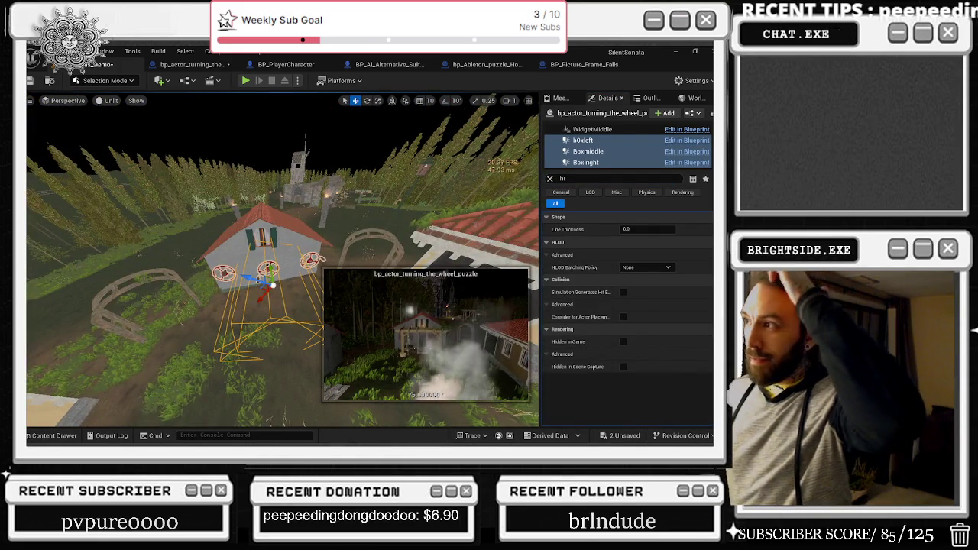
Reset the location and rotation of the bOxleft and Box right triggers
{"action": "left_click", "coordinate": [582, 140]}
{"action": "left_click", "coordinate": [708, 229]}
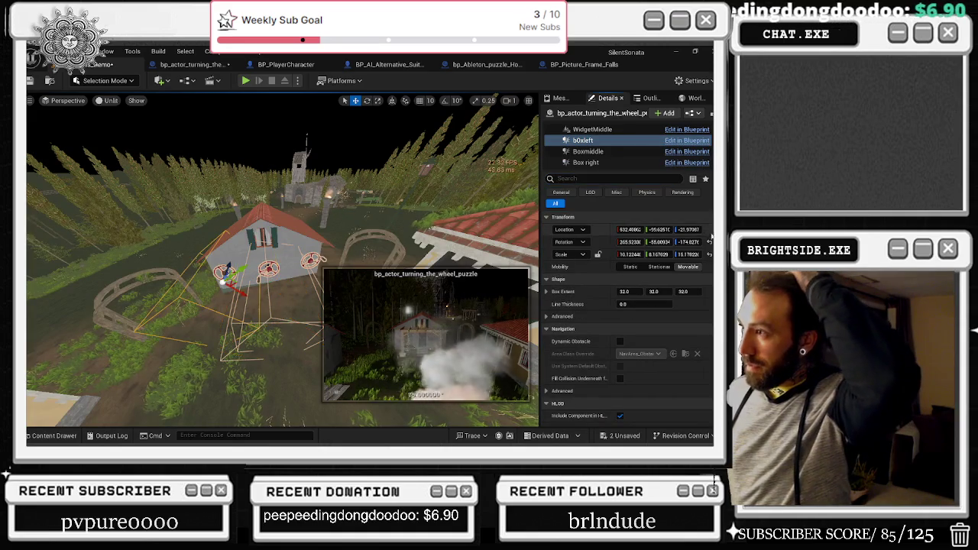
{"action": "left_click", "coordinate": [708, 241]}
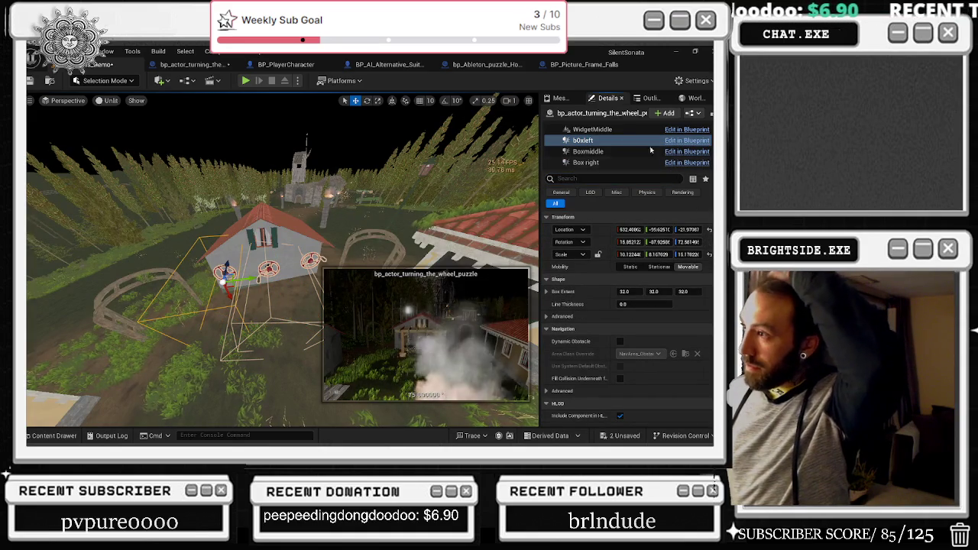
{"action": "left_click", "coordinate": [599, 151]}
{"action": "left_click", "coordinate": [709, 229]}
{"action": "left_click", "coordinate": [709, 241]}
{"action": "left_click", "coordinate": [585, 162]}
{"action": "left_click", "coordinate": [708, 229]}
{"action": "left_click", "coordinate": [709, 241]}
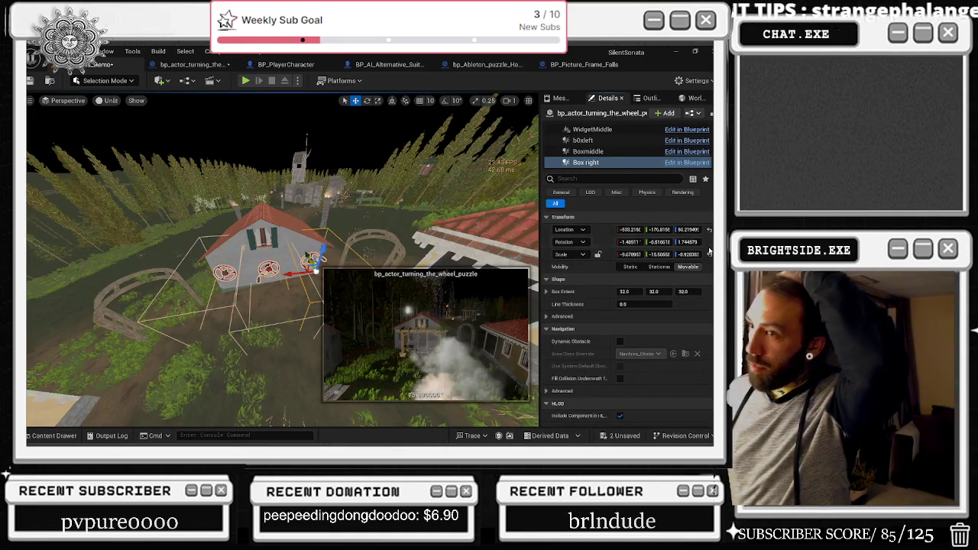
Widen Box right's X scale and shift it slightly left to sit around the right wheel
{"action": "left_click_drag", "start_coordinate": [347, 201], "coordinate": [347, 252]}
{"action": "left_click_drag", "start_coordinate": [628, 253], "coordinate": [634, 254]}
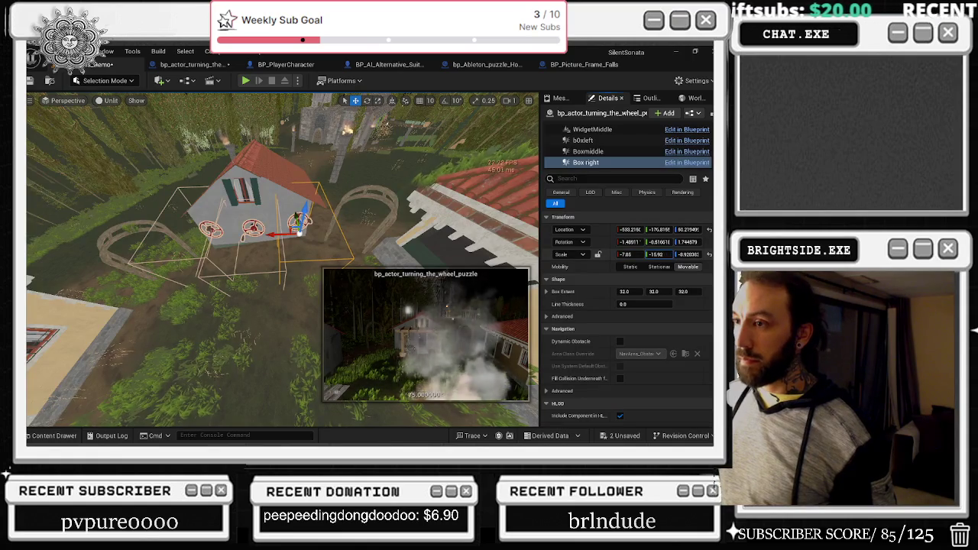
{"action": "mouse_move", "coordinate": [282, 260]}
{"action": "left_mouse_down"}
{"action": "mouse_move", "coordinate": [298, 236]}
{"action": "mouse_move", "coordinate": [256, 246]}
{"action": "mouse_move", "coordinate": [283, 229]}
{"action": "left_mouse_up"}
{"action": "key", "text": "e"}
{"action": "key", "text": "w"}
{"action": "key", "text": "e"}
{"action": "key", "text": "w"}
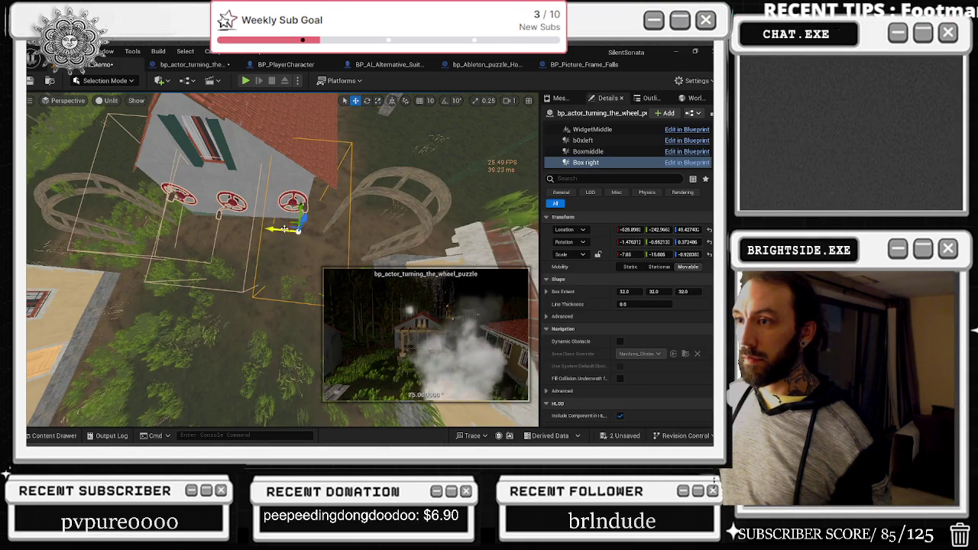
{"action": "left_click_drag", "start_coordinate": [281, 230], "coordinate": [276, 229]}
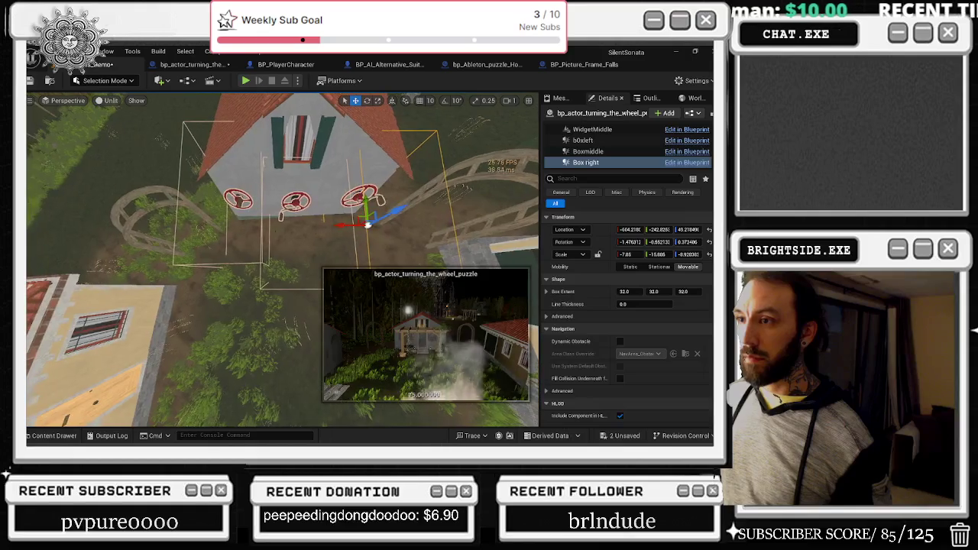
{"action": "left_click", "coordinate": [289, 288]}
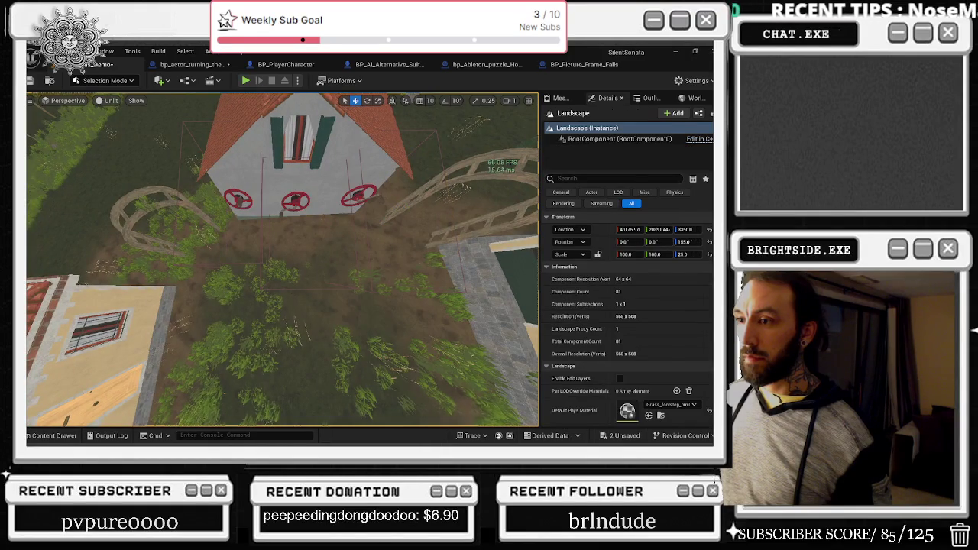
Move the Boxmiddle trigger under its wheel and undo an accidental actor rotation
{"action": "left_click", "coordinate": [300, 268]}
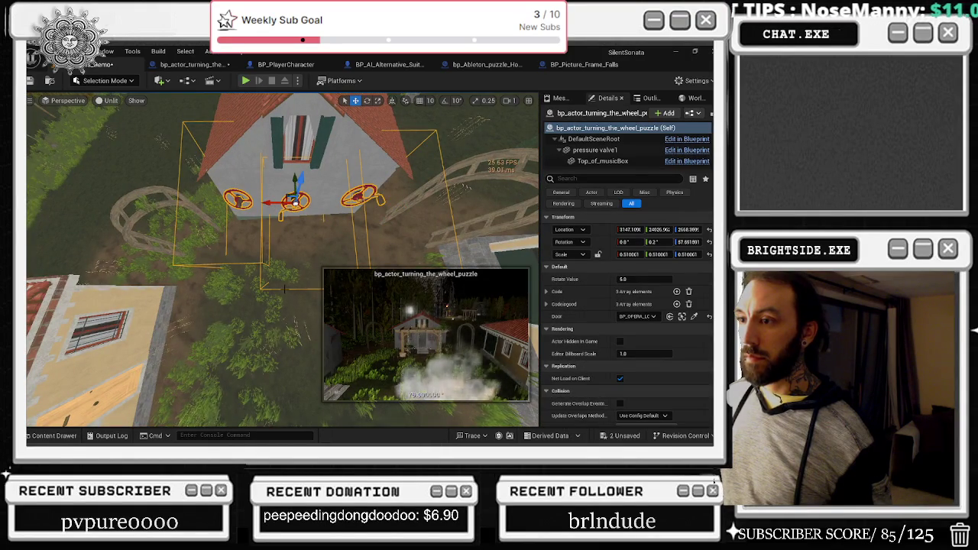
{"action": "left_click", "coordinate": [284, 289]}
{"action": "left_click", "coordinate": [285, 289]}
{"action": "left_click", "coordinate": [284, 289]}
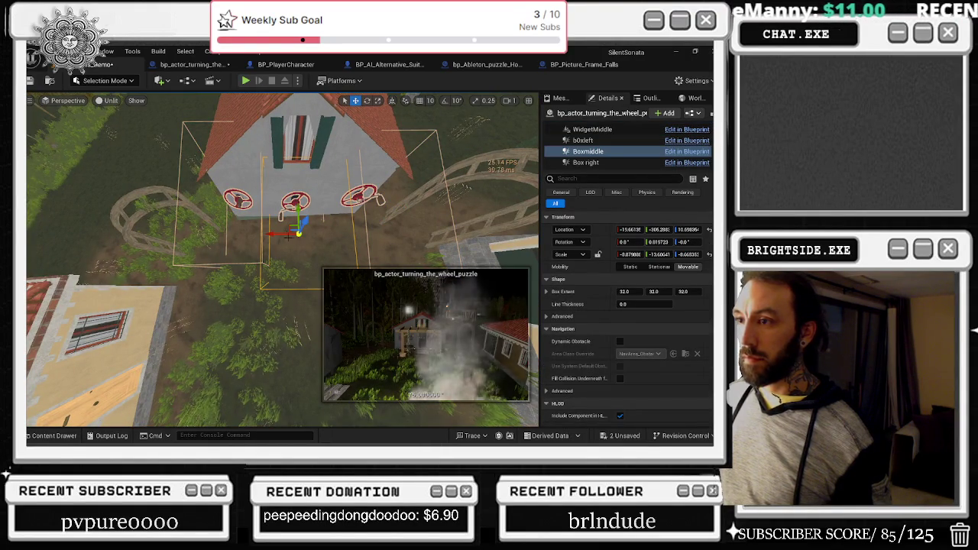
{"action": "mouse_move", "coordinate": [277, 233]}
{"action": "left_mouse_down"}
{"action": "mouse_move", "coordinate": [294, 241]}
{"action": "mouse_move", "coordinate": [290, 272]}
{"action": "left_mouse_up"}
{"action": "key", "text": "e"}
{"action": "key", "text": "w"}
{"action": "mouse_move", "coordinate": [296, 203]}
{"action": "left_mouse_down"}
{"action": "mouse_move", "coordinate": [302, 238]}
{"action": "mouse_move", "coordinate": [258, 238]}
{"action": "mouse_move", "coordinate": [261, 247]}
{"action": "left_mouse_up"}
{"action": "key", "text": "e"}
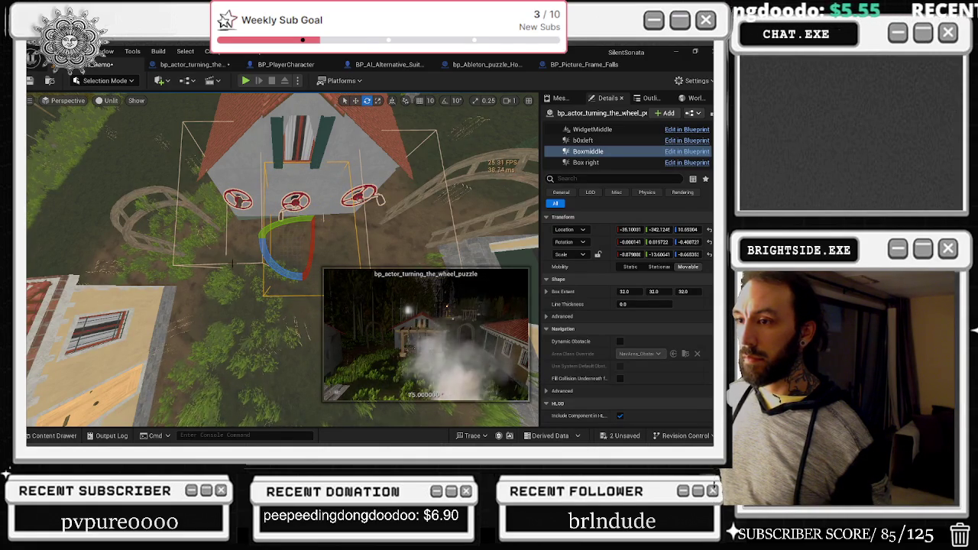
{"action": "left_click", "coordinate": [231, 264]}
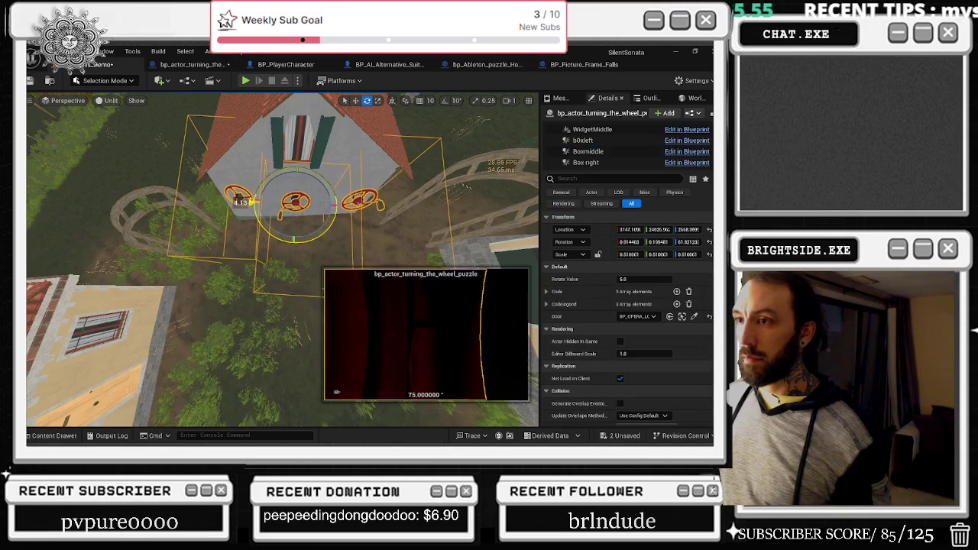
{"action": "key", "text": "ctrl+z"}
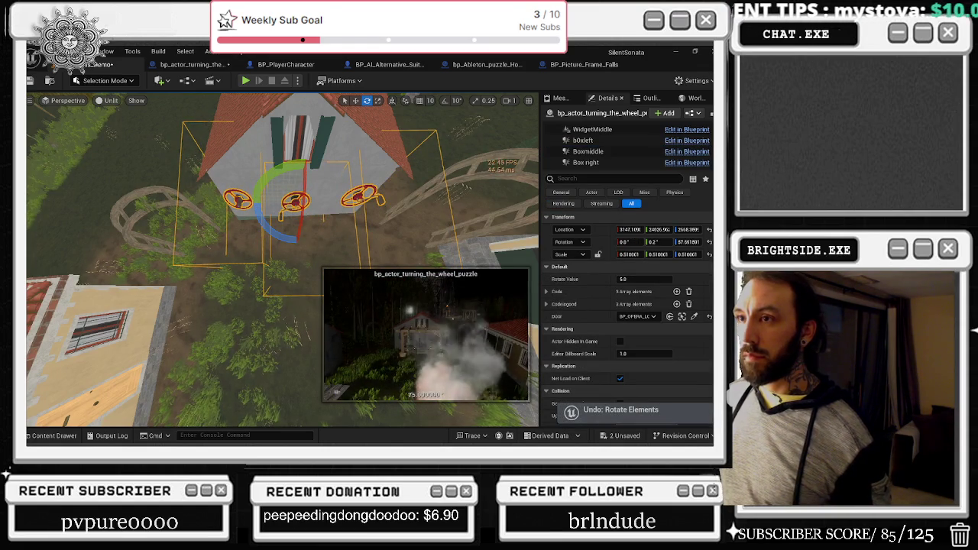
Rotate the left box trigger and move it down below the left wheel
{"action": "left_click", "coordinate": [204, 124]}
{"action": "left_click_drag", "start_coordinate": [263, 239], "coordinate": [253, 246]}
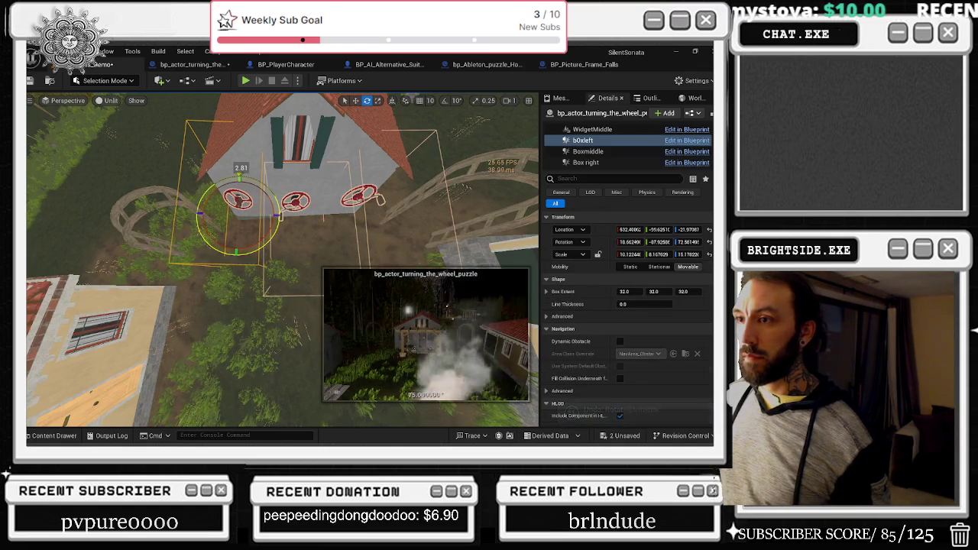
{"action": "key", "text": "w"}
{"action": "mouse_move", "coordinate": [241, 188]}
{"action": "left_mouse_down"}
{"action": "mouse_move", "coordinate": [239, 227]}
{"action": "mouse_move", "coordinate": [271, 250]}
{"action": "mouse_move", "coordinate": [255, 232]}
{"action": "left_mouse_up"}
{"action": "key", "text": "e"}
{"action": "key", "text": "w"}
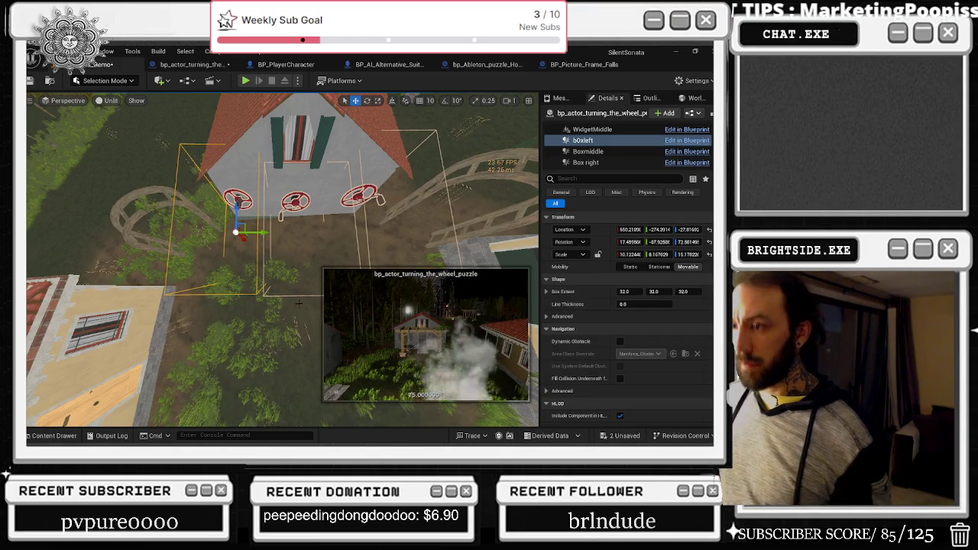
Undo an accidental whole-actor move, then shift the Boxmiddle trigger along Y
{"action": "left_click", "coordinate": [294, 201]}
{"action": "left_click_drag", "start_coordinate": [293, 181], "coordinate": [292, 179]}
{"action": "key", "text": "ctrl+z"}
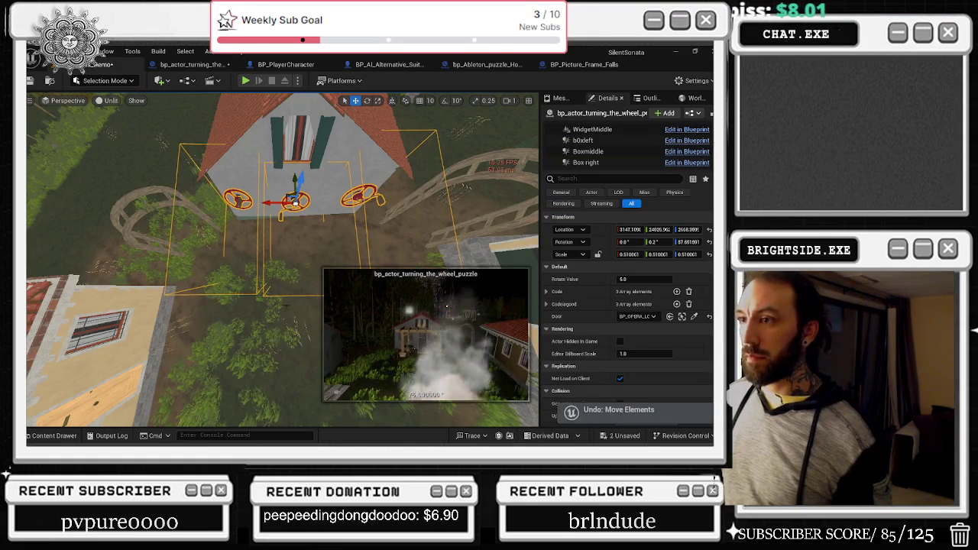
{"action": "left_click", "coordinate": [298, 229]}
{"action": "left_click", "coordinate": [295, 201]}
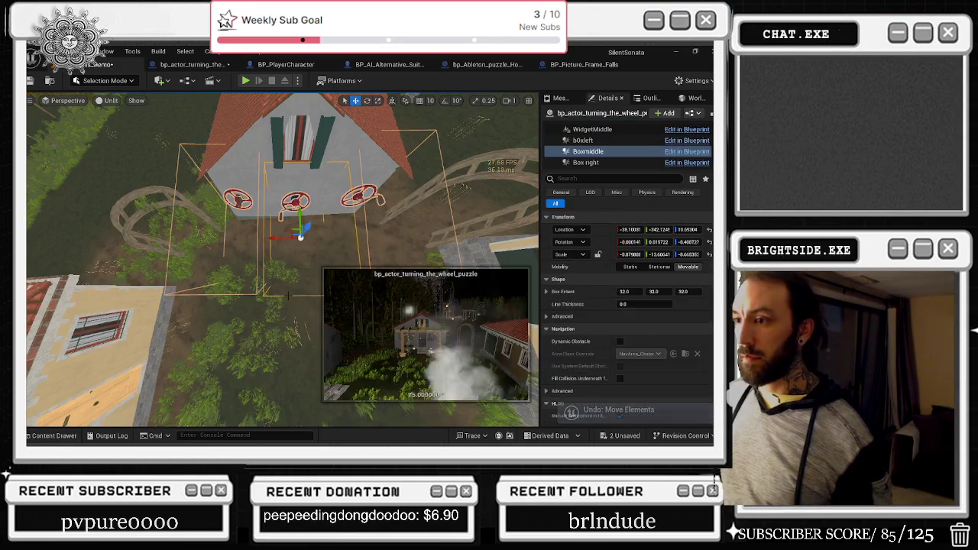
{"action": "left_click", "coordinate": [299, 222]}
{"action": "left_click_drag", "start_coordinate": [298, 216], "coordinate": [300, 222]}
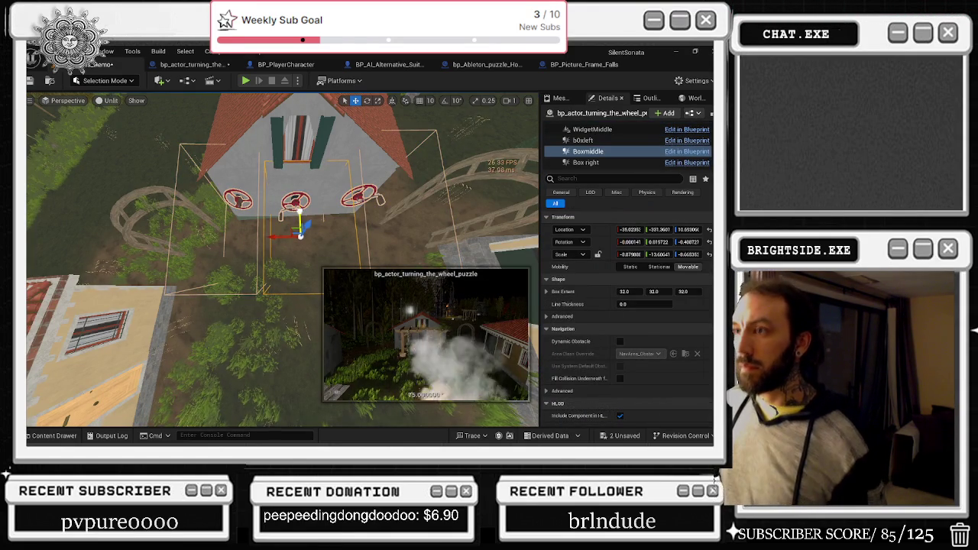
Save the two unsaved assets, the puzzle Blueprint and the Windmills_Demo map
{"action": "left_click", "coordinate": [609, 434]}
{"action": "left_click", "coordinate": [440, 352]}
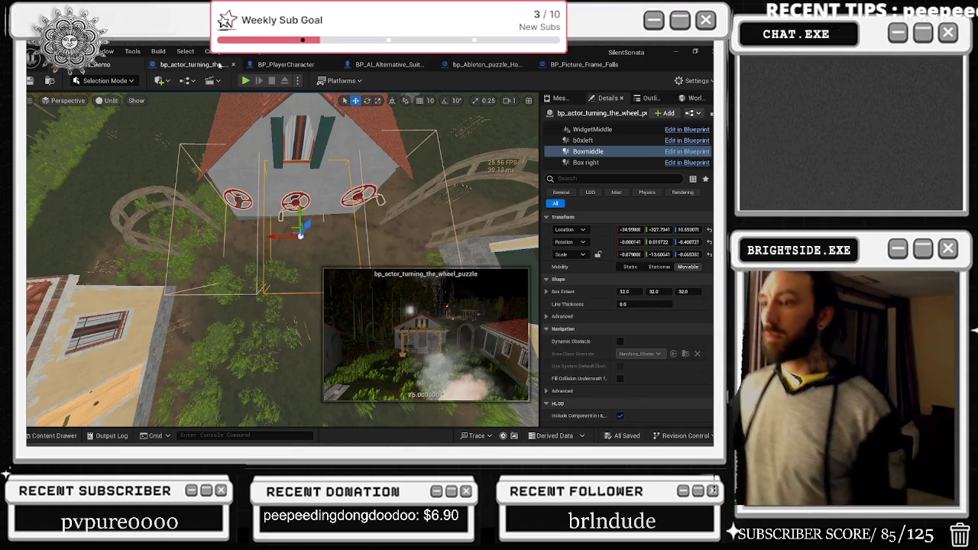
{"action": "mouse_move", "coordinate": [269, 185]}
{"action": "left_mouse_down"}
{"action": "mouse_move", "coordinate": [269, 157]}
{"action": "mouse_move", "coordinate": [293, 144]}
{"action": "mouse_move", "coordinate": [249, 186]}
{"action": "left_mouse_up"}
Shrink the Boxmiddle trigger's X scale, then reselect the Box right trigger
{"action": "key", "text": "e"}
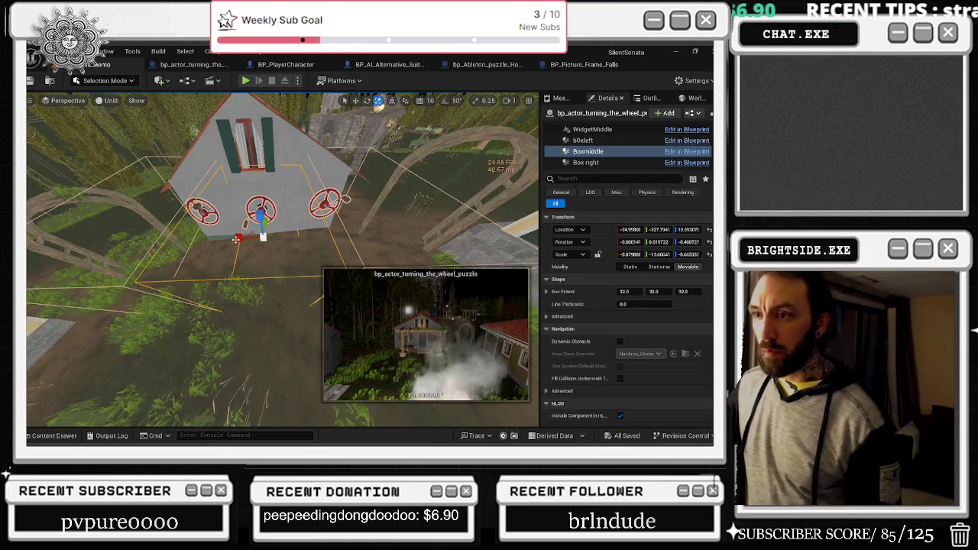
{"action": "key", "text": "r"}
{"action": "left_click_drag", "start_coordinate": [632, 253], "coordinate": [644, 253]}
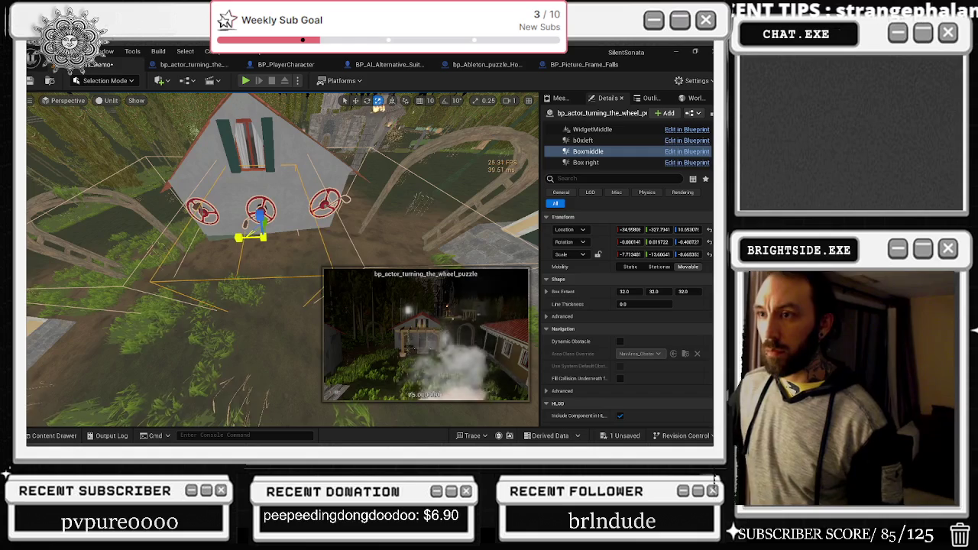
{"action": "mouse_move", "coordinate": [283, 229]}
{"action": "left_mouse_down"}
{"action": "mouse_move", "coordinate": [313, 233]}
{"action": "mouse_move", "coordinate": [273, 259]}
{"action": "left_mouse_up"}
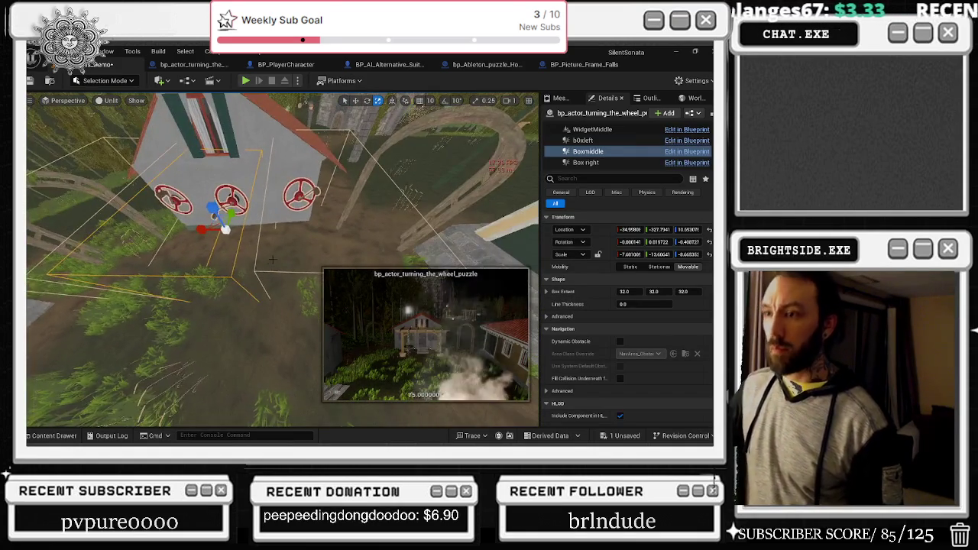
{"action": "left_click", "coordinate": [272, 270]}
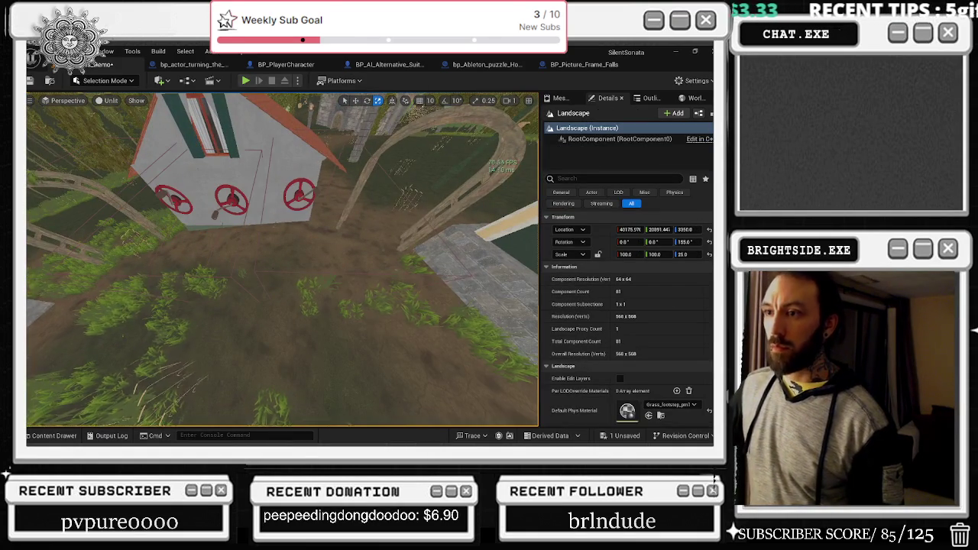
{"action": "left_click", "coordinate": [274, 271]}
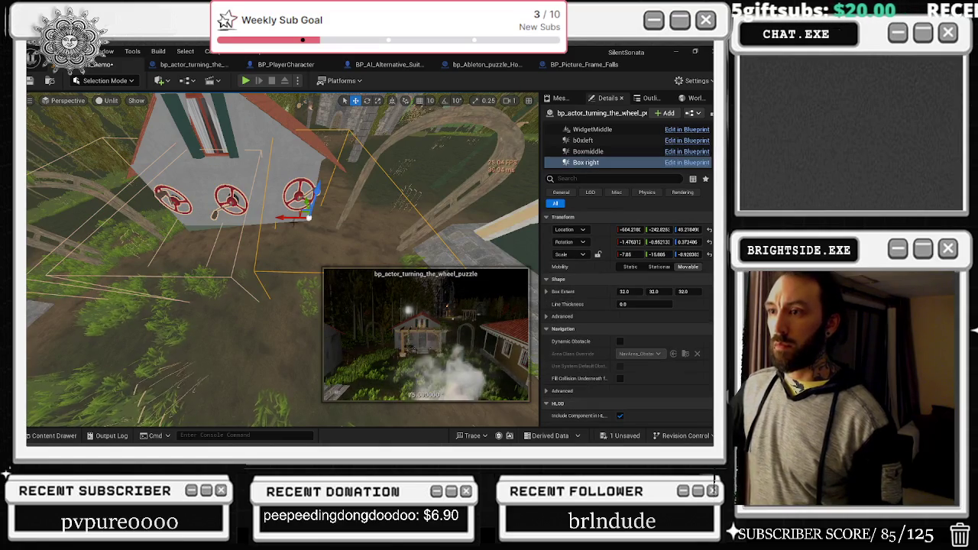
{"action": "mouse_move", "coordinate": [284, 216]}
{"action": "left_mouse_down"}
{"action": "mouse_move", "coordinate": [309, 225]}
{"action": "mouse_move", "coordinate": [255, 269]}
{"action": "left_mouse_up"}
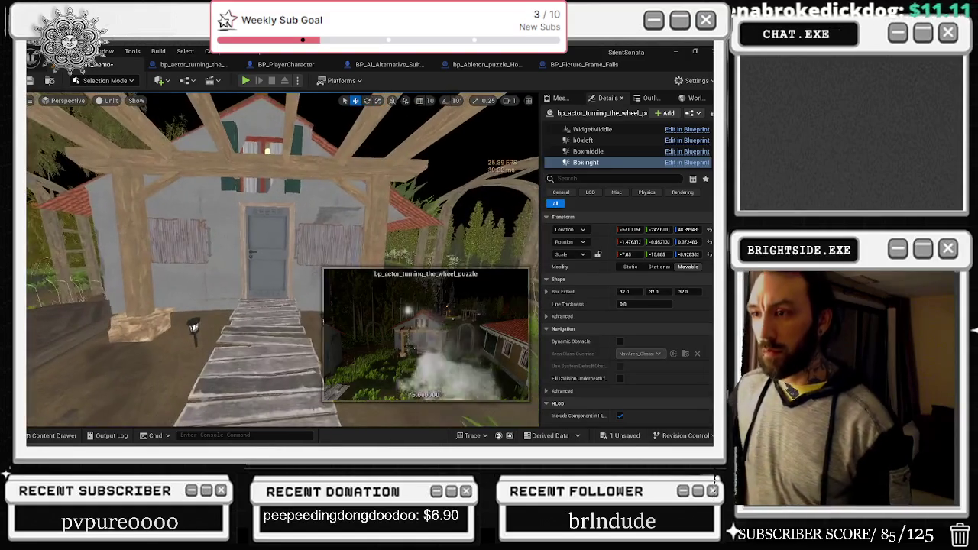
{"action": "key", "text": "f"}
{"action": "mouse_move", "coordinate": [256, 269]}
{"action": "left_mouse_down"}
{"action": "mouse_move", "coordinate": [221, 252]}
{"action": "mouse_move", "coordinate": [161, 279]}
{"action": "left_mouse_up"}
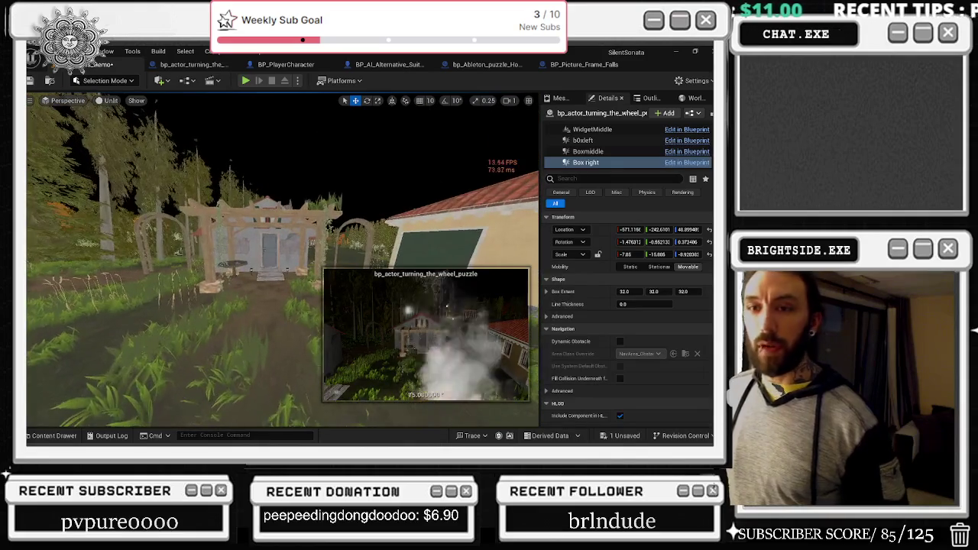
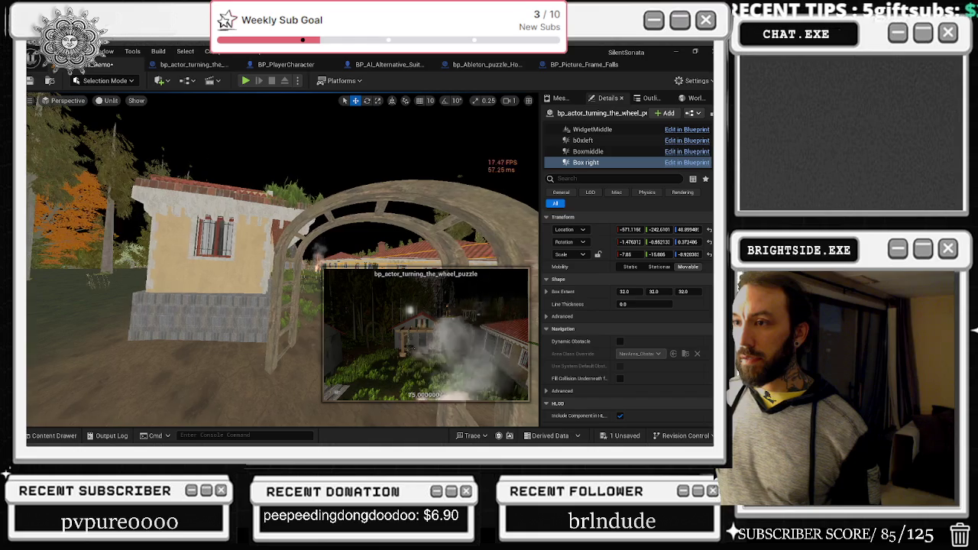
Select the two SM_bRoof side pieces, frame them, and undo the accidental roof move
{"action": "left_click", "coordinate": [259, 206]}
{"action": "left_click", "coordinate": [241, 202]}
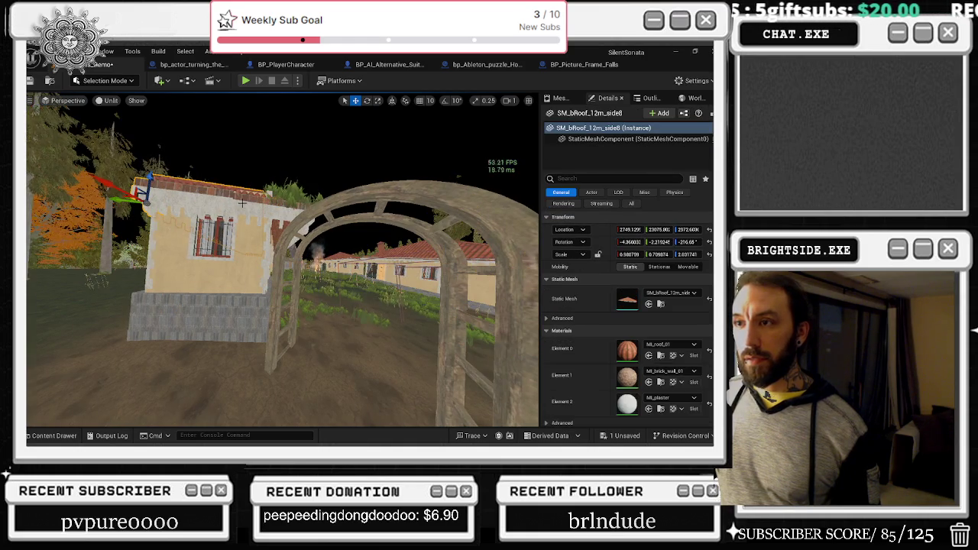
{"action": "left_click", "coordinate": [208, 199], "text": "ctrl"}
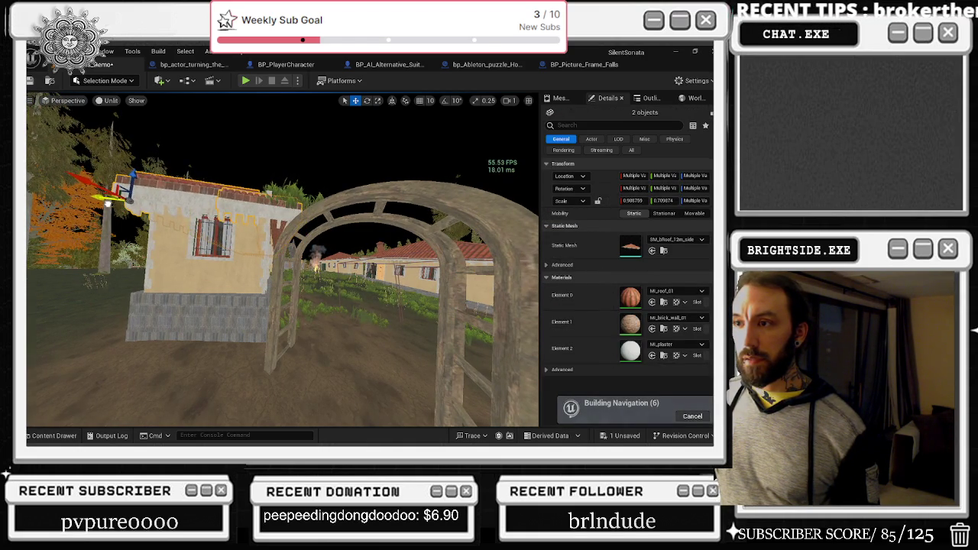
{"action": "key", "text": "w"}
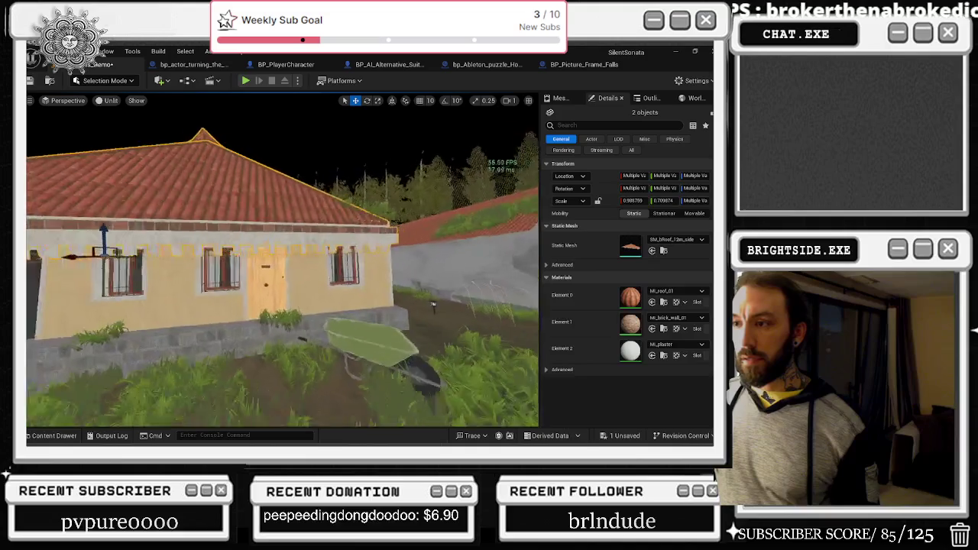
{"action": "key", "text": "f"}
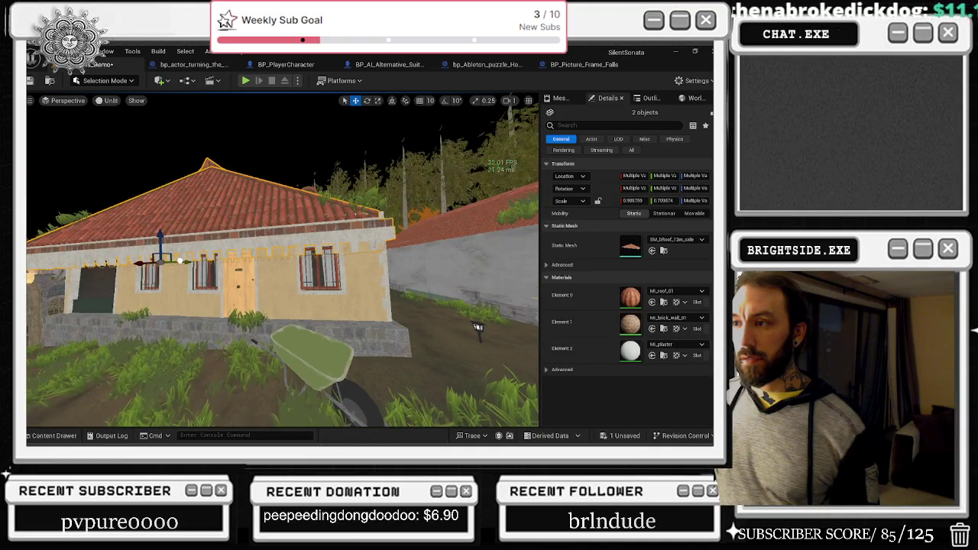
{"action": "key", "text": "ctrl+z"}
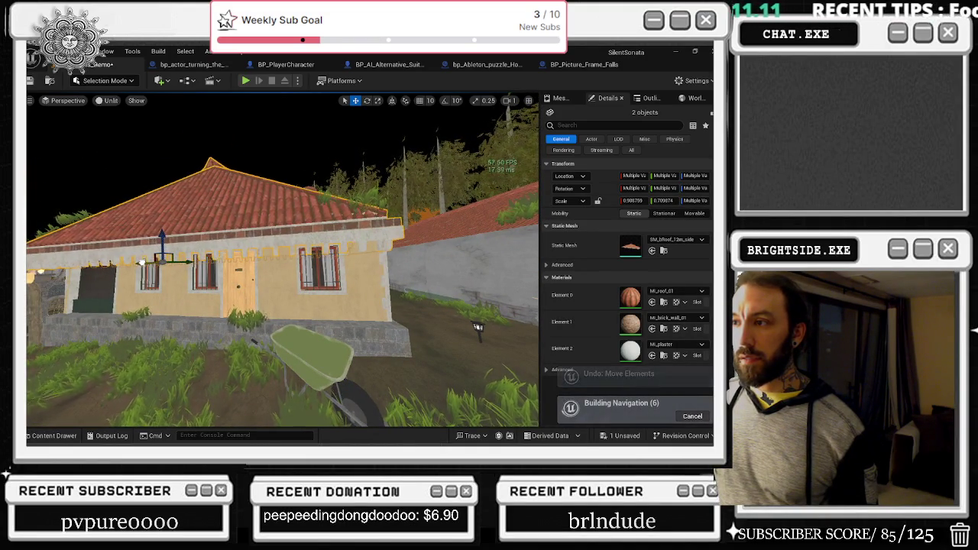
Check a single roof piece, then select SM_bDoor_12 and the corner quoin trim
{"action": "mouse_move", "coordinate": [477, 327]}
{"action": "left_mouse_down"}
{"action": "mouse_move", "coordinate": [417, 310]}
{"action": "mouse_move", "coordinate": [351, 340]}
{"action": "left_mouse_up"}
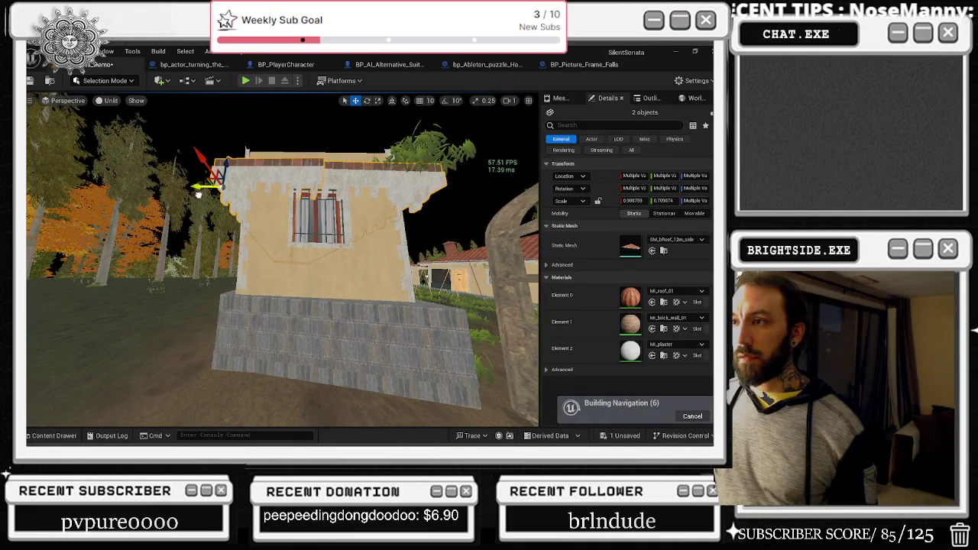
{"action": "left_click", "coordinate": [197, 195]}
{"action": "key", "text": "f"}
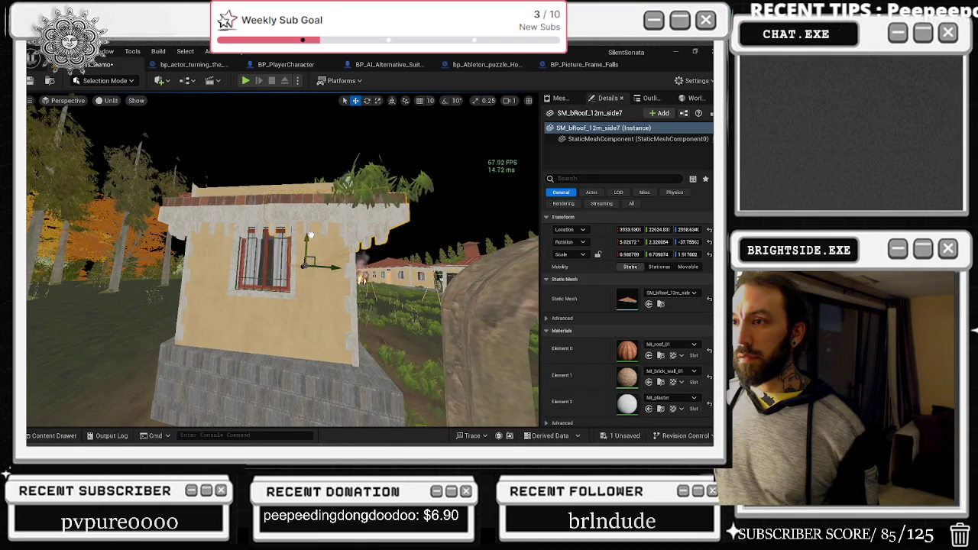
{"action": "mouse_move", "coordinate": [310, 235]}
{"action": "left_mouse_down"}
{"action": "mouse_move", "coordinate": [310, 260]}
{"action": "mouse_move", "coordinate": [310, 222]}
{"action": "mouse_move", "coordinate": [336, 240]}
{"action": "mouse_move", "coordinate": [301, 225]}
{"action": "left_mouse_up"}
{"action": "left_click", "coordinate": [340, 248]}
{"action": "mouse_move", "coordinate": [408, 256]}
{"action": "left_mouse_down"}
{"action": "mouse_move", "coordinate": [273, 303]}
{"action": "mouse_move", "coordinate": [278, 374]}
{"action": "left_mouse_up"}
{"action": "left_click", "coordinate": [274, 304]}
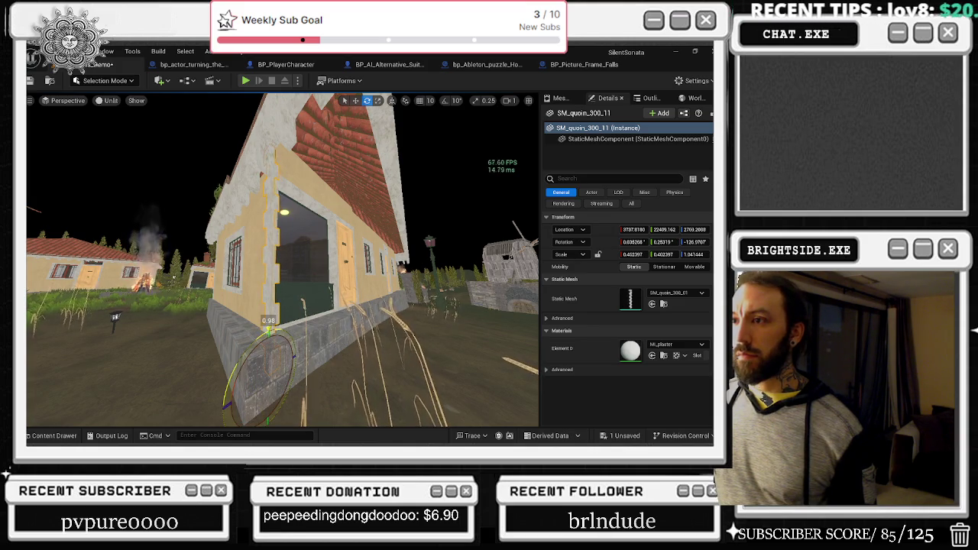
Scale SM_quoin_300_11 down in Z and tilt it slightly to match the wall
{"action": "key", "text": "w"}
{"action": "key", "text": "r"}
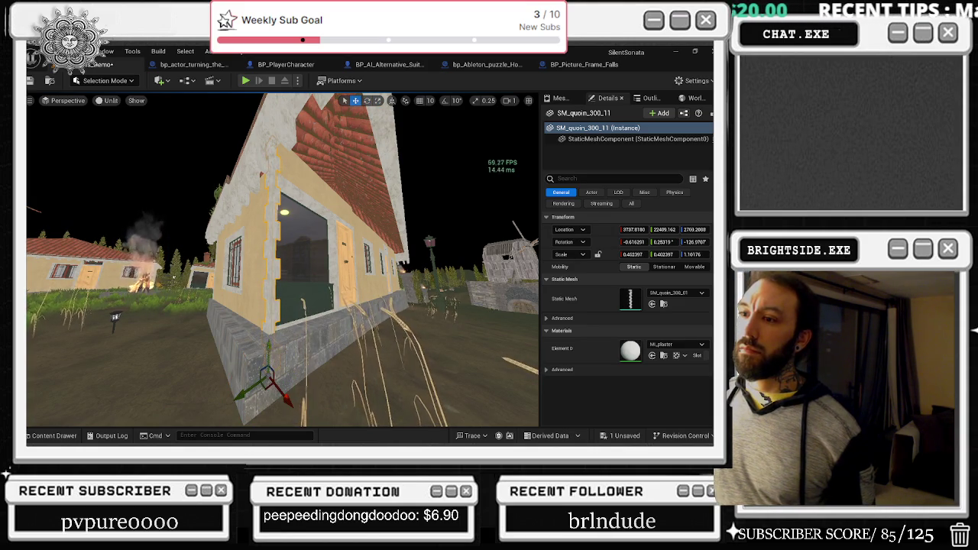
{"action": "key", "text": "w"}
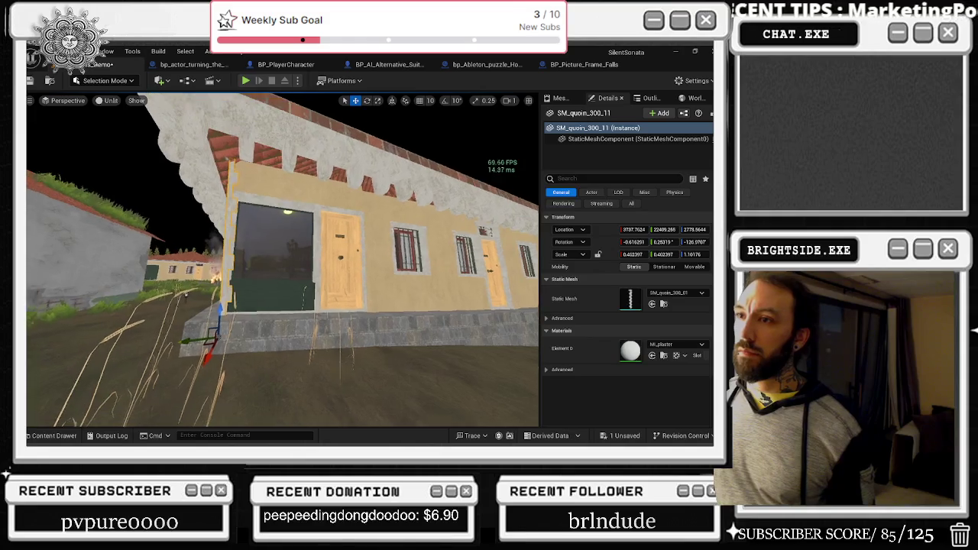
{"action": "key", "text": "e"}
{"action": "left_click_drag", "start_coordinate": [233, 302], "coordinate": [243, 304]}
Lower SM_quoin_300_13 at the house corner, then select the corner window piece for scaling
{"action": "key", "text": "w"}
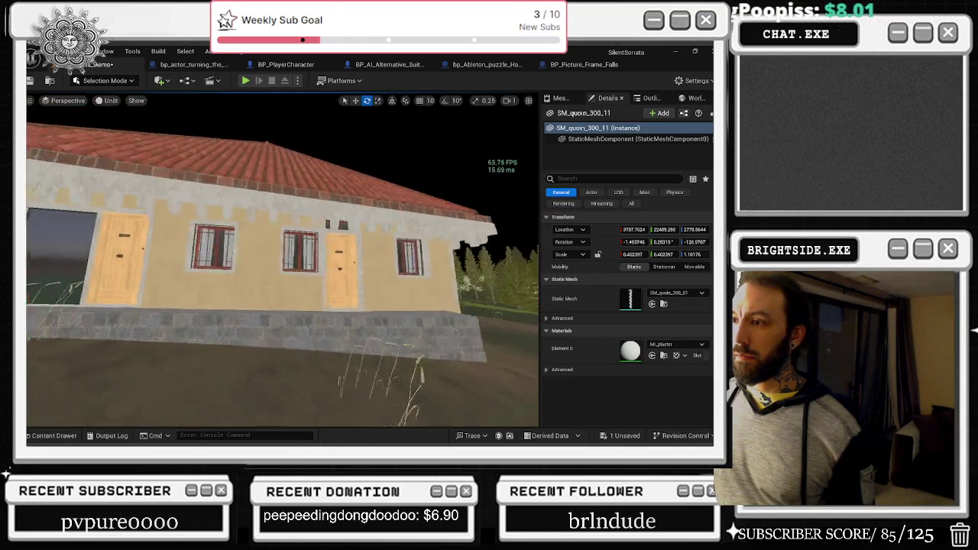
{"action": "key", "text": "w"}
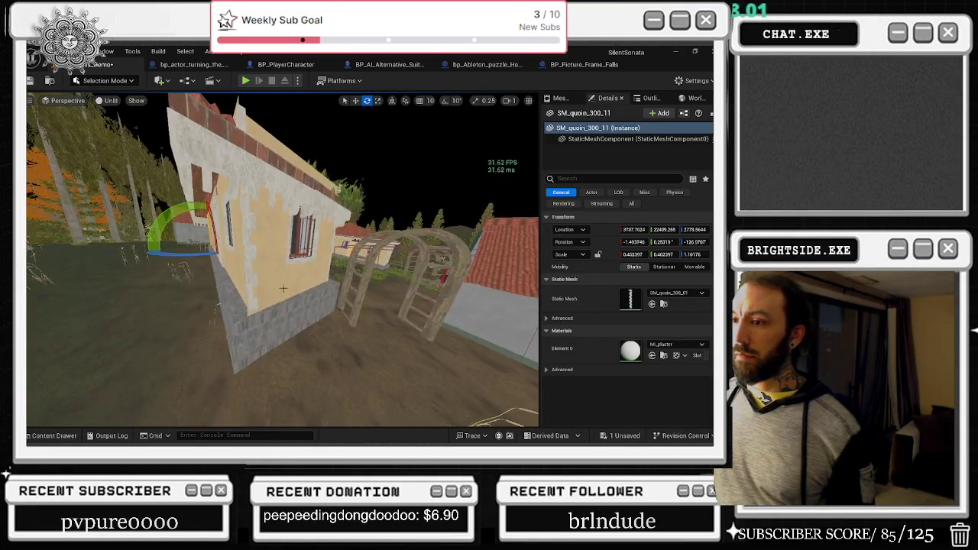
{"action": "left_click", "coordinate": [214, 340]}
{"action": "left_click", "coordinate": [248, 306]}
{"action": "key", "text": "w"}
{"action": "mouse_move", "coordinate": [247, 293]}
{"action": "left_mouse_down"}
{"action": "mouse_move", "coordinate": [241, 317]}
{"action": "mouse_move", "coordinate": [256, 331]}
{"action": "left_mouse_up"}
{"action": "left_click", "coordinate": [256, 331]}
{"action": "key", "text": "r"}
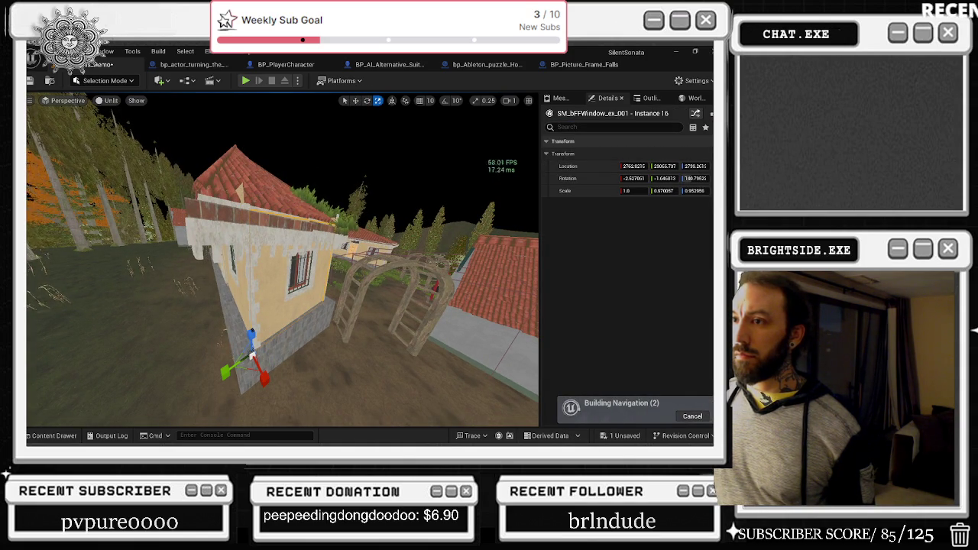
Stretch SM_bFFWindow_ex_001 Instance 15 taller to a Z scale of about 0.99
{"action": "left_click", "coordinate": [227, 271]}
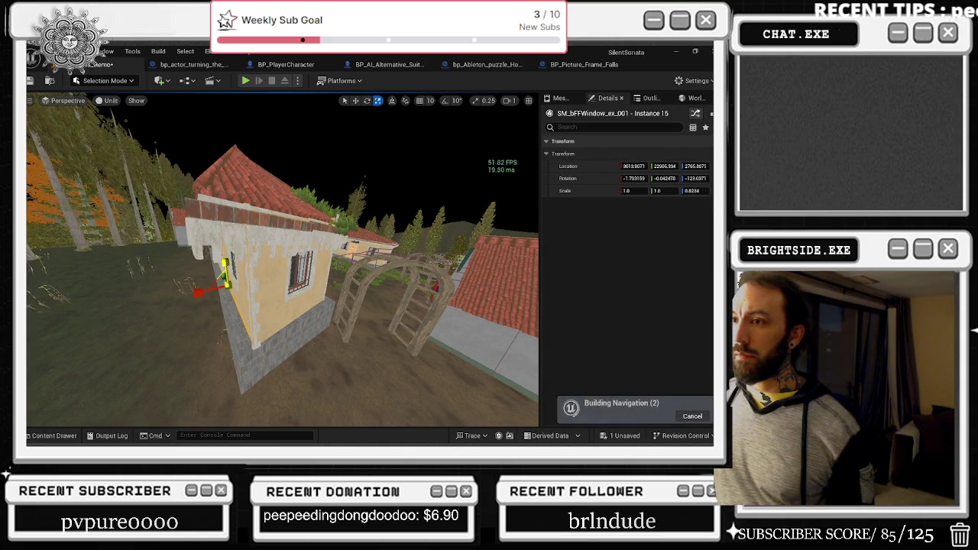
{"action": "mouse_move", "coordinate": [283, 260]}
{"action": "left_mouse_down"}
{"action": "mouse_move", "coordinate": [225, 271]}
{"action": "mouse_move", "coordinate": [216, 244]}
{"action": "left_mouse_up"}
{"action": "left_click_drag", "start_coordinate": [300, 319], "coordinate": [299, 313]}
Frame the floor piece by the door, pull back wide, and switch to Lit view mode
{"action": "left_click_drag", "start_coordinate": [282, 260], "coordinate": [351, 259]}
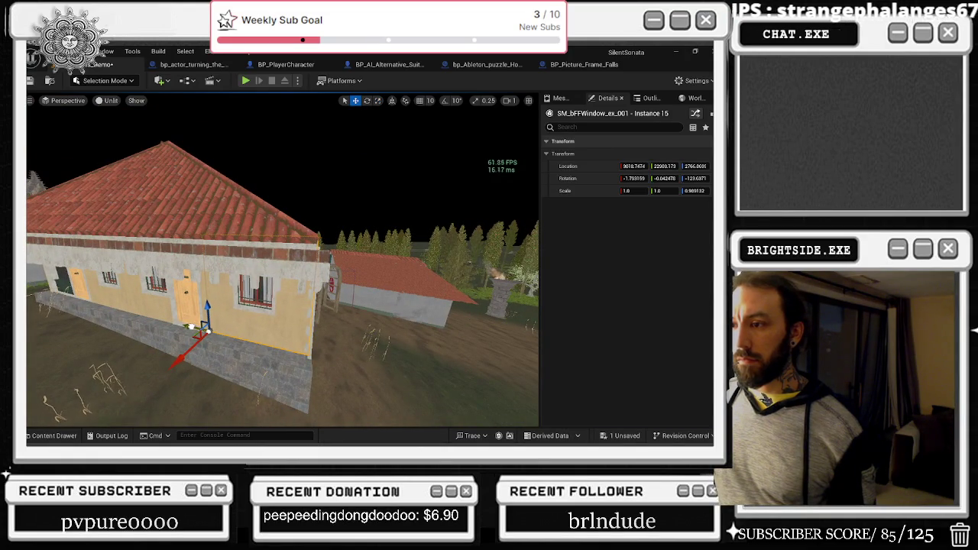
{"action": "left_click", "coordinate": [191, 329]}
{"action": "key", "text": "f"}
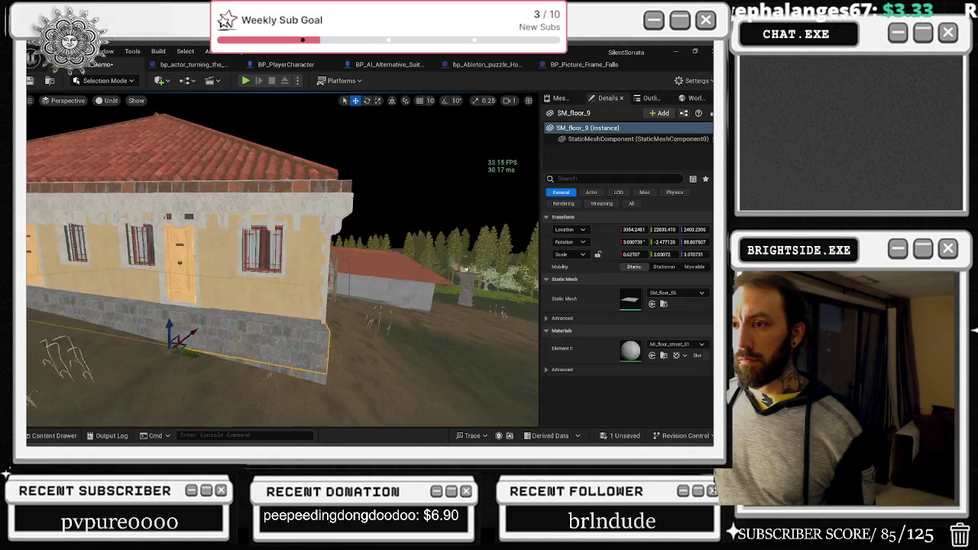
{"action": "mouse_move", "coordinate": [283, 260]}
{"action": "left_mouse_down"}
{"action": "mouse_move", "coordinate": [534, 260]}
{"action": "mouse_move", "coordinate": [512, 260]}
{"action": "left_mouse_up"}
{"action": "key", "text": "alt+4"}
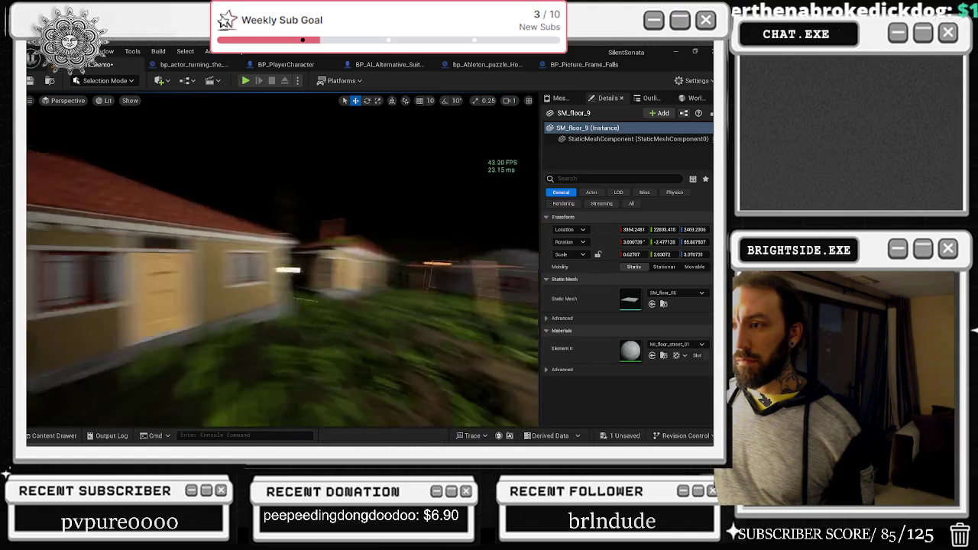
{"action": "left_click_drag", "start_coordinate": [512, 259], "coordinate": [493, 260]}
Nudge and rotate SM_bDoor_2 and SM_bDoor_001 so both sit flush with the wall
{"action": "left_click", "coordinate": [262, 369]}
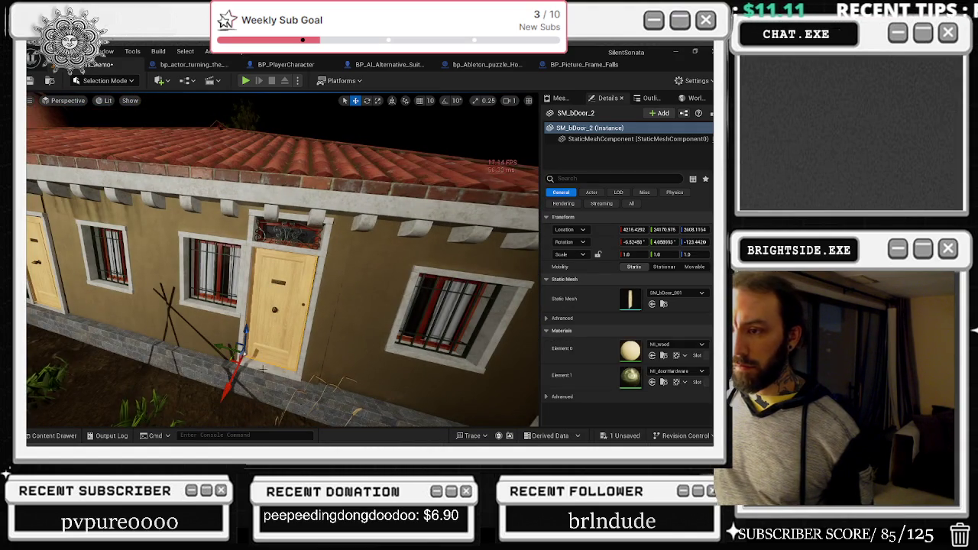
{"action": "left_click_drag", "start_coordinate": [238, 359], "coordinate": [240, 356]}
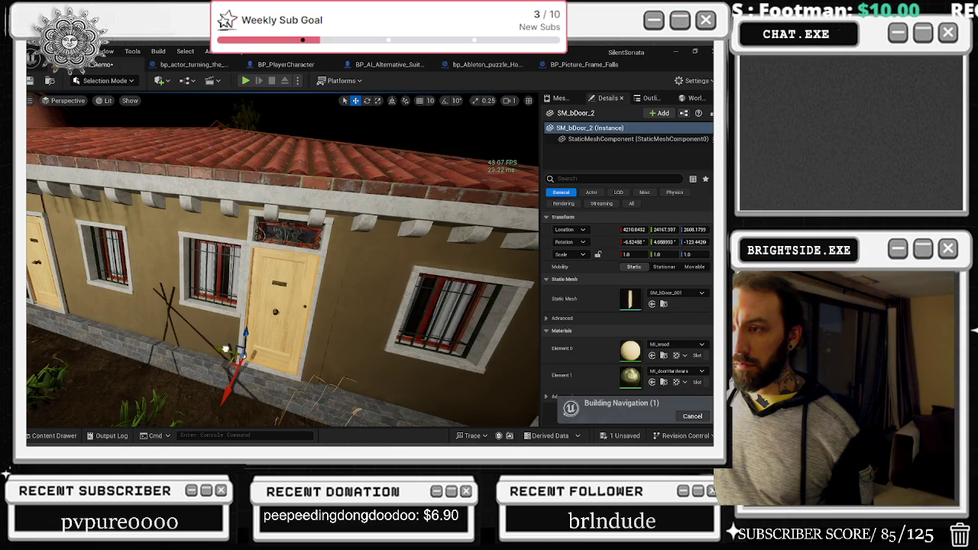
{"action": "key", "text": "e"}
{"action": "left_click_drag", "start_coordinate": [226, 350], "coordinate": [197, 353]}
{"action": "mouse_move", "coordinate": [282, 267]}
{"action": "left_mouse_down"}
{"action": "mouse_move", "coordinate": [313, 256]}
{"action": "mouse_move", "coordinate": [233, 368]}
{"action": "left_mouse_up"}
{"action": "left_click", "coordinate": [213, 329]}
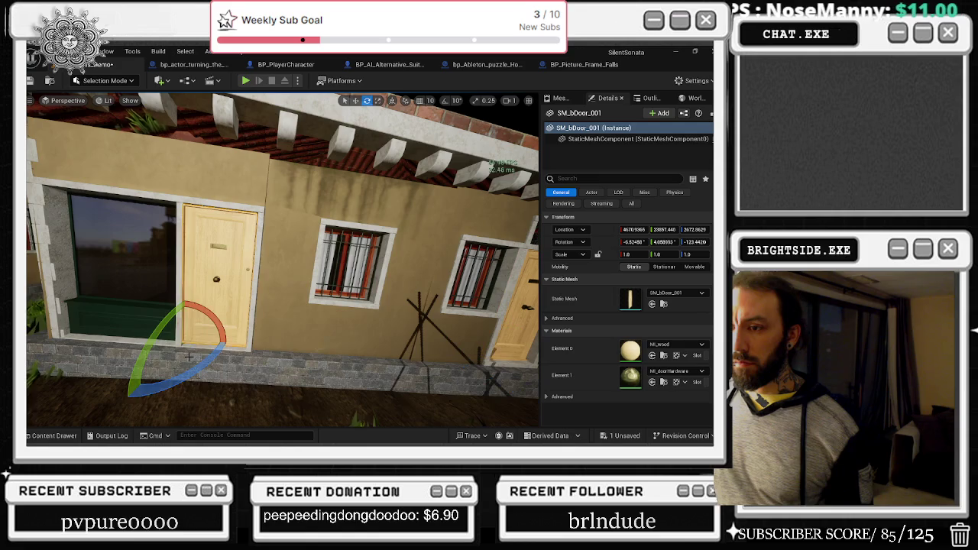
{"action": "key", "text": "w"}
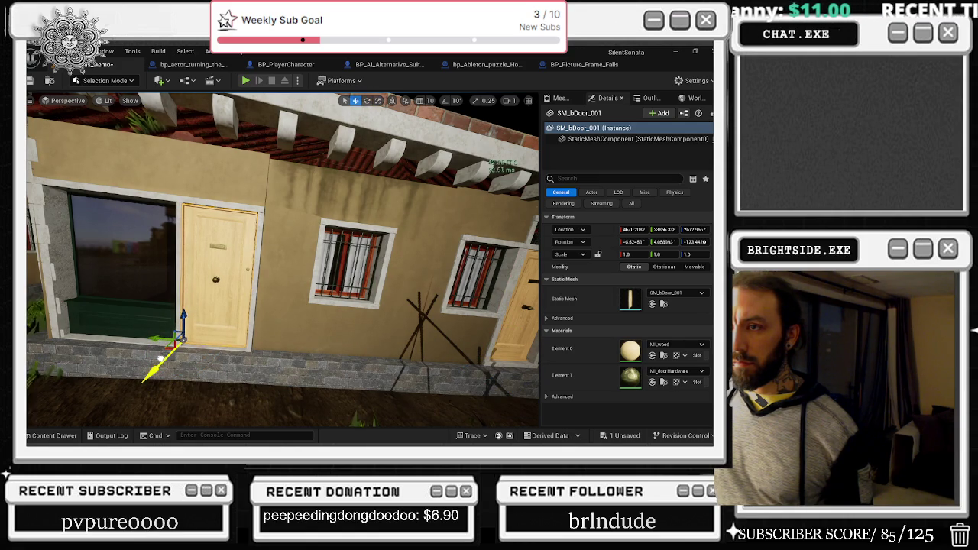
{"action": "key", "text": "e"}
{"action": "mouse_move", "coordinate": [161, 359]}
{"action": "left_mouse_down"}
{"action": "mouse_move", "coordinate": [305, 336]}
{"action": "mouse_move", "coordinate": [274, 340]}
{"action": "mouse_move", "coordinate": [298, 298]}
{"action": "left_mouse_up"}
Shift the SM_bFFStorefront_03 wall section slightly into alignment
{"action": "left_click", "coordinate": [264, 185]}
{"action": "key", "text": "r"}
{"action": "left_click_drag", "start_coordinate": [185, 272], "coordinate": [188, 269]}
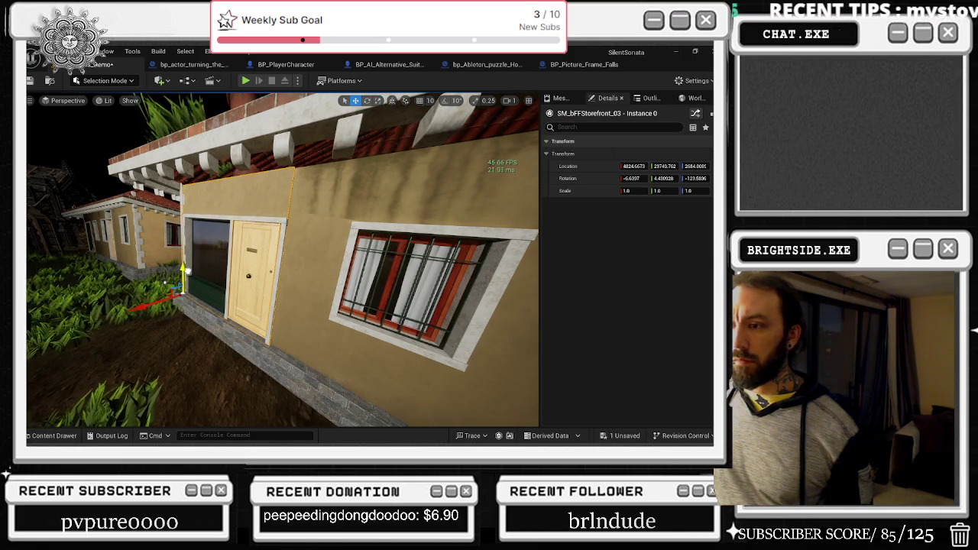
Select the window wall piece and try shifting it along the wall, then undo the move
{"action": "left_click", "coordinate": [333, 272]}
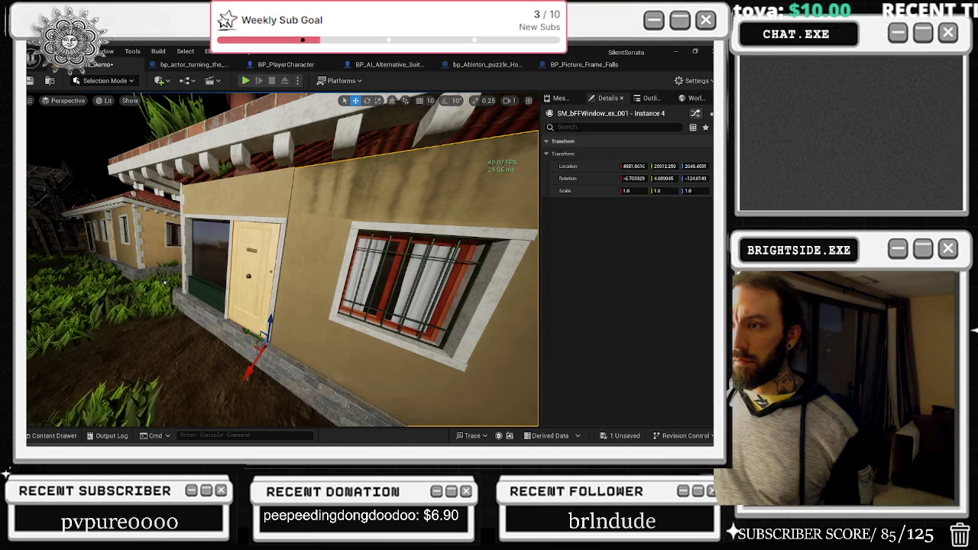
{"action": "left_click", "coordinate": [201, 309]}
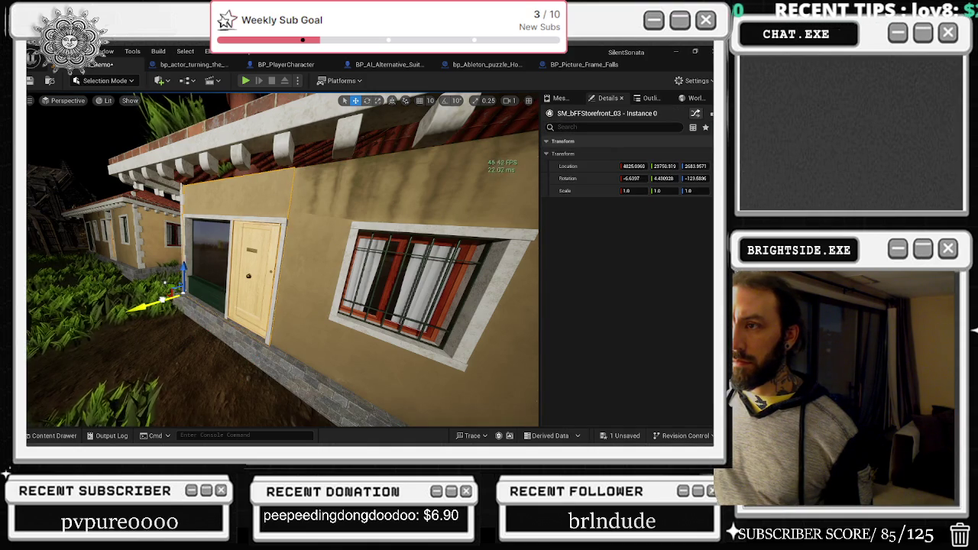
{"action": "left_click", "coordinate": [291, 294]}
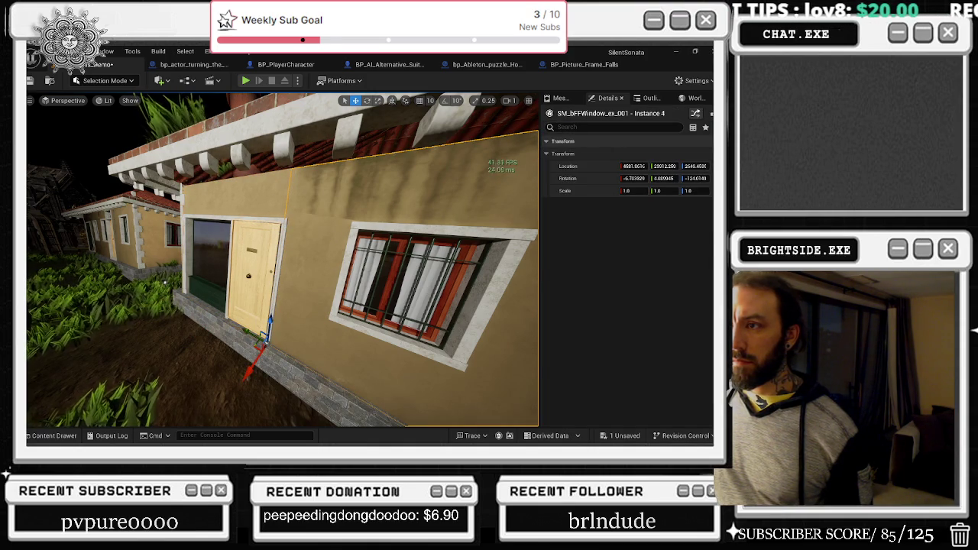
{"action": "left_click", "coordinate": [420, 414]}
{"action": "mouse_move", "coordinate": [310, 305]}
{"action": "left_mouse_down"}
{"action": "mouse_move", "coordinate": [412, 303]}
{"action": "mouse_move", "coordinate": [305, 302]}
{"action": "mouse_move", "coordinate": [347, 302]}
{"action": "mouse_move", "coordinate": [346, 276]}
{"action": "mouse_move", "coordinate": [305, 276]}
{"action": "left_mouse_up"}
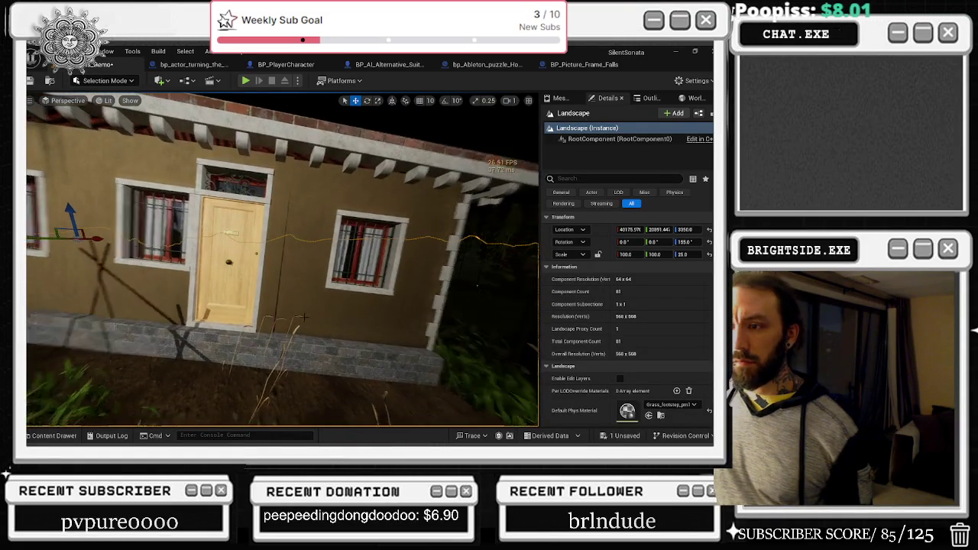
{"action": "left_click", "coordinate": [382, 191]}
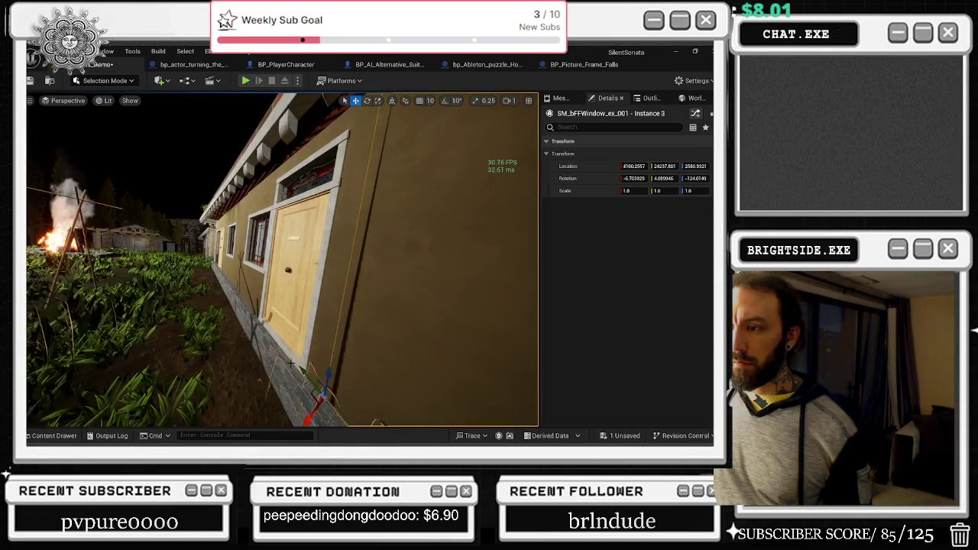
{"action": "left_click_drag", "start_coordinate": [321, 410], "coordinate": [319, 413]}
{"action": "key", "text": "ctrl+z"}
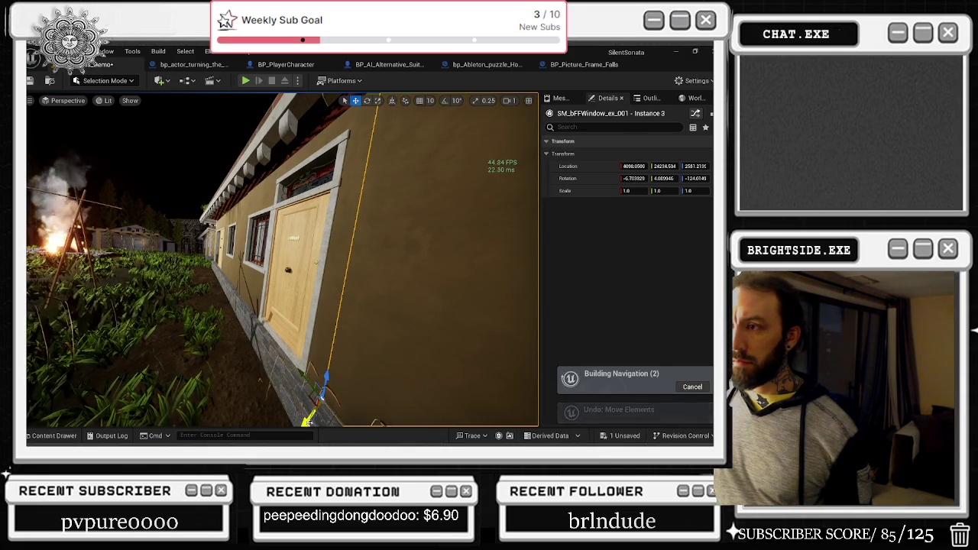
Focus the window wall, select the floor and SM_quoin_300_2, and switch to Unlit view
{"action": "key", "text": "f"}
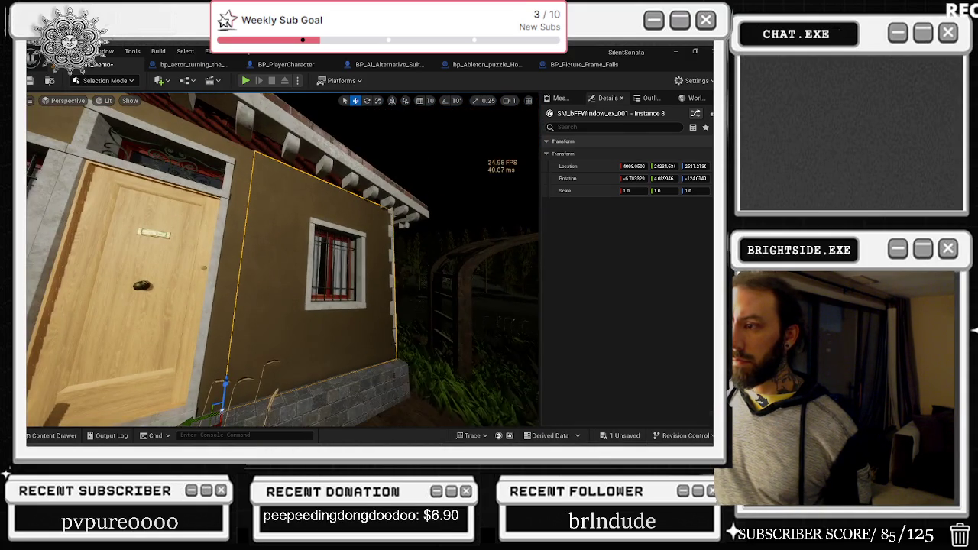
{"action": "left_click", "coordinate": [374, 409]}
{"action": "left_click", "coordinate": [396, 355]}
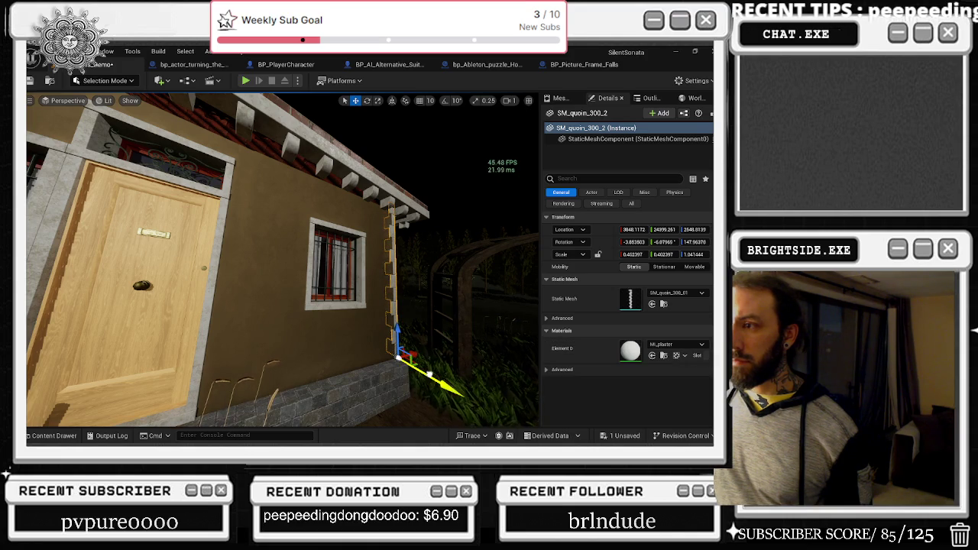
{"action": "key", "text": "alt+3"}
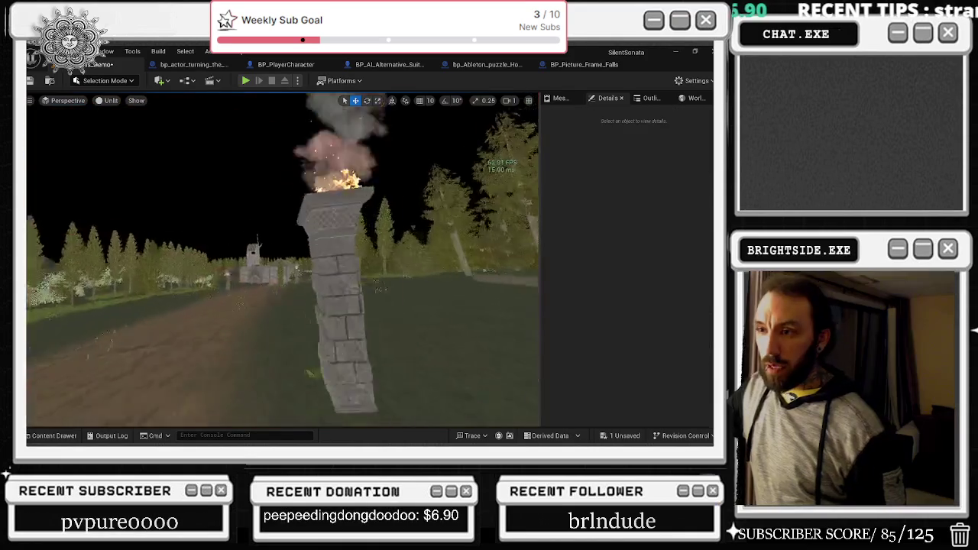
Fly through the stone corridors to the brick-roofed corridor
{"action": "key", "text": "w"}
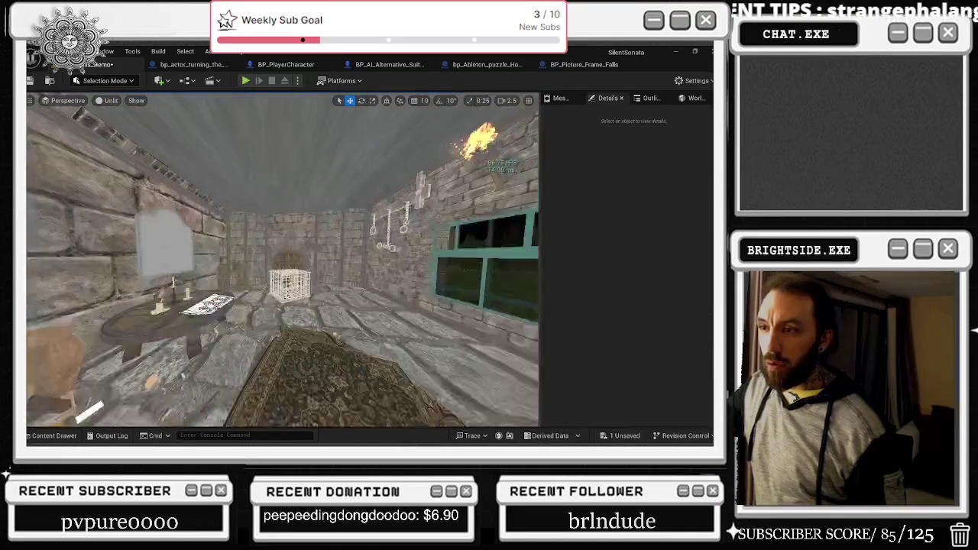
{"action": "key", "text": "w"}
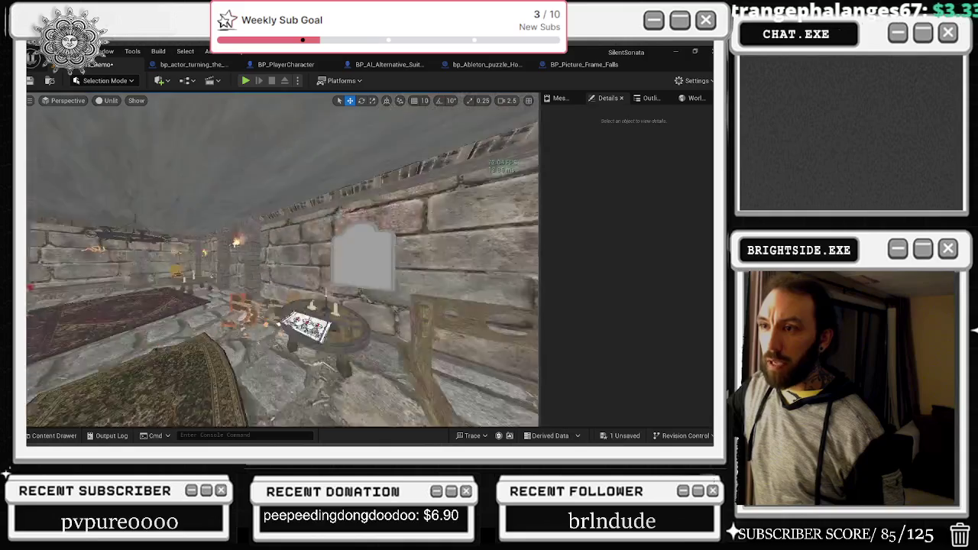
{"action": "key", "text": "w"}
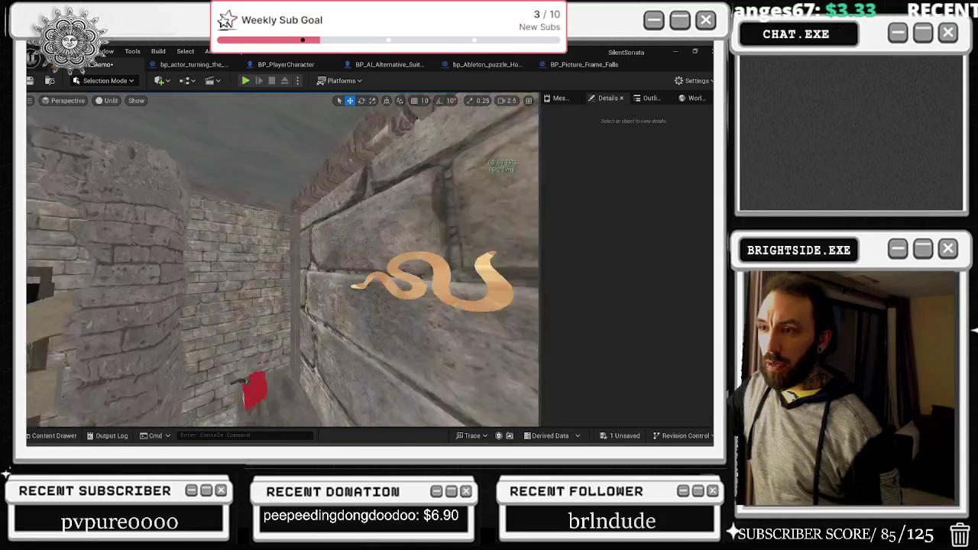
{"action": "left_click", "coordinate": [292, 306]}
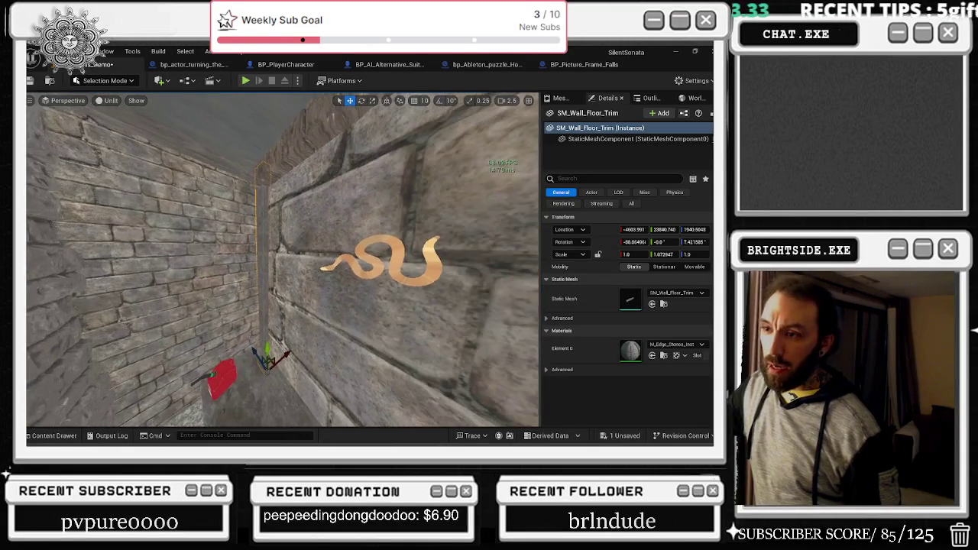
{"action": "key", "text": "w"}
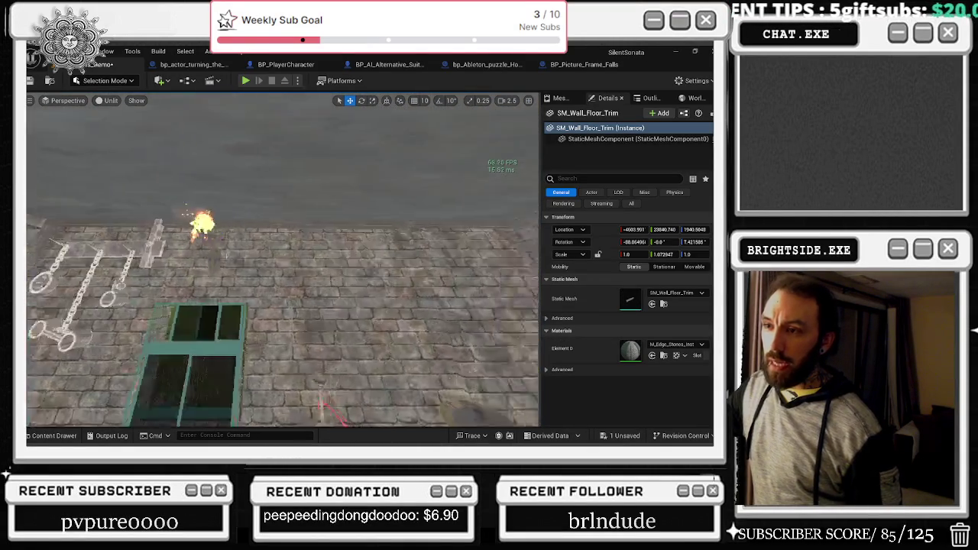
{"action": "key", "text": "w"}
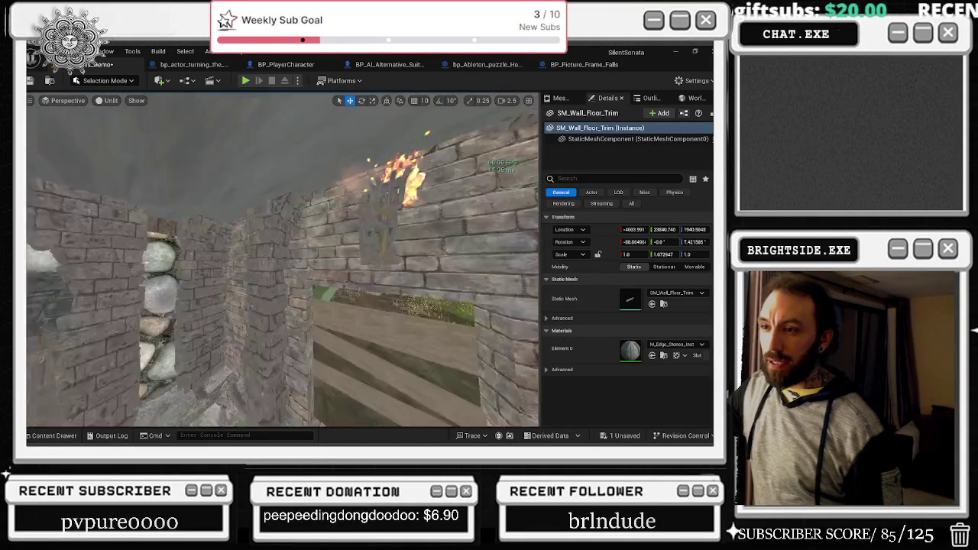
{"action": "key", "text": "w"}
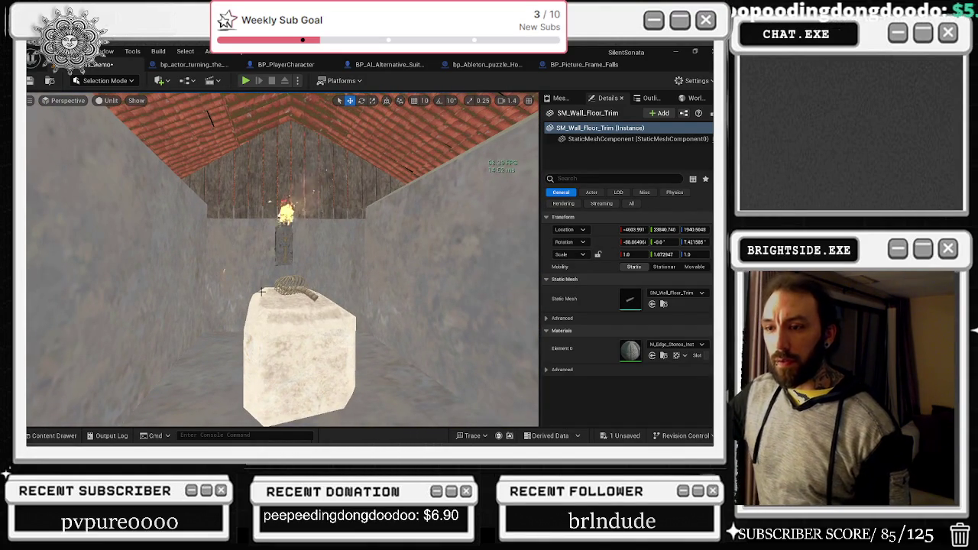
Select SM_WindmillBaseSideWall53 and raise it up onto the corridor roof
{"action": "left_click", "coordinate": [501, 341]}
{"action": "key", "text": "f"}
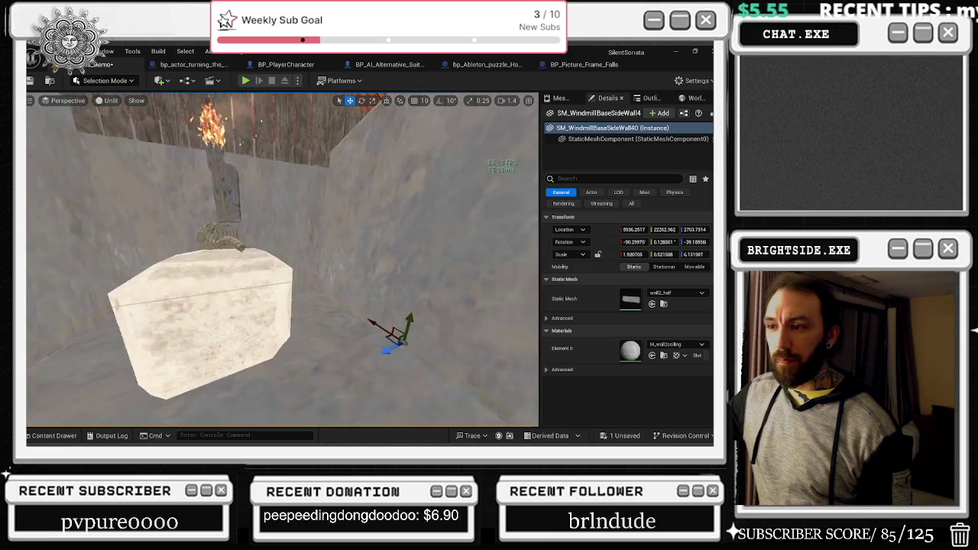
{"action": "left_click", "coordinate": [348, 322]}
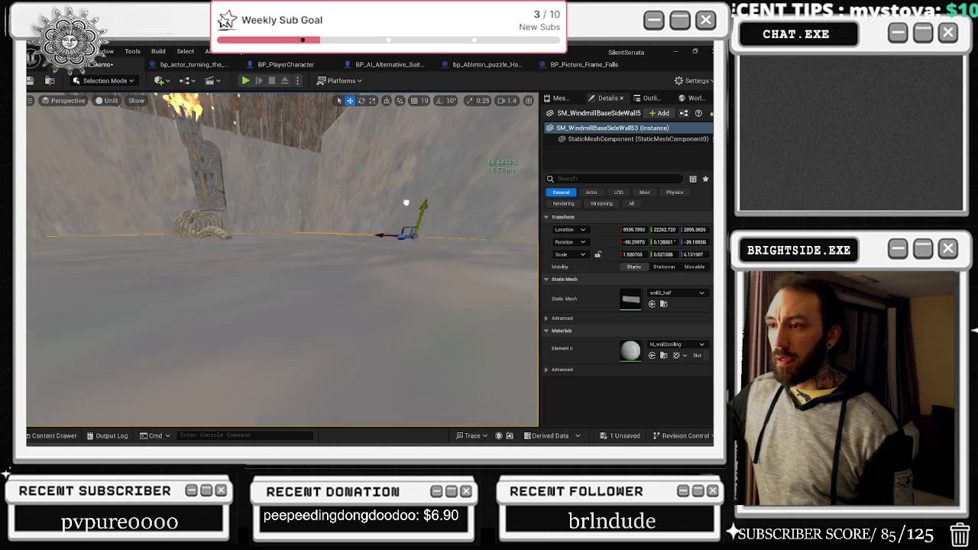
{"action": "left_click_drag", "start_coordinate": [440, 278], "coordinate": [441, 278]}
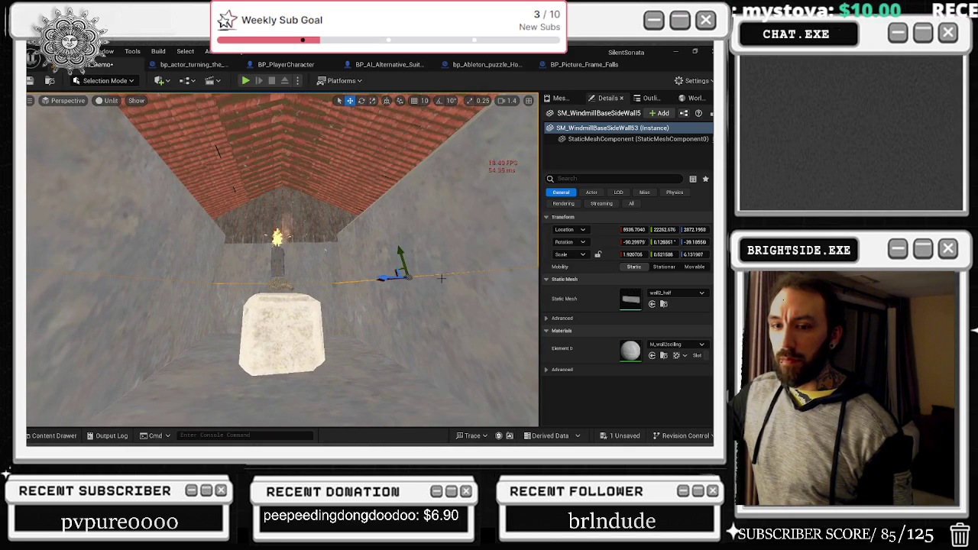
{"action": "mouse_move", "coordinate": [401, 250]}
{"action": "left_mouse_down"}
{"action": "mouse_move", "coordinate": [401, 164]}
{"action": "mouse_move", "coordinate": [377, 177]}
{"action": "mouse_move", "coordinate": [374, 164]}
{"action": "mouse_move", "coordinate": [383, 187]}
{"action": "mouse_move", "coordinate": [373, 208]}
{"action": "mouse_move", "coordinate": [383, 175]}
{"action": "left_mouse_up"}
Scale SM_WindmillBaseSideWall53 narrower and tilt it slightly to level it
{"action": "key", "text": "r"}
{"action": "key", "text": "w"}
{"action": "key", "text": "r"}
{"action": "left_click_drag", "start_coordinate": [371, 224], "coordinate": [377, 215]}
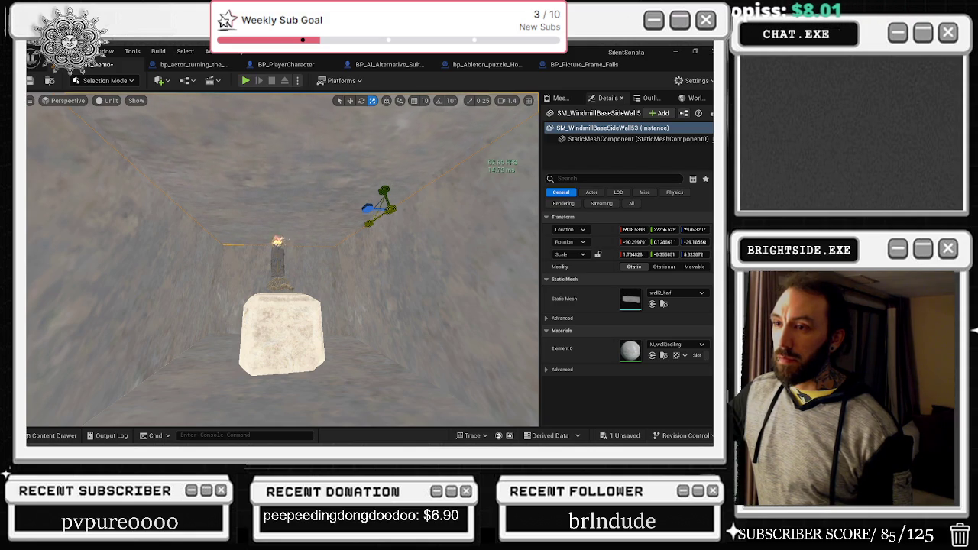
{"action": "key", "text": "e"}
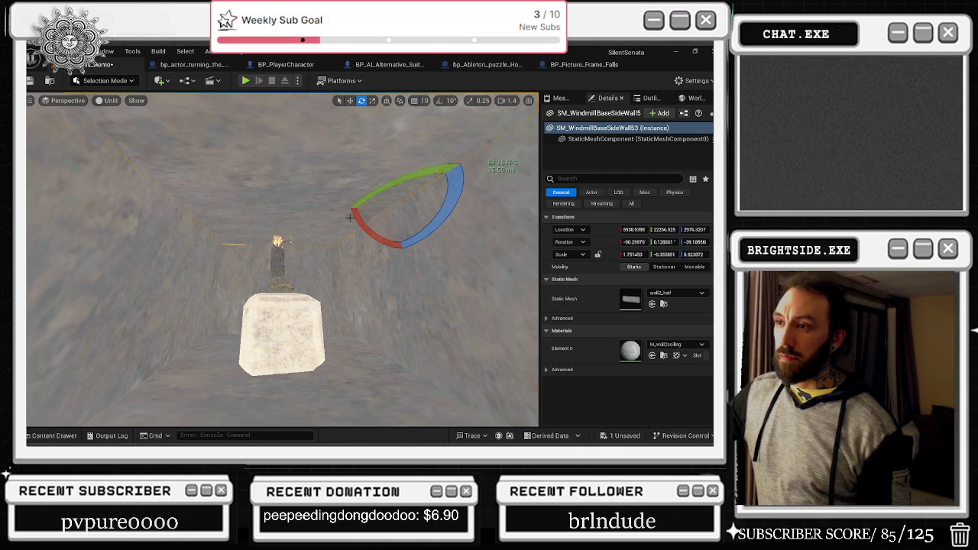
{"action": "left_click_drag", "start_coordinate": [357, 219], "coordinate": [358, 220]}
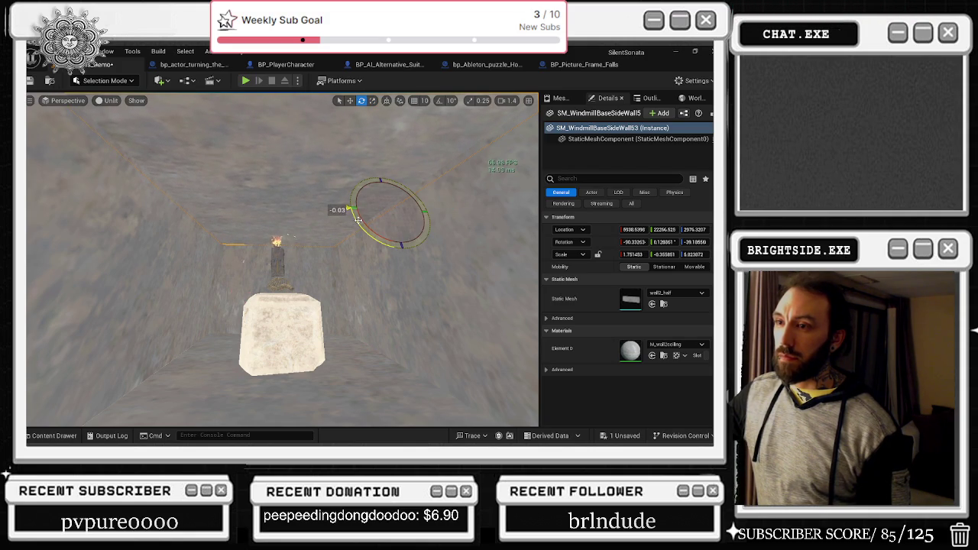
Nudge the wall sideways into place and tilt it to about -90.757° X to match the ceiling
{"action": "key", "text": "w"}
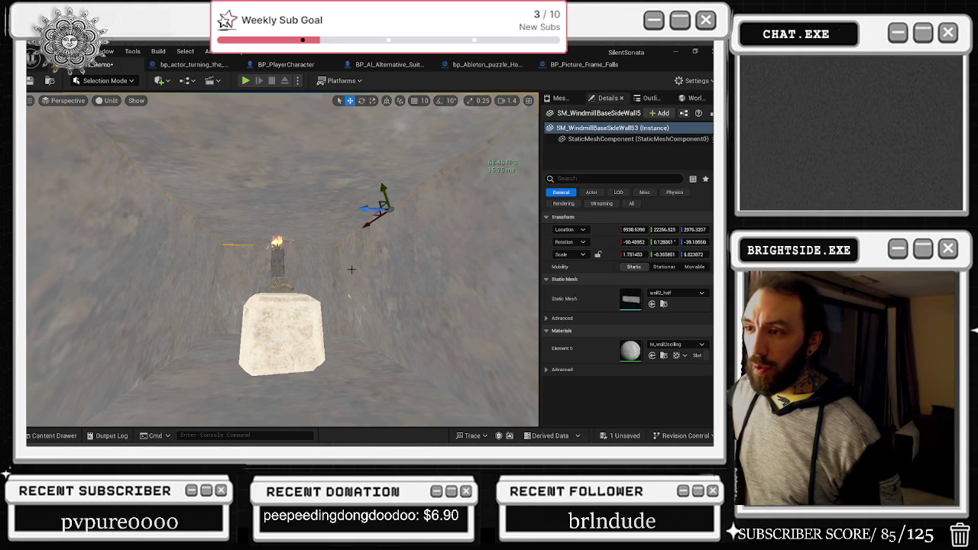
{"action": "key", "text": "f"}
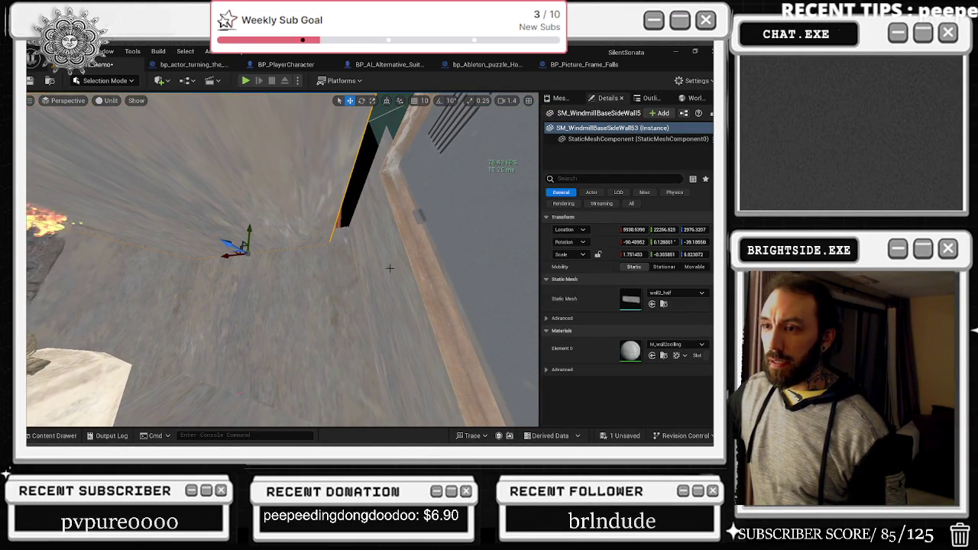
{"action": "mouse_move", "coordinate": [228, 256]}
{"action": "left_mouse_down"}
{"action": "mouse_move", "coordinate": [243, 256]}
{"action": "mouse_move", "coordinate": [250, 234]}
{"action": "mouse_move", "coordinate": [198, 252]}
{"action": "mouse_move", "coordinate": [187, 240]}
{"action": "mouse_move", "coordinate": [179, 252]}
{"action": "mouse_move", "coordinate": [260, 261]}
{"action": "left_mouse_up"}
{"action": "key", "text": "e"}
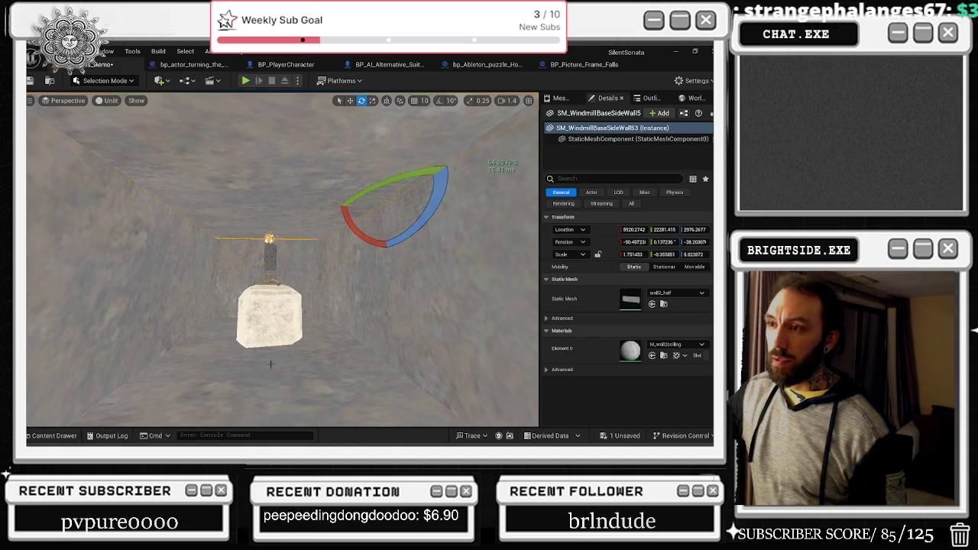
{"action": "key", "text": "alt+Tab"}
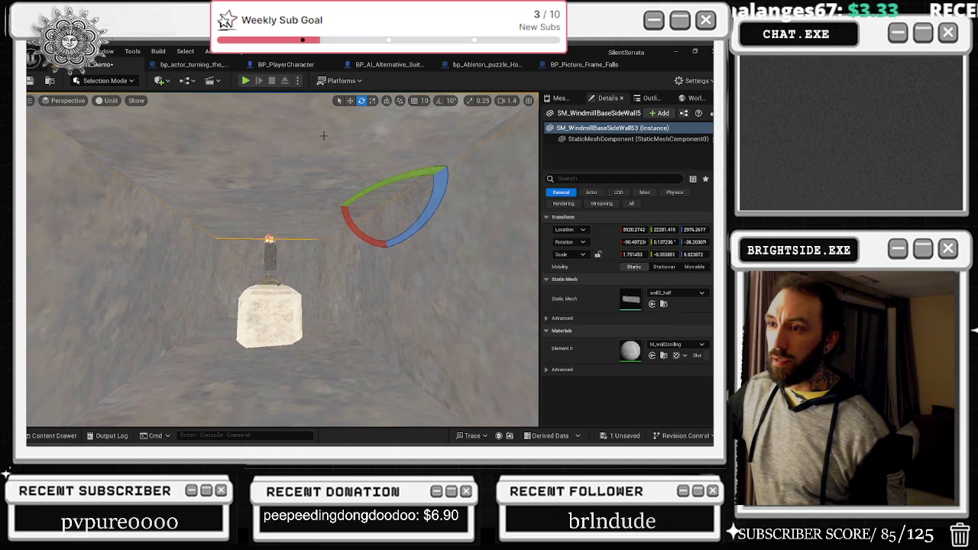
{"action": "left_click_drag", "start_coordinate": [350, 224], "coordinate": [353, 228]}
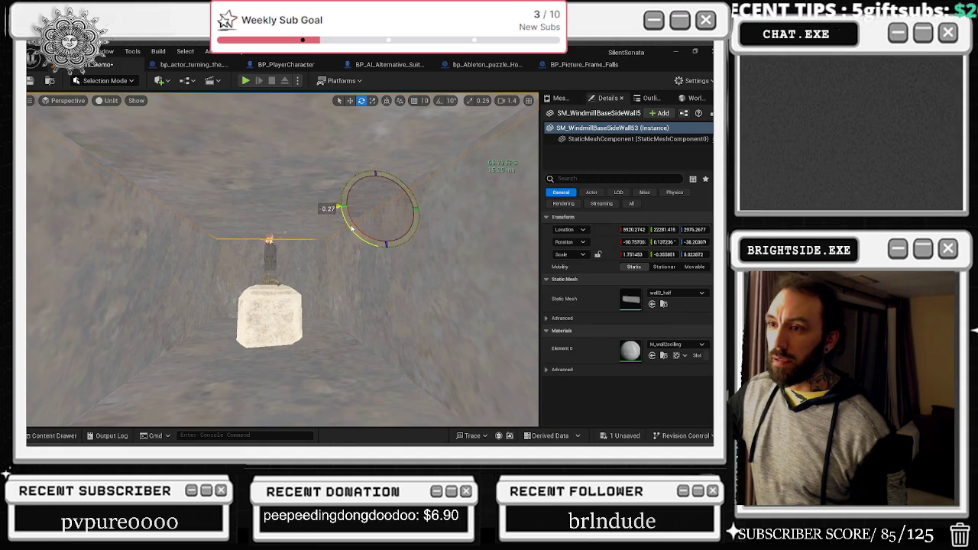
{"action": "left_click_drag", "start_coordinate": [352, 227], "coordinate": [352, 228]}
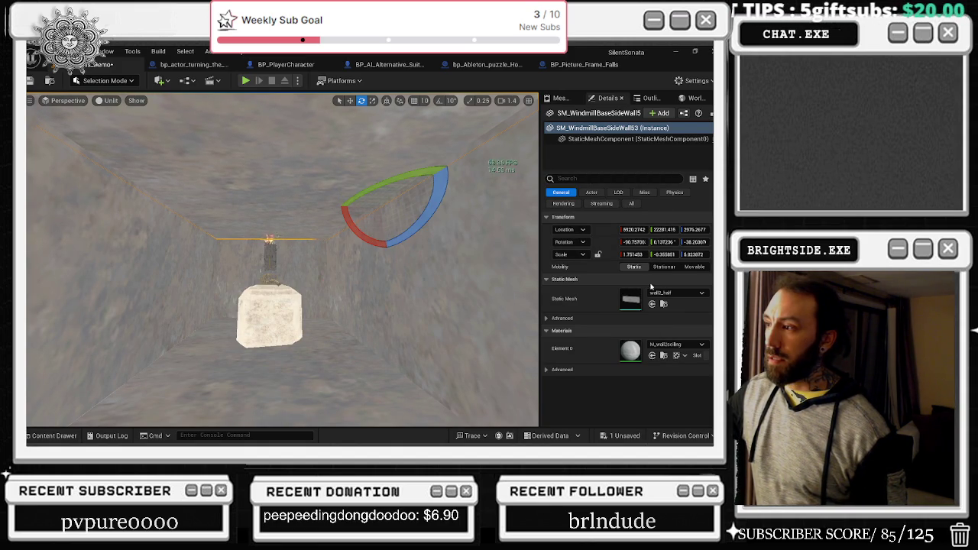
Search 'floor' and assign MI_Wood_Floor to the selected wall's Element 0
{"action": "left_click", "coordinate": [667, 344]}
{"action": "type", "text": "floor"}
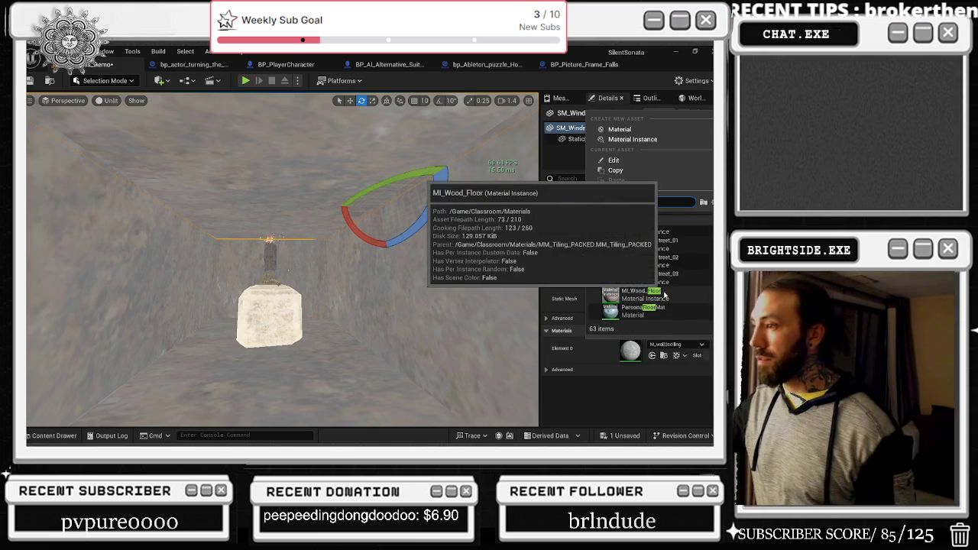
{"action": "left_click", "coordinate": [664, 294]}
{"action": "mouse_move", "coordinate": [283, 260]}
{"action": "left_mouse_down"}
{"action": "mouse_move", "coordinate": [283, 214]}
{"action": "mouse_move", "coordinate": [252, 230]}
{"action": "mouse_move", "coordinate": [256, 263]}
{"action": "mouse_move", "coordinate": [268, 244]}
{"action": "mouse_move", "coordinate": [260, 233]}
{"action": "left_mouse_up"}
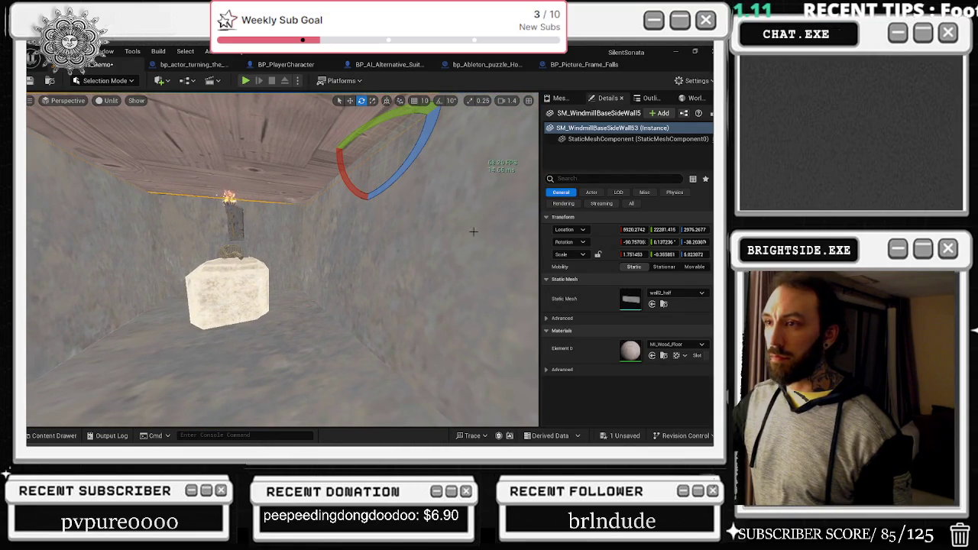
{"action": "key", "text": "alt+Tab"}
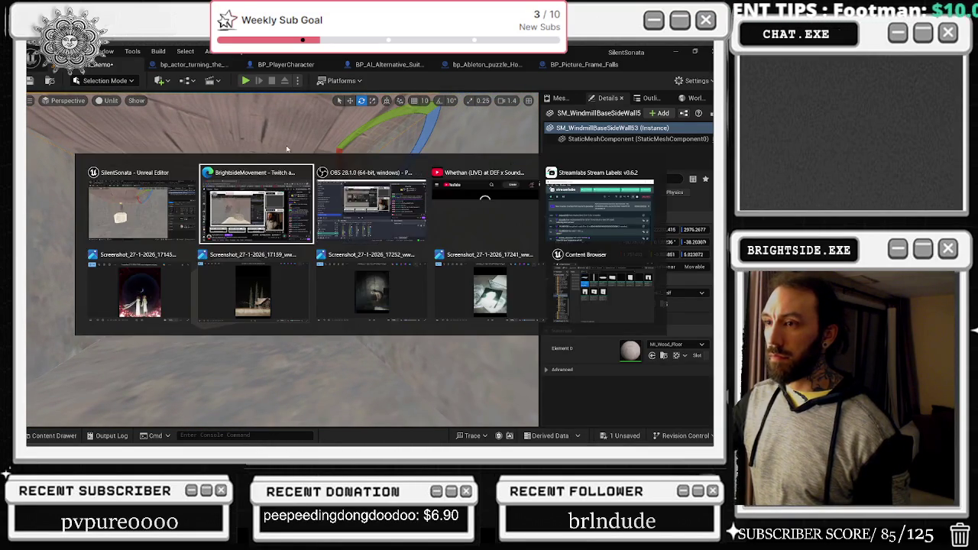
Apply MI_Wood_Floor to floor piece SM_WindmillBaseSideWall40 in place of M_wallCeiling
{"action": "left_click", "coordinate": [279, 344]}
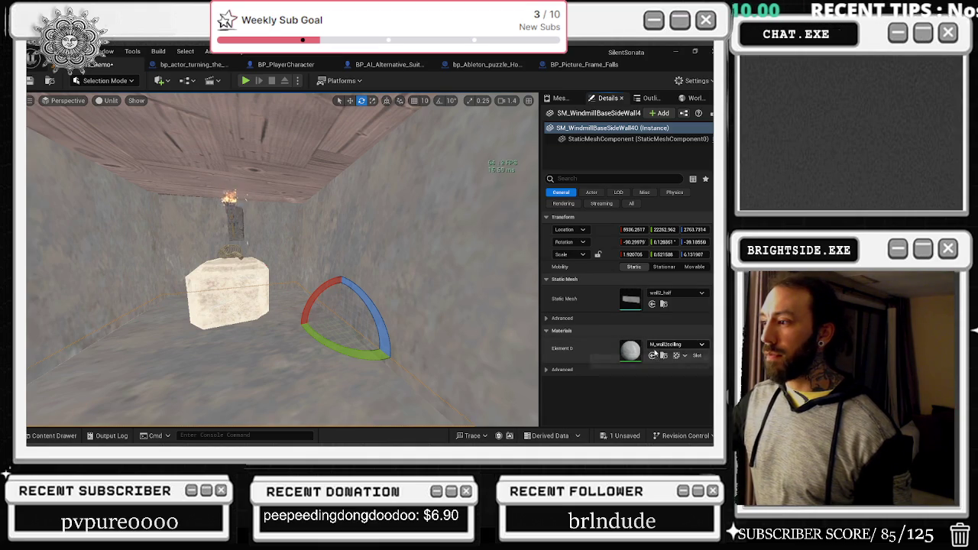
{"action": "key", "text": "ctrl+z"}
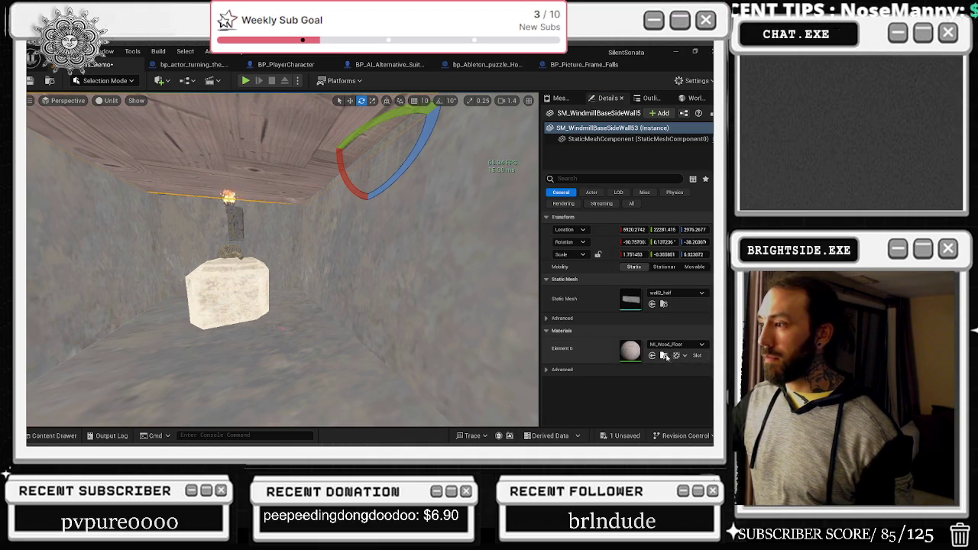
{"action": "left_click", "coordinate": [664, 356]}
{"action": "left_click", "coordinate": [238, 286]}
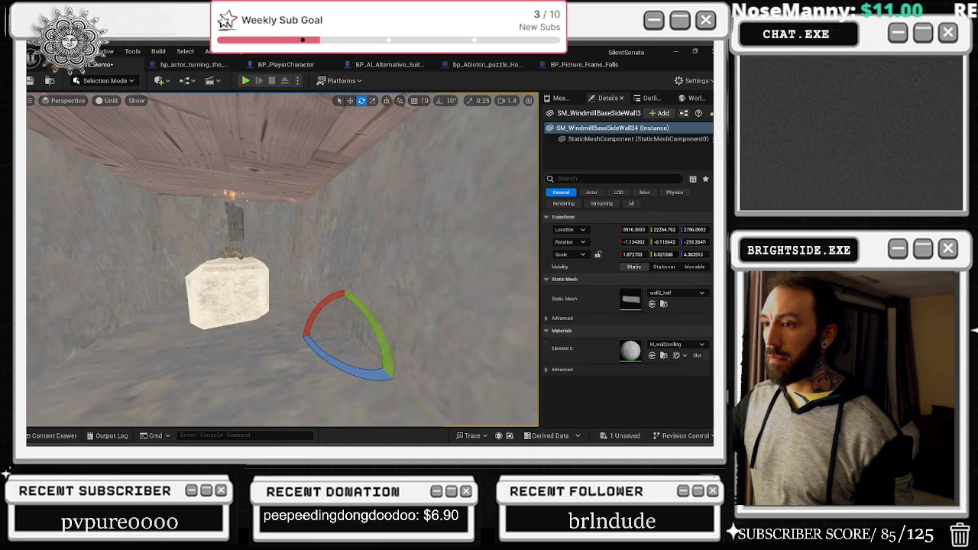
{"action": "left_click", "coordinate": [653, 356]}
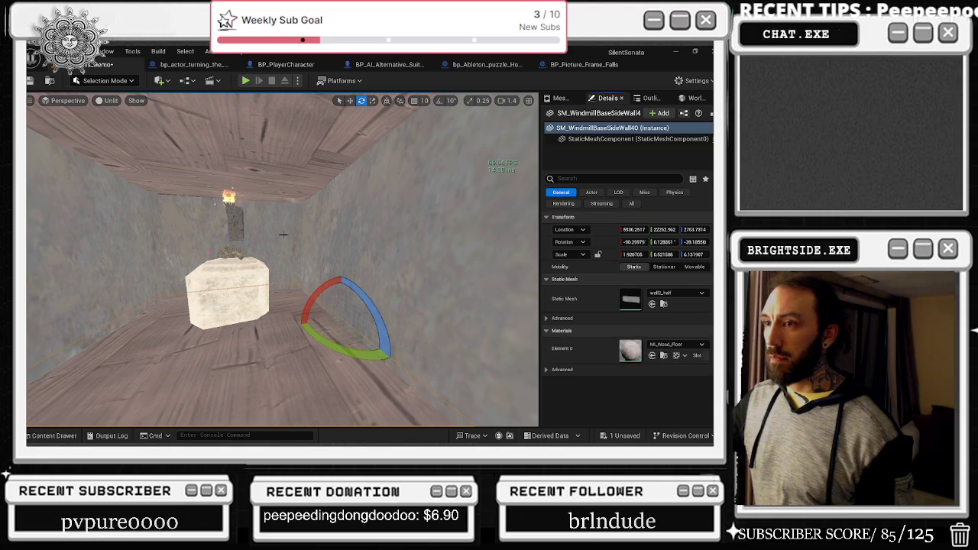
Reselect SM_WindmillBaseSideWall53 and move the view close to it
{"action": "left_click", "coordinate": [227, 294]}
{"action": "key", "text": "ctrl+space"}
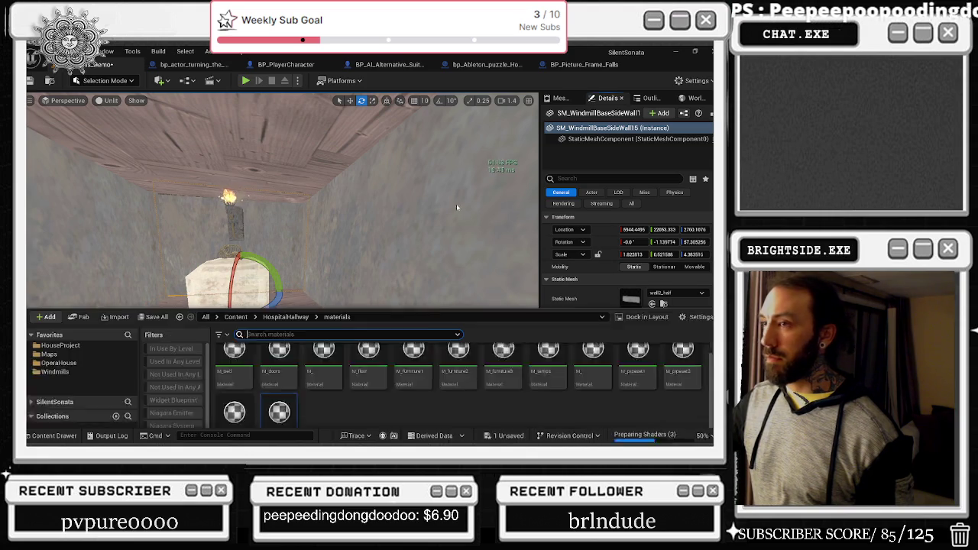
{"action": "left_click", "coordinate": [382, 176]}
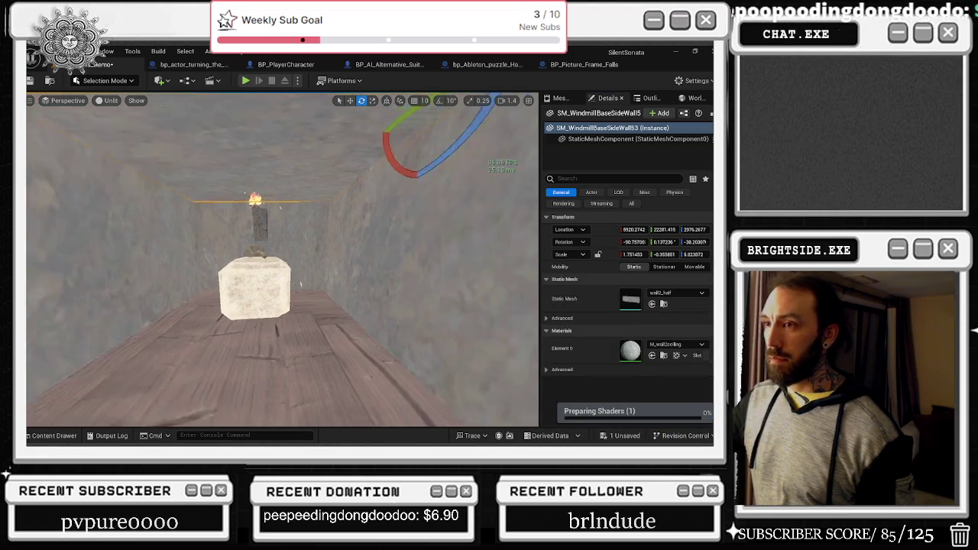
{"action": "mouse_move", "coordinate": [283, 259]}
{"action": "left_mouse_down"}
{"action": "mouse_move", "coordinate": [259, 237]}
{"action": "mouse_move", "coordinate": [275, 221]}
{"action": "mouse_move", "coordinate": [284, 231]}
{"action": "left_mouse_up"}
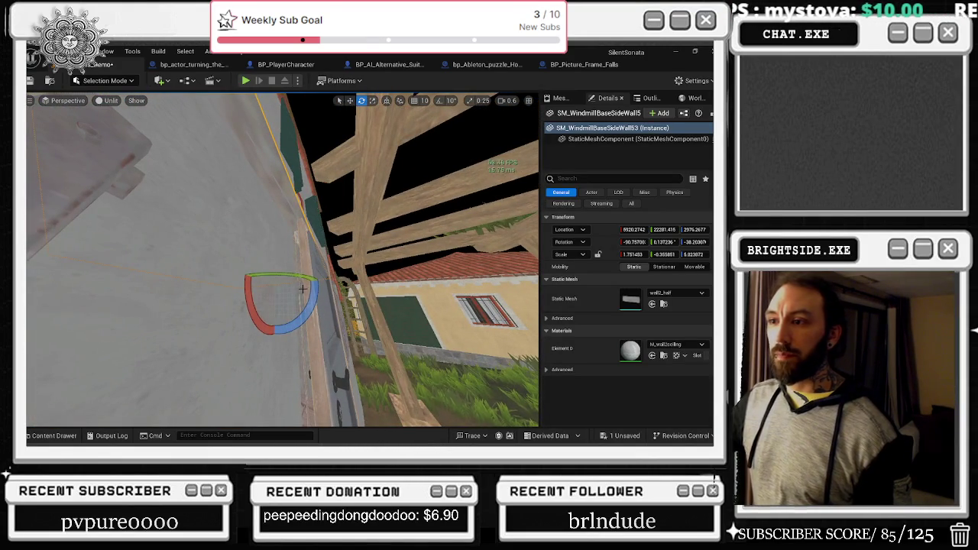
Reposition SM_WindmillBaseSideWall53 with the move gizmo, undoing one misplaced shift
{"action": "key", "text": "w"}
{"action": "mouse_move", "coordinate": [262, 287]}
{"action": "left_mouse_down"}
{"action": "mouse_move", "coordinate": [277, 236]}
{"action": "mouse_move", "coordinate": [238, 260]}
{"action": "left_mouse_up"}
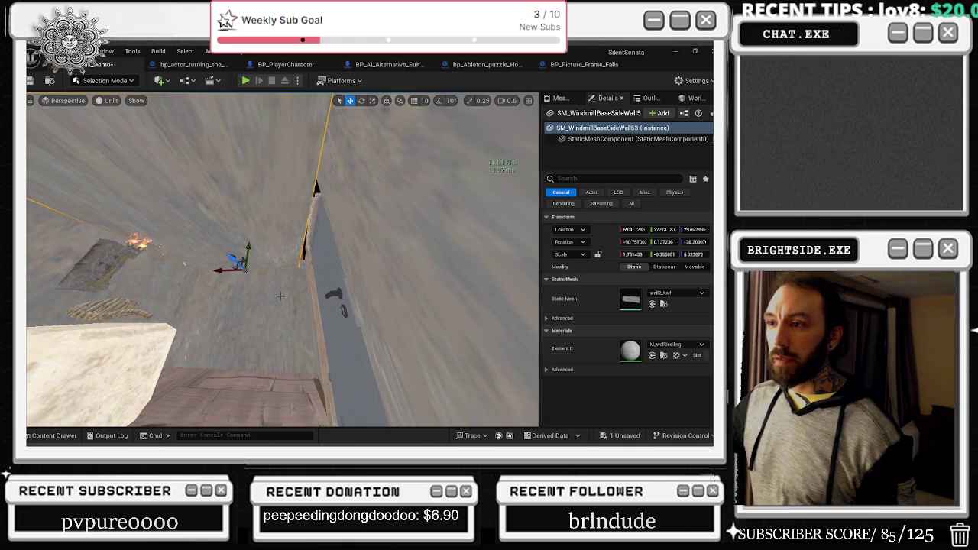
{"action": "key", "text": "ctrl+z"}
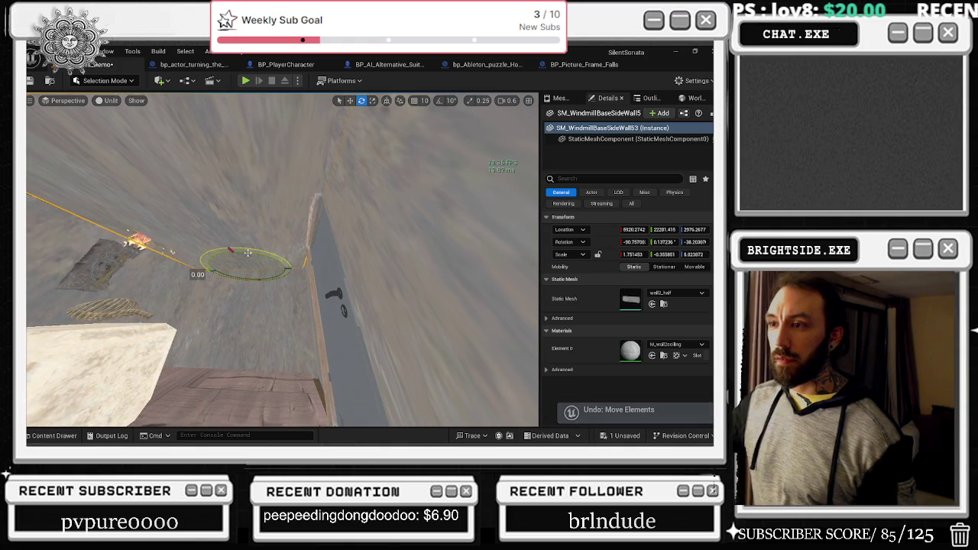
{"action": "key", "text": "r"}
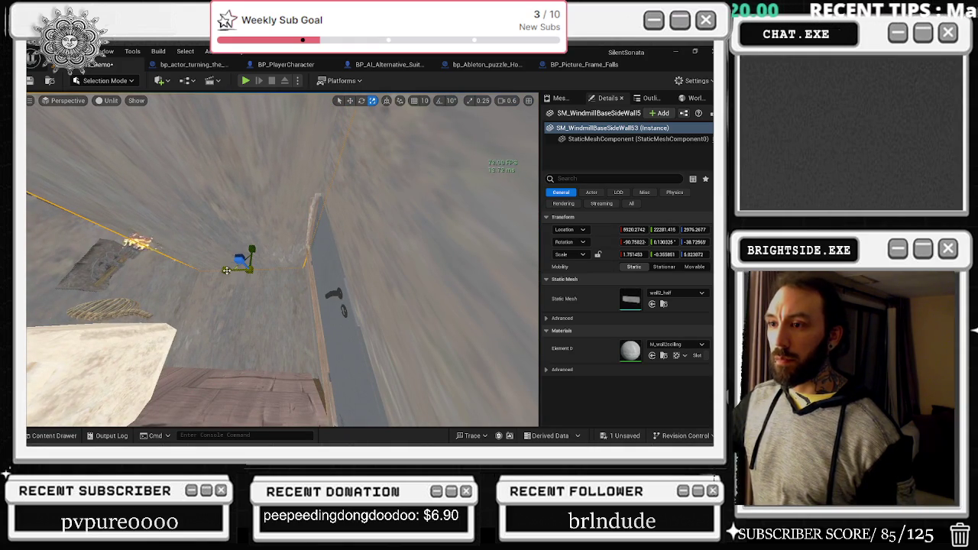
{"action": "key", "text": "w"}
{"action": "mouse_move", "coordinate": [229, 271]}
{"action": "left_mouse_down"}
{"action": "mouse_move", "coordinate": [262, 246]}
{"action": "mouse_move", "coordinate": [265, 219]}
{"action": "left_mouse_up"}
Lower the wall to Z 2973.94, rotate it to about -3.146° Y, and select the doorframe
{"action": "key", "text": "w"}
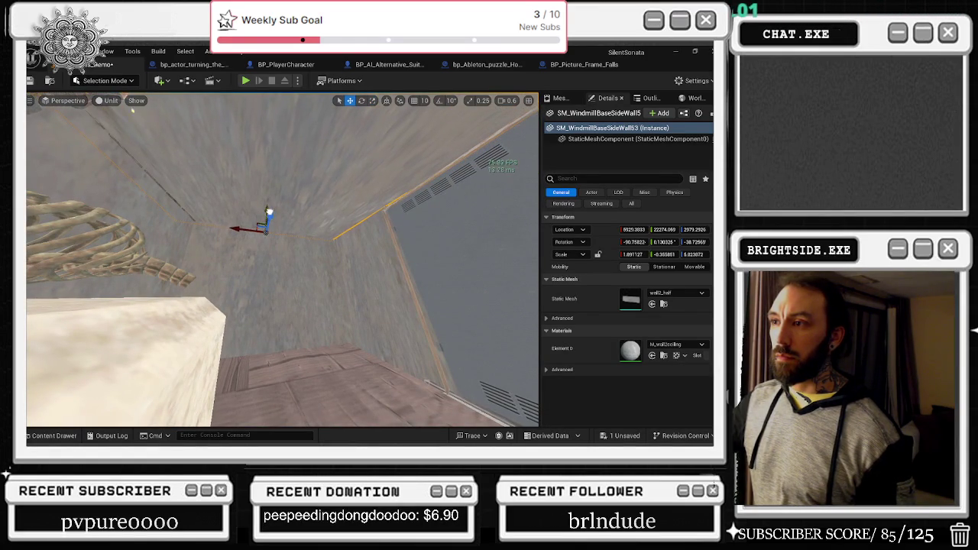
{"action": "mouse_move", "coordinate": [269, 210]}
{"action": "left_mouse_down"}
{"action": "mouse_move", "coordinate": [218, 229]}
{"action": "mouse_move", "coordinate": [263, 260]}
{"action": "mouse_move", "coordinate": [319, 217]}
{"action": "left_mouse_up"}
{"action": "key", "text": "e"}
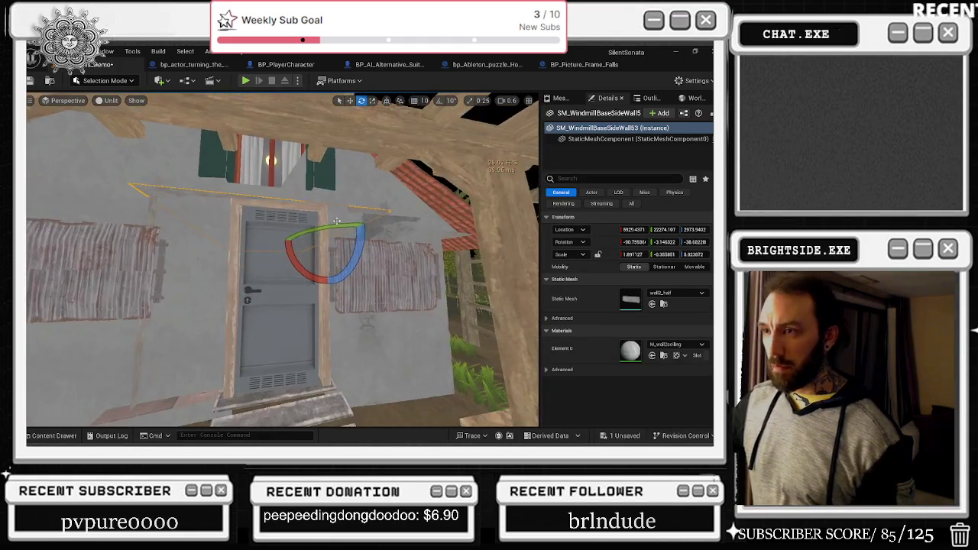
{"action": "left_click", "coordinate": [319, 216]}
Widen doorframe2 to a Scale X of about 1.037
{"action": "key", "text": "f"}
{"action": "key", "text": "r"}
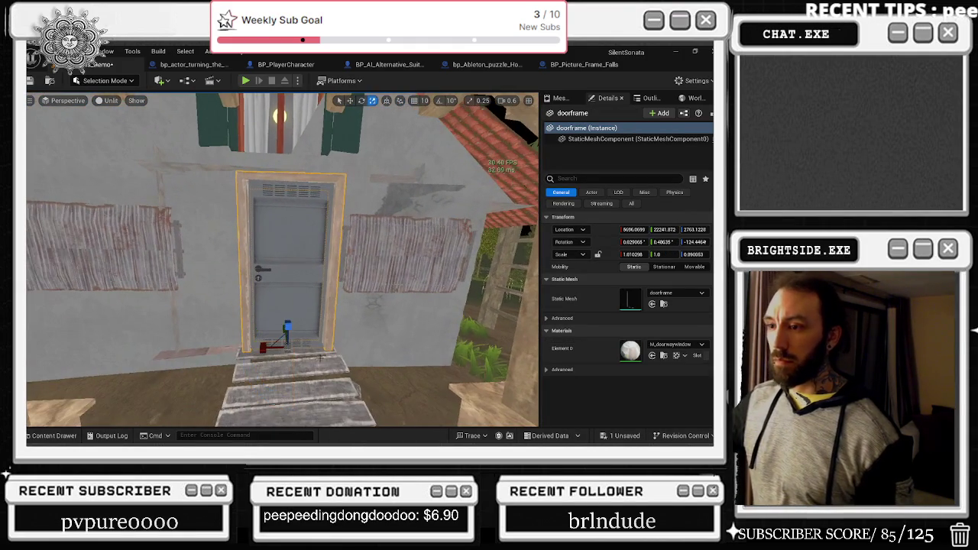
{"action": "mouse_move", "coordinate": [290, 354]}
{"action": "left_mouse_down"}
{"action": "mouse_move", "coordinate": [359, 330]}
{"action": "mouse_move", "coordinate": [282, 348]}
{"action": "left_mouse_up"}
{"action": "key", "text": "r"}
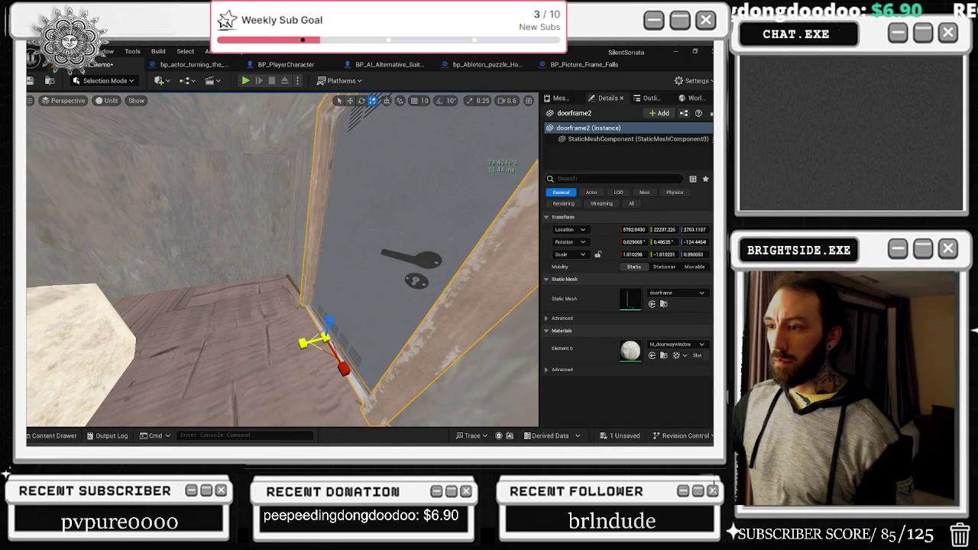
{"action": "key", "text": "f"}
{"action": "left_click_drag", "start_coordinate": [329, 366], "coordinate": [342, 366]}
{"action": "type", "text": "ca"}
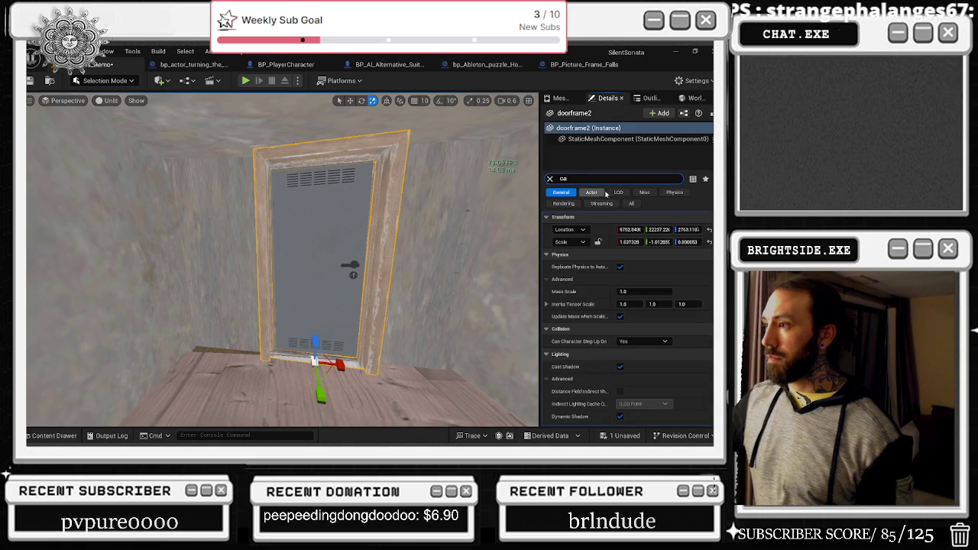
Set doorframe2's Can Character Step Up On to No and clear the property filter
{"action": "type", "text": "b"}
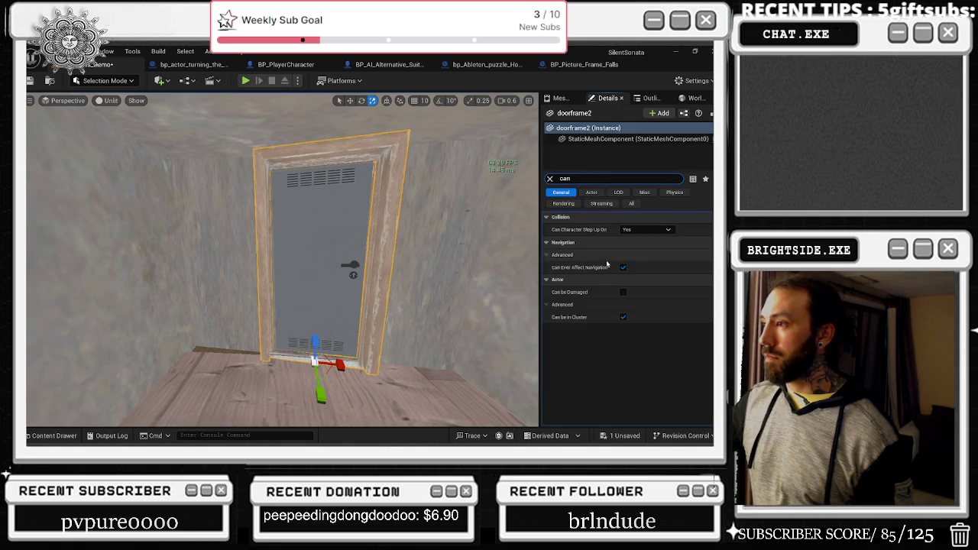
{"action": "left_click", "coordinate": [630, 230]}
{"action": "left_click", "coordinate": [634, 239]}
{"action": "left_click", "coordinate": [550, 218]}
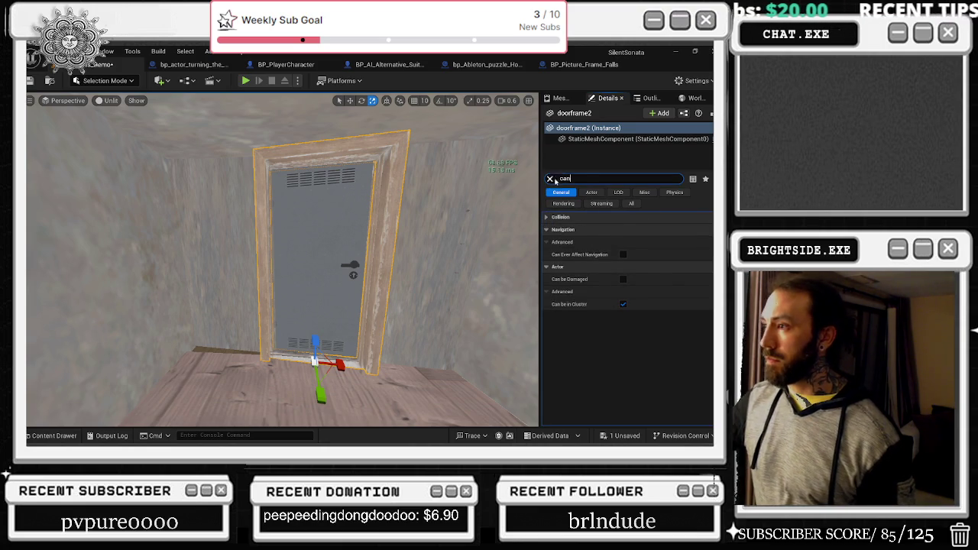
{"action": "left_click", "coordinate": [550, 179]}
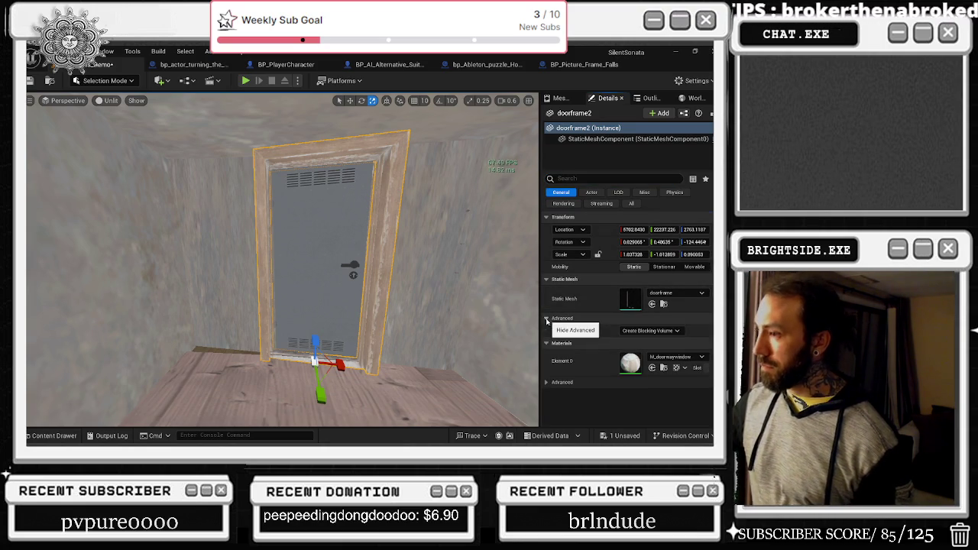
Review the doorframe's mesh component properties, including NoCollision preset and Contact Shadow
{"action": "left_click", "coordinate": [583, 139]}
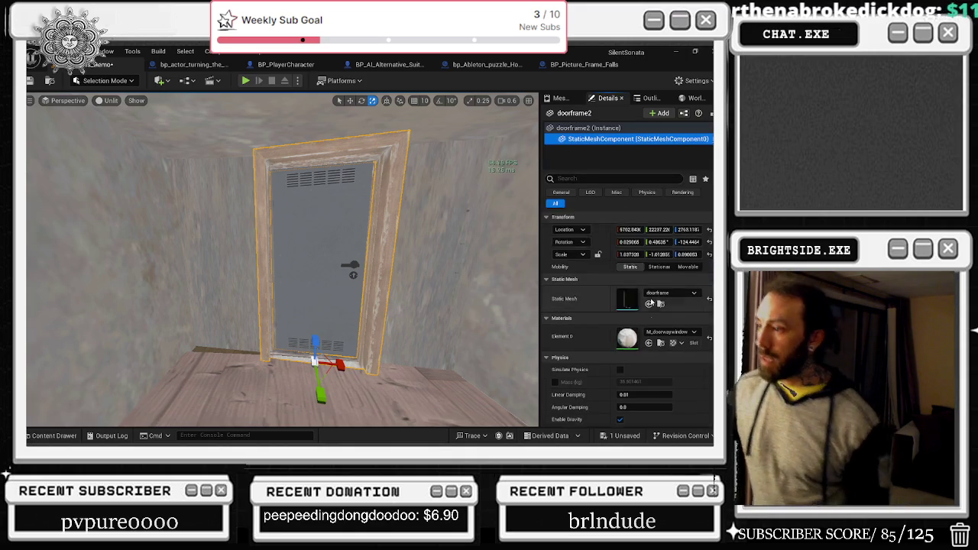
{"action": "scroll", "coordinate": [653, 307], "scroll_direction": "down", "scroll_amount": 5}
{"action": "scroll", "coordinate": [653, 307], "scroll_direction": "down", "scroll_amount": 3}
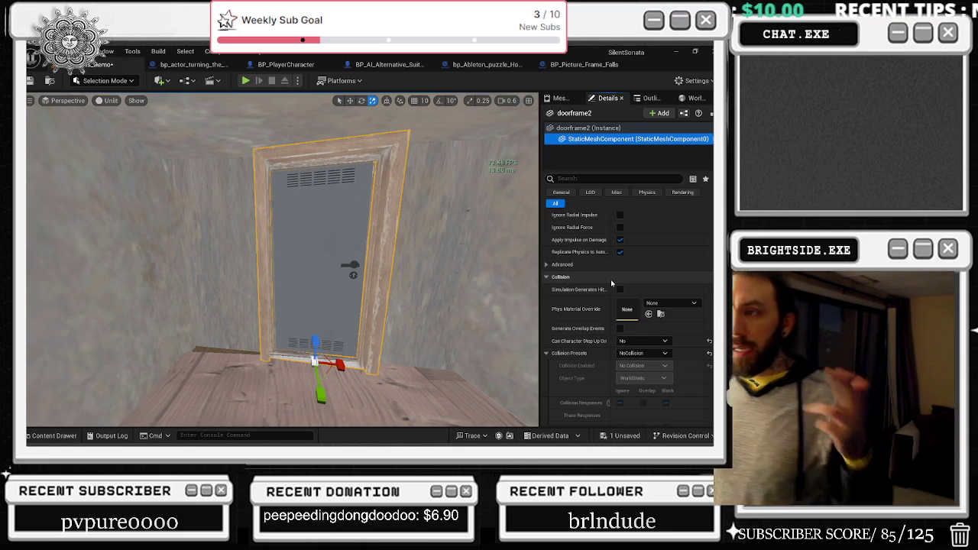
{"action": "left_click_drag", "start_coordinate": [459, 260], "coordinate": [420, 259]}
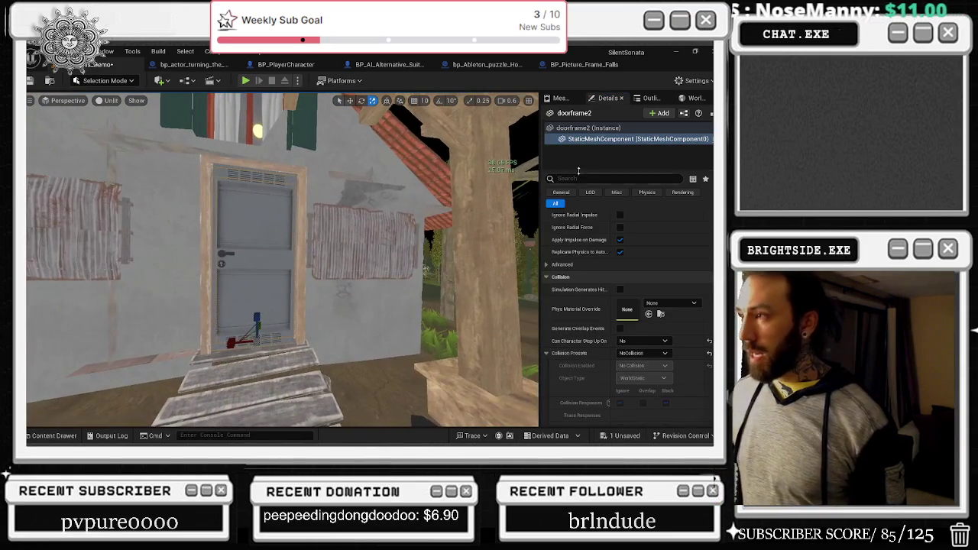
{"action": "type", "text": "sha"}
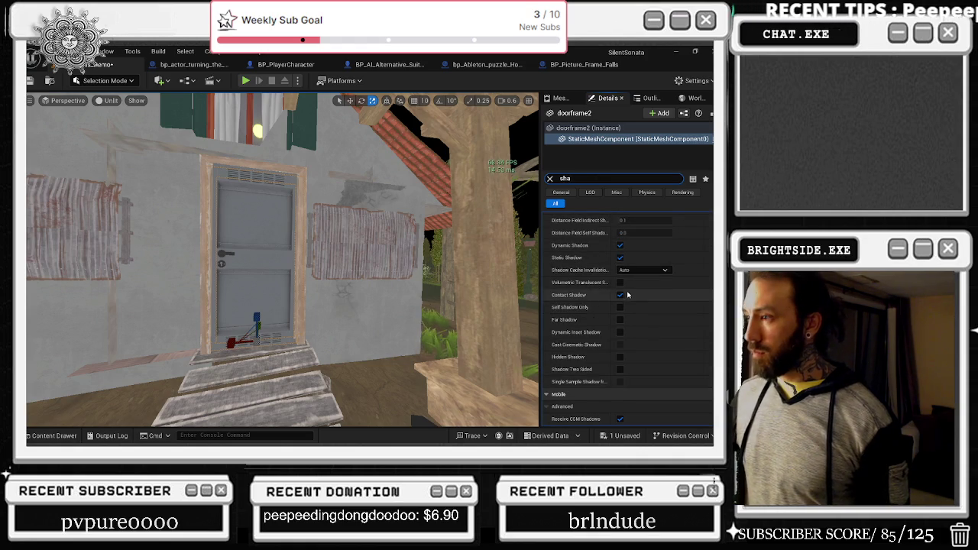
Turn off Dynamic Shadow on doorframe2 and add another object to the selection
{"action": "left_click", "coordinate": [619, 245]}
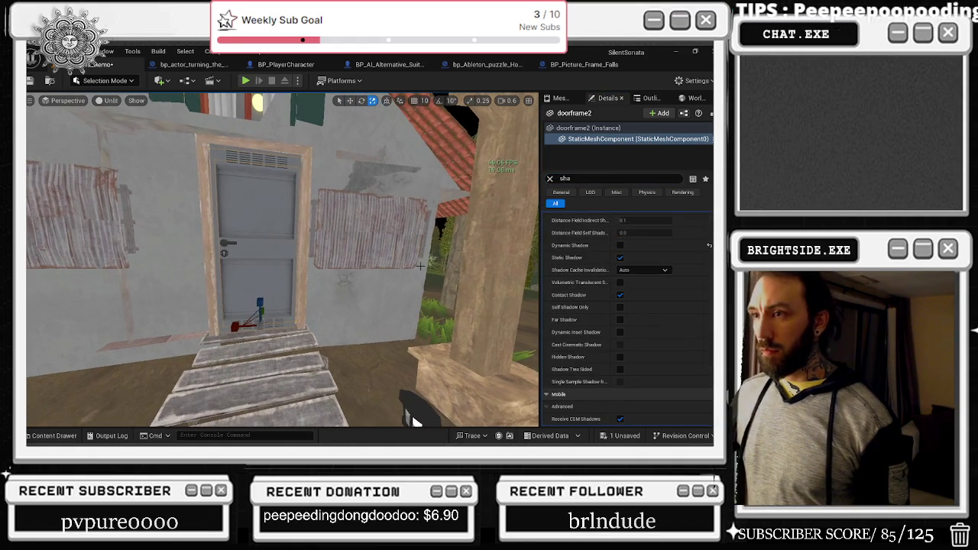
{"action": "left_click", "coordinate": [413, 420], "text": "ctrl"}
{"action": "mouse_move", "coordinate": [413, 420]}
{"action": "left_mouse_down"}
{"action": "mouse_move", "coordinate": [321, 416]}
{"action": "mouse_move", "coordinate": [355, 418]}
{"action": "mouse_move", "coordinate": [397, 321]}
{"action": "mouse_move", "coordinate": [462, 218]}
{"action": "mouse_move", "coordinate": [447, 230]}
{"action": "mouse_move", "coordinate": [442, 279]}
{"action": "mouse_move", "coordinate": [243, 189]}
{"action": "mouse_move", "coordinate": [66, 170]}
{"action": "left_mouse_up"}
Check the right side wall and the top boards beam, framing the beam in view
{"action": "key", "text": "alt+Tab"}
{"action": "left_click", "coordinate": [469, 150]}
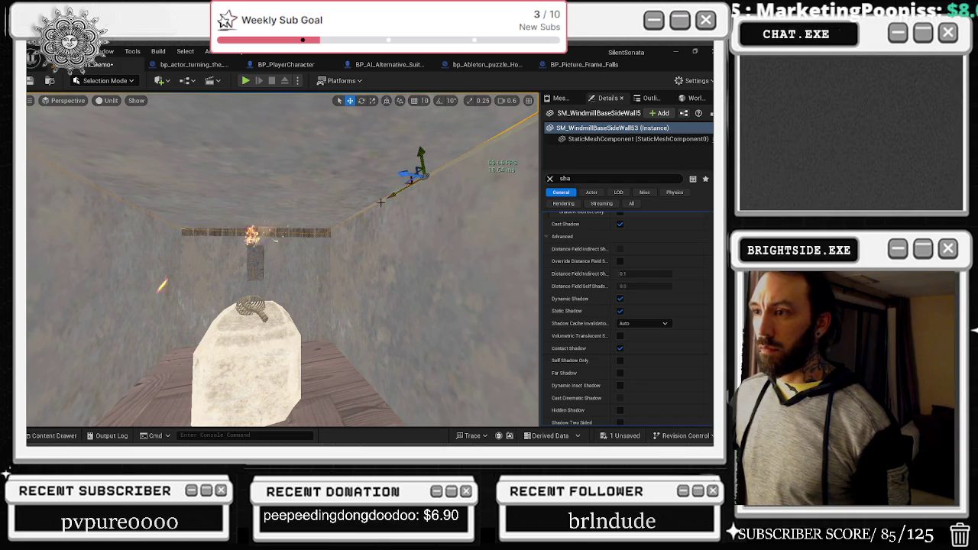
{"action": "left_click", "coordinate": [313, 233]}
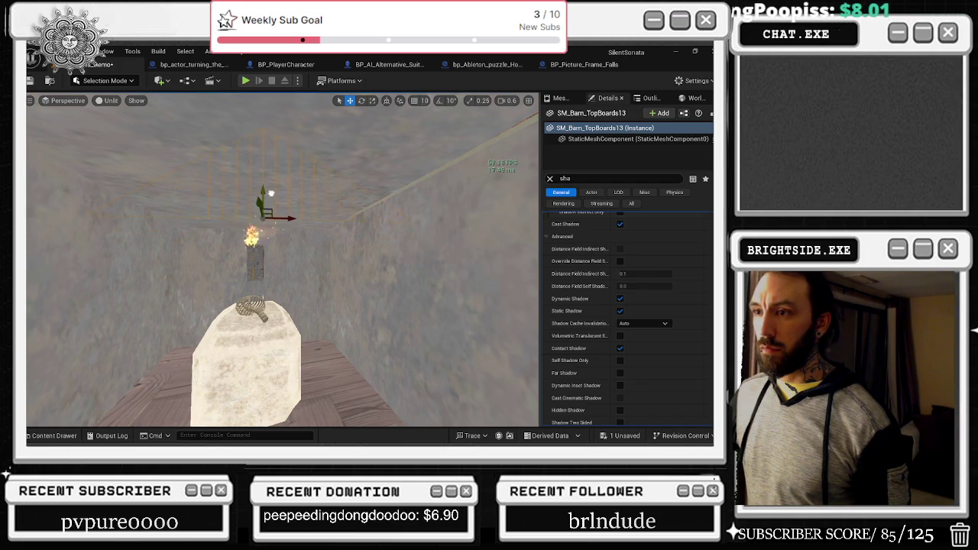
{"action": "key", "text": "f"}
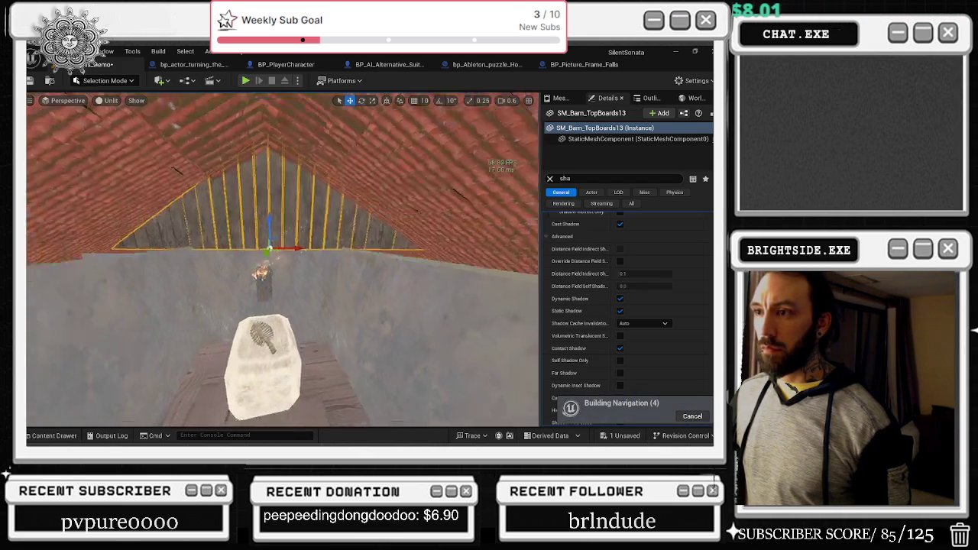
{"action": "scroll", "coordinate": [309, 245], "scroll_direction": "down", "scroll_amount": 15}
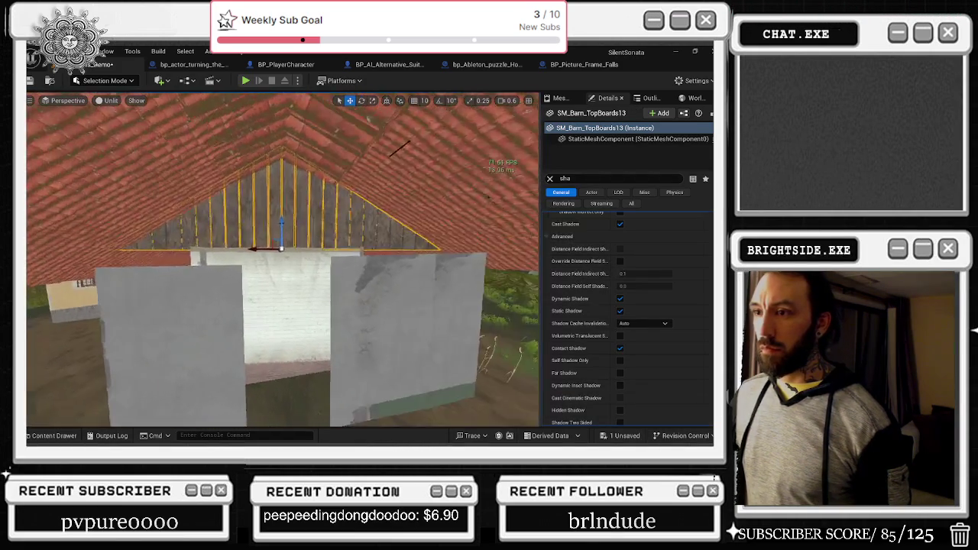
{"action": "key", "text": "f"}
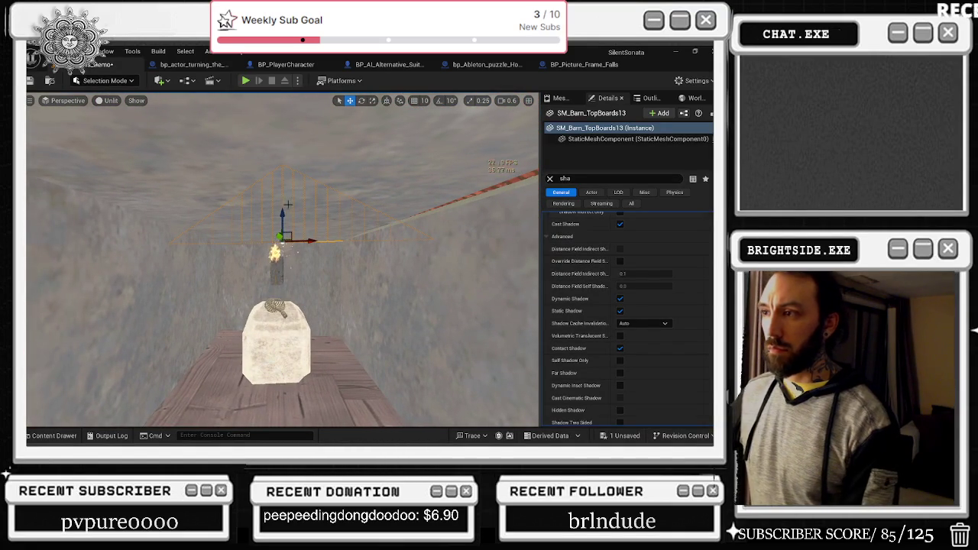
{"action": "key", "text": "Escape"}
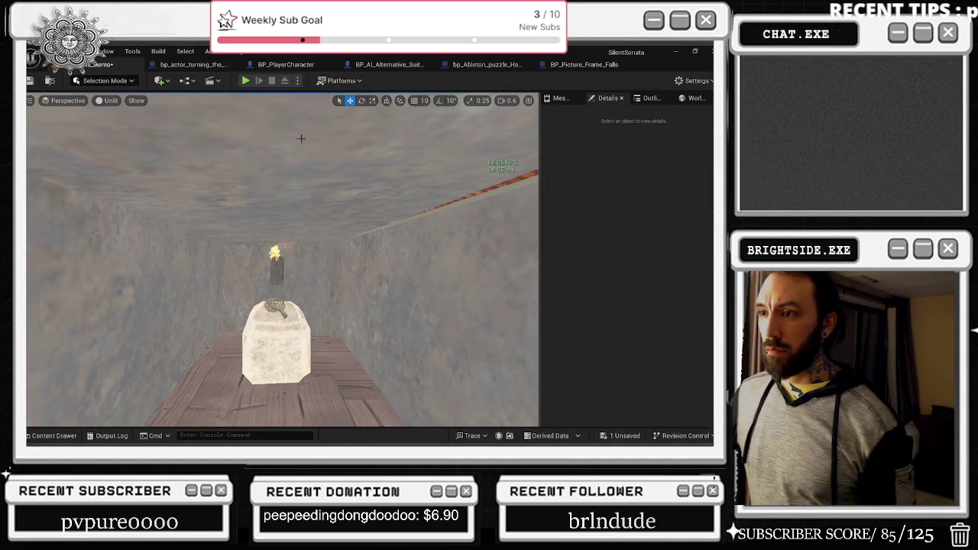
Rotate the wall piece at the corridor end a tiny amount
{"action": "left_click", "coordinate": [264, 162]}
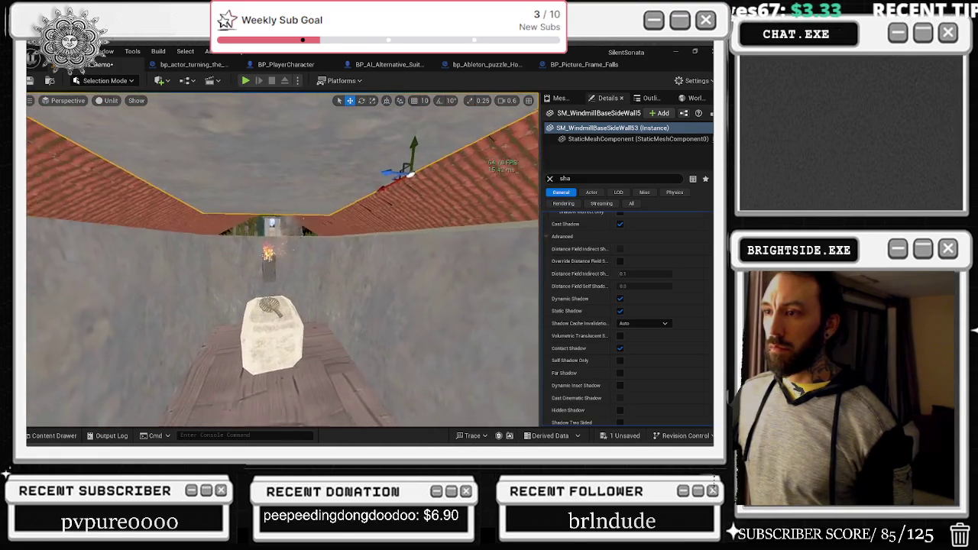
{"action": "left_click", "coordinate": [277, 339]}
{"action": "key", "text": "e"}
{"action": "key", "text": "r"}
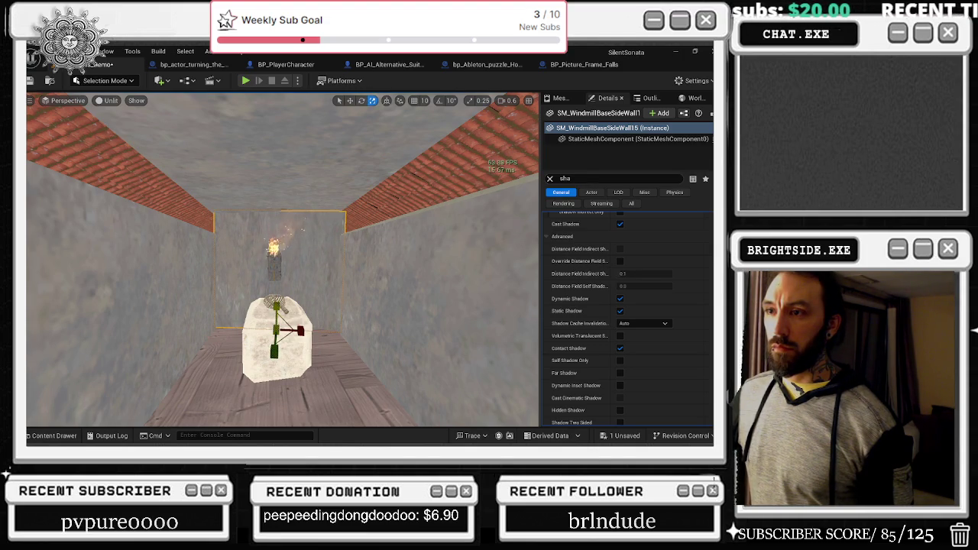
{"action": "key", "text": "e"}
{"action": "key", "text": "space"}
{"action": "key", "text": "space"}
{"action": "key", "text": "space"}
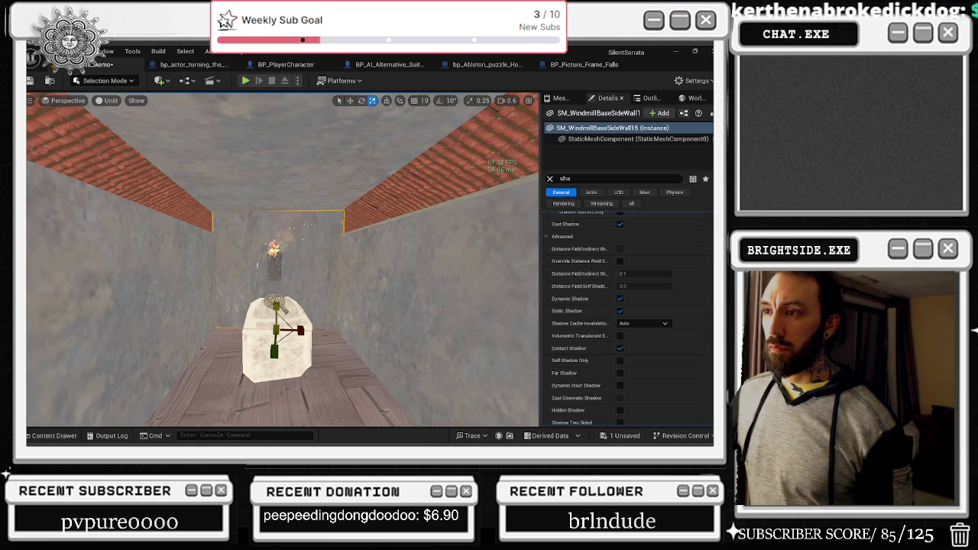
{"action": "key", "text": "e"}
{"action": "mouse_move", "coordinate": [275, 370]}
{"action": "left_mouse_down"}
{"action": "mouse_move", "coordinate": [302, 313]}
{"action": "mouse_move", "coordinate": [232, 370]}
{"action": "left_mouse_up"}
Scale the side wall near the door and the next side wall taller, over the brick strip
{"action": "left_click", "coordinate": [232, 370]}
{"action": "key", "text": "w"}
{"action": "key", "text": "e"}
{"action": "key", "text": "r"}
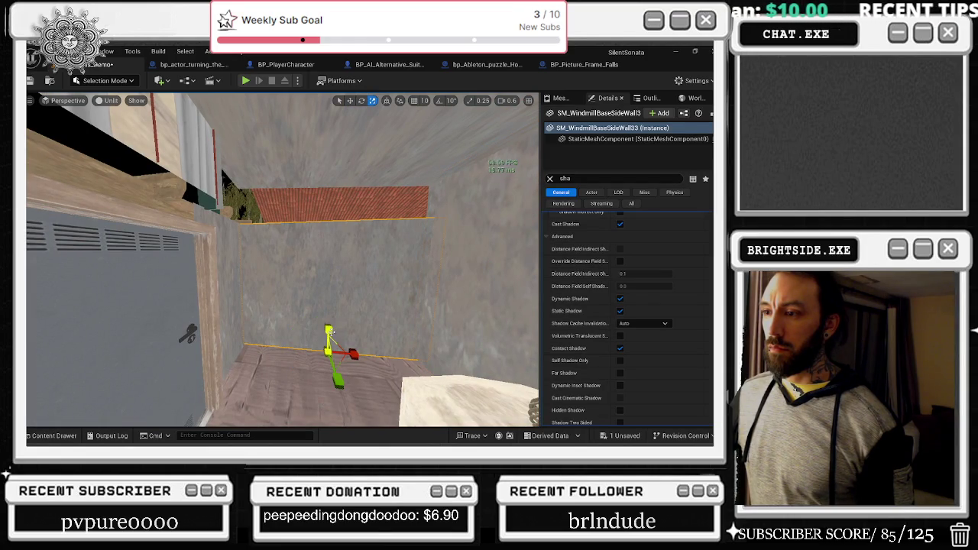
{"action": "left_click_drag", "start_coordinate": [328, 331], "coordinate": [328, 310]}
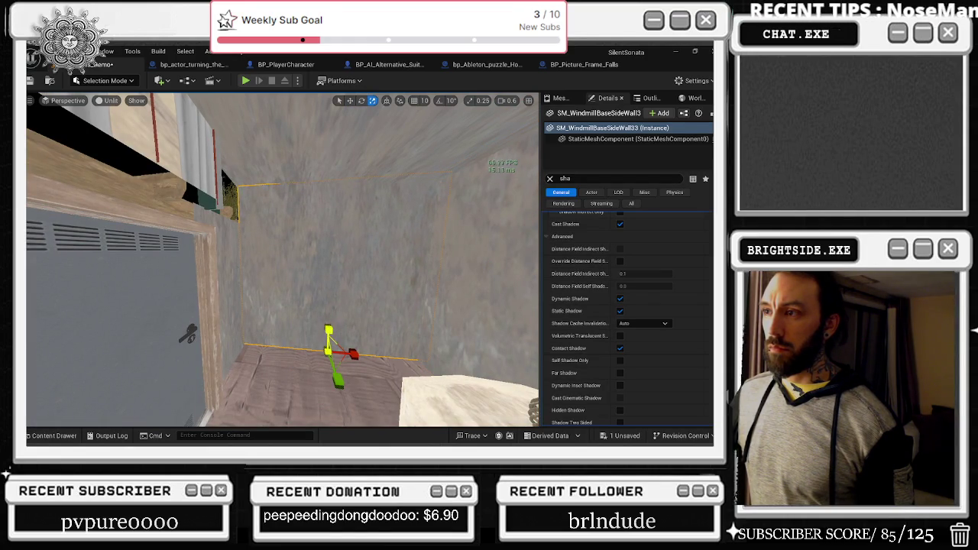
{"action": "left_click", "coordinate": [272, 310]}
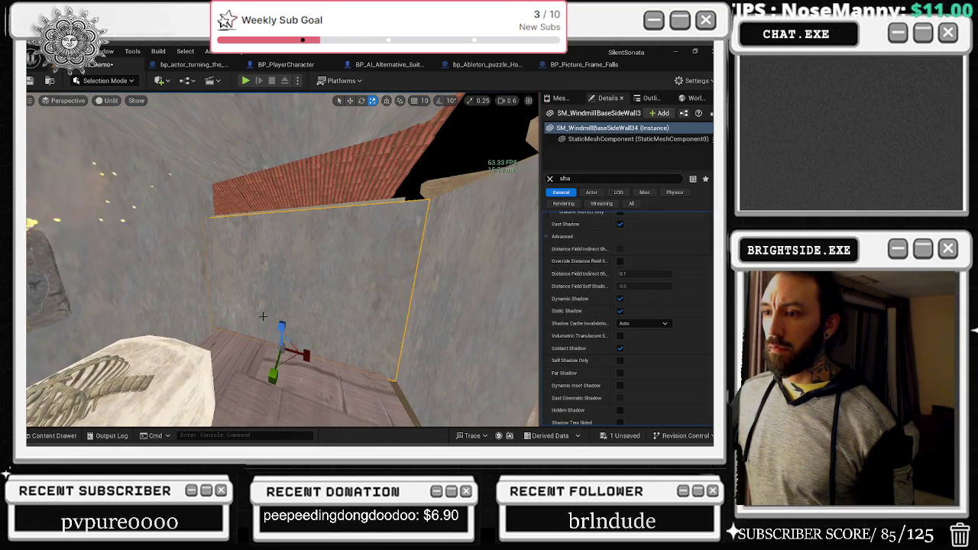
{"action": "left_click_drag", "start_coordinate": [279, 325], "coordinate": [279, 317]}
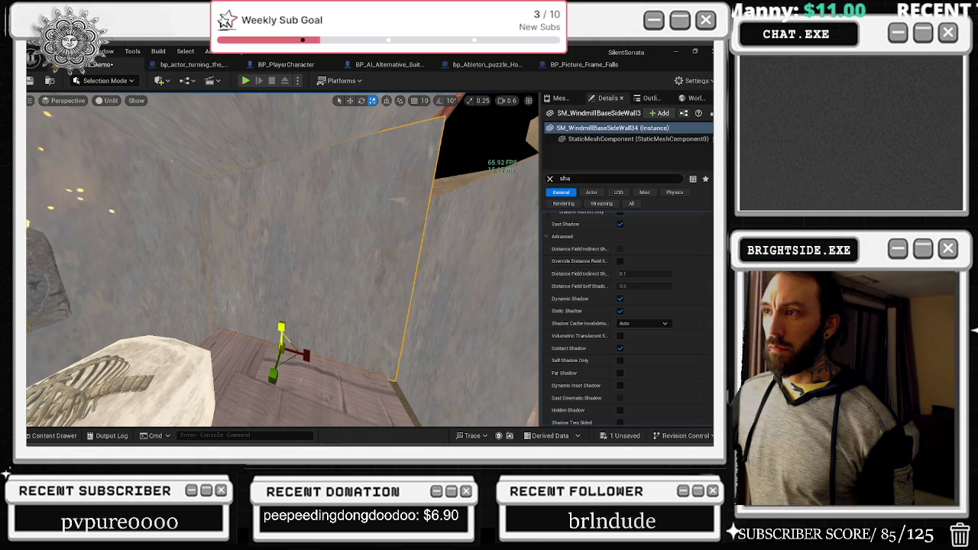
{"action": "mouse_move", "coordinate": [282, 260]}
{"action": "left_mouse_down"}
{"action": "mouse_move", "coordinate": [305, 256]}
{"action": "mouse_move", "coordinate": [268, 252]}
{"action": "mouse_move", "coordinate": [235, 221]}
{"action": "mouse_move", "coordinate": [334, 306]}
{"action": "left_mouse_up"}
{"action": "left_click", "coordinate": [329, 293]}
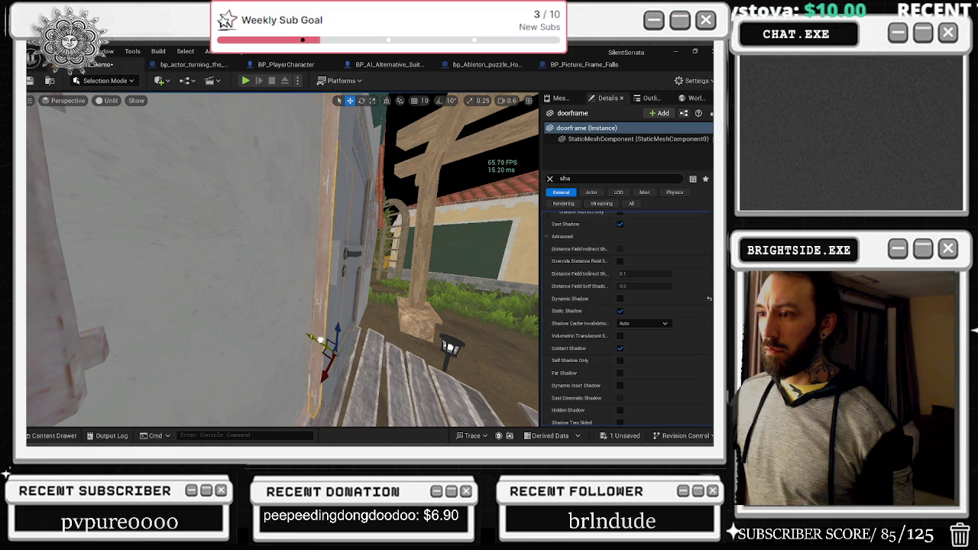
Undo the locked door's earlier move
{"action": "left_click", "coordinate": [343, 303]}
{"action": "key", "text": "f"}
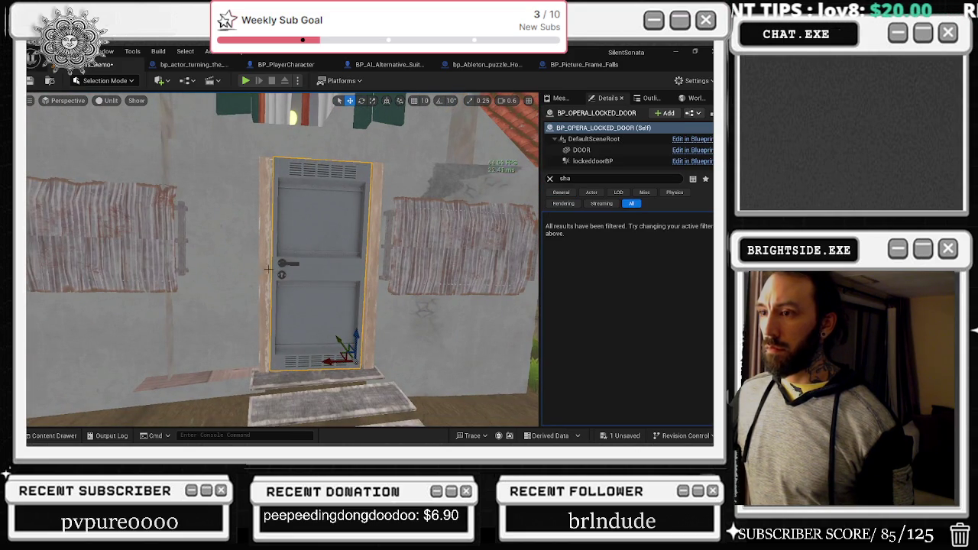
{"action": "left_click", "coordinate": [263, 294]}
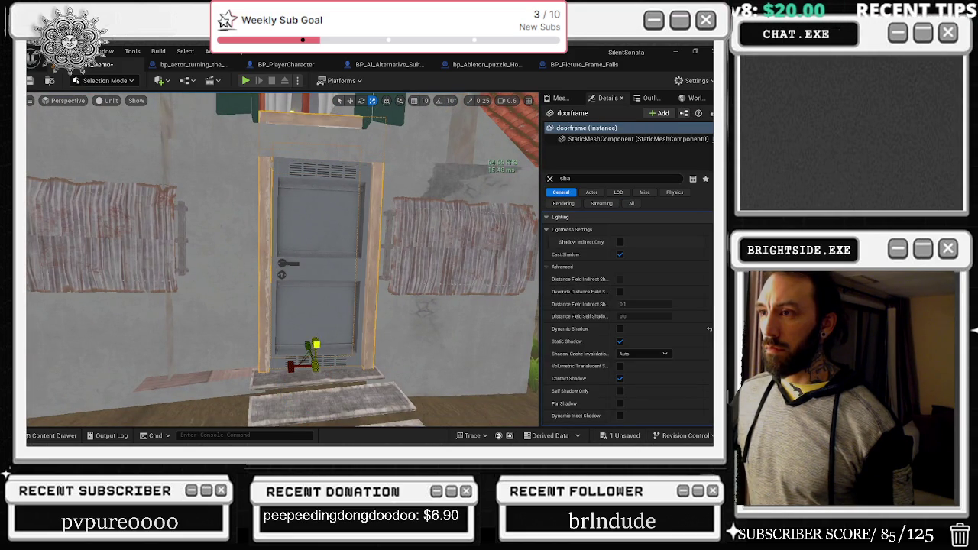
{"action": "key", "text": "ctrl+z"}
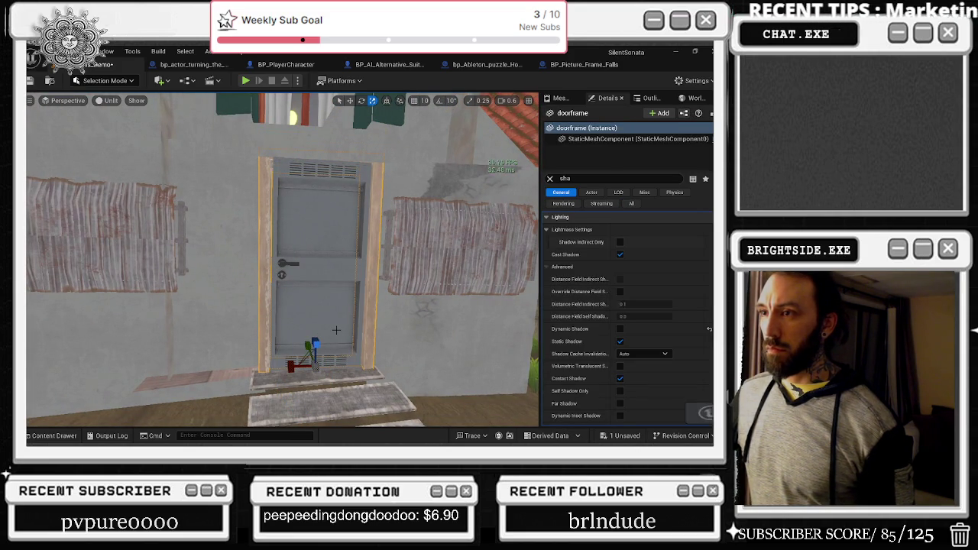
{"action": "key", "text": "ctrl+z"}
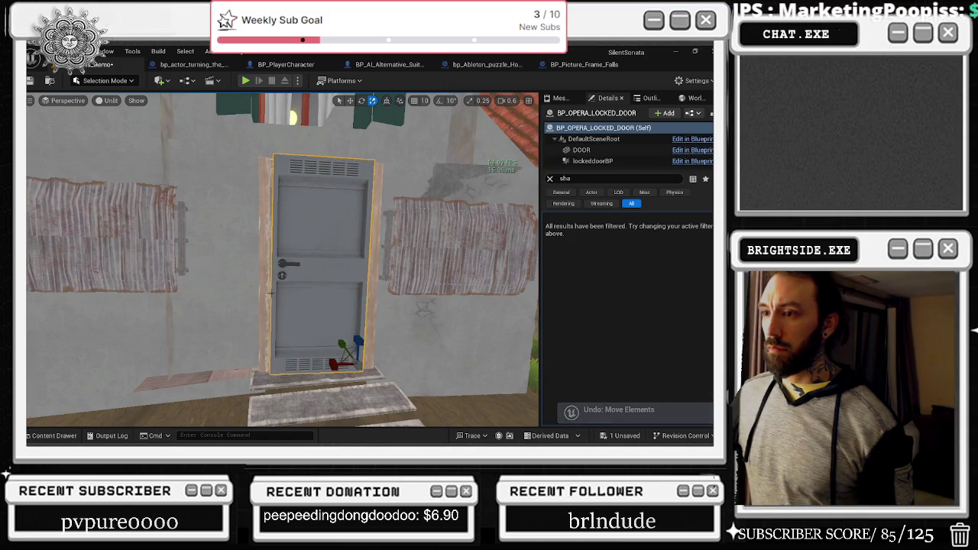
Rotate the doorframe slightly toward the door's alignment
{"action": "left_click", "coordinate": [311, 377]}
{"action": "key", "text": "e"}
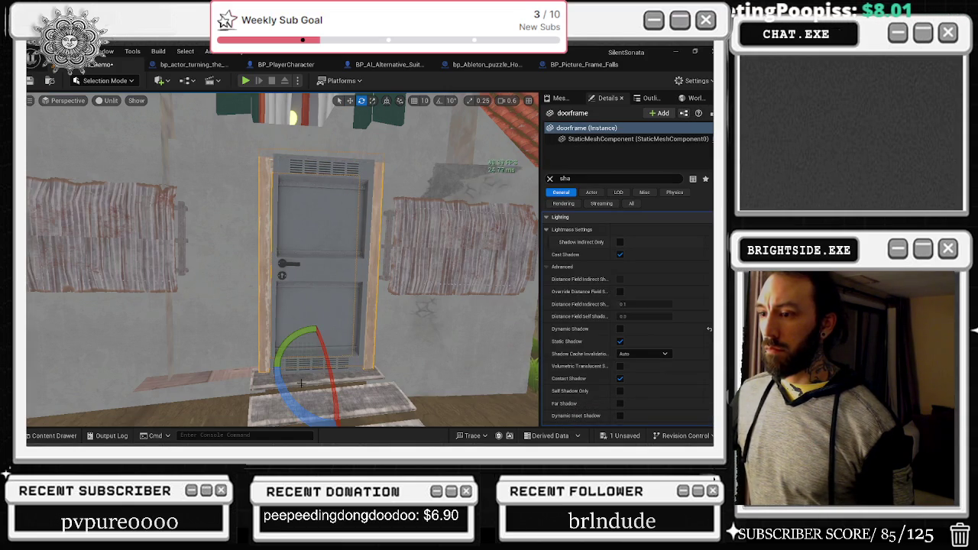
{"action": "left_click_drag", "start_coordinate": [294, 391], "coordinate": [275, 371]}
{"action": "key", "text": "w"}
{"action": "left_click_drag", "start_coordinate": [309, 327], "coordinate": [307, 329]}
{"action": "key", "text": "r"}
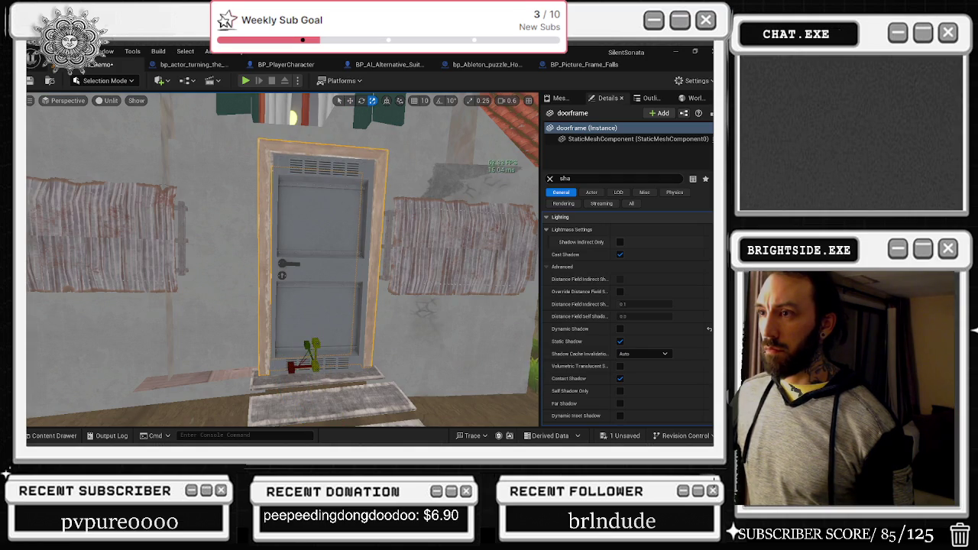
{"action": "left_click_drag", "start_coordinate": [283, 260], "coordinate": [366, 259]}
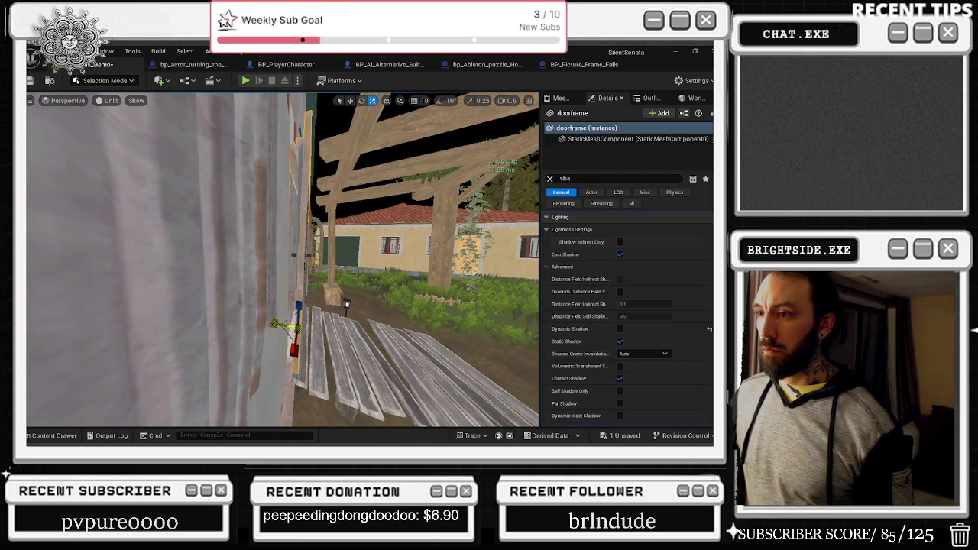
{"action": "left_click_drag", "start_coordinate": [275, 325], "coordinate": [229, 321]}
Fine-tune the doorframe's rotation and push it forward to fit the grey door
{"action": "key", "text": "e"}
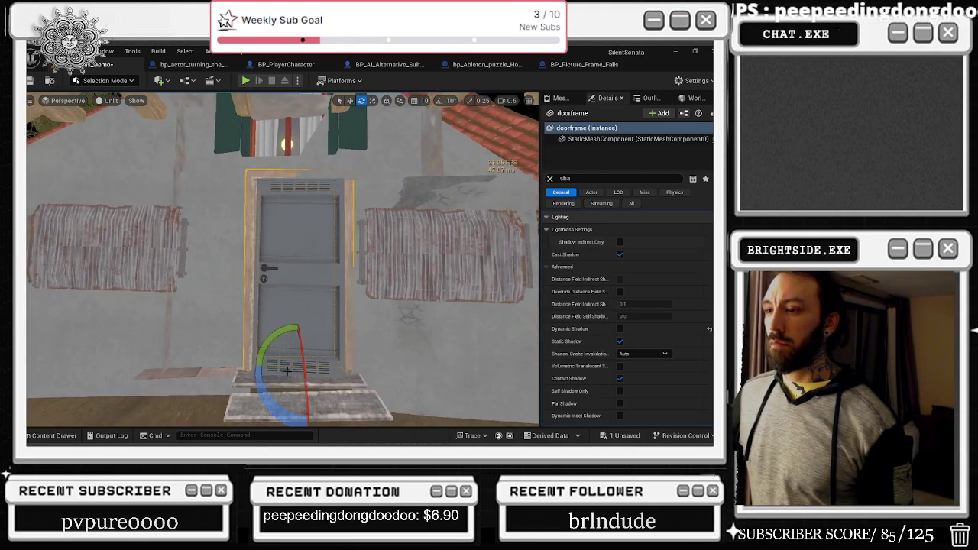
{"action": "left_click_drag", "start_coordinate": [272, 394], "coordinate": [265, 398]}
{"action": "key", "text": "w"}
{"action": "left_click_drag", "start_coordinate": [293, 346], "coordinate": [294, 348]}
{"action": "left_click_drag", "start_coordinate": [346, 316], "coordinate": [346, 316]}
{"action": "left_click", "coordinate": [313, 260]}
{"action": "left_click_drag", "start_coordinate": [311, 278], "coordinate": [311, 277]}
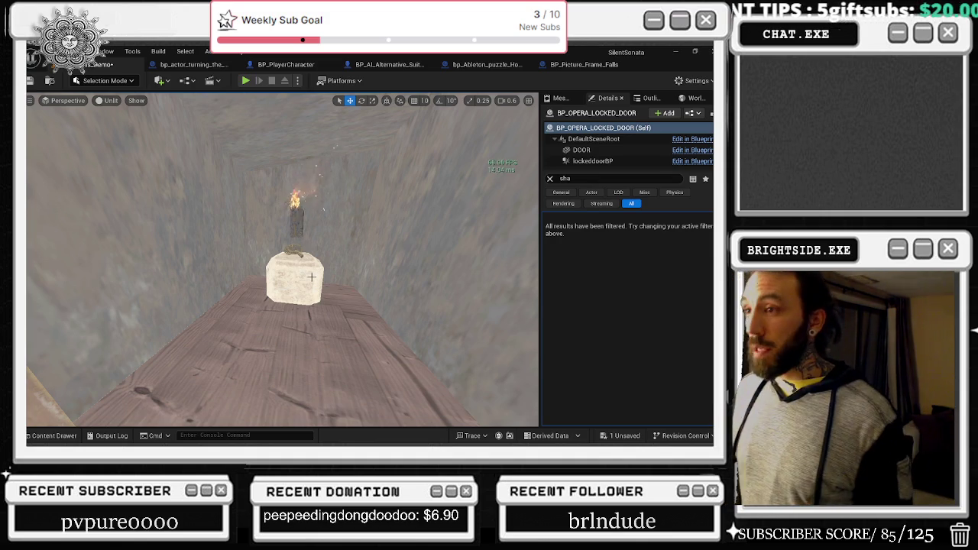
{"action": "left_click_drag", "start_coordinate": [346, 200], "coordinate": [346, 200]}
{"action": "left_click", "coordinate": [374, 304]}
{"action": "left_click_drag", "start_coordinate": [374, 304], "coordinate": [375, 304]}
{"action": "left_click_drag", "start_coordinate": [312, 323], "coordinate": [312, 323]}
{"action": "left_click", "coordinate": [313, 323]}
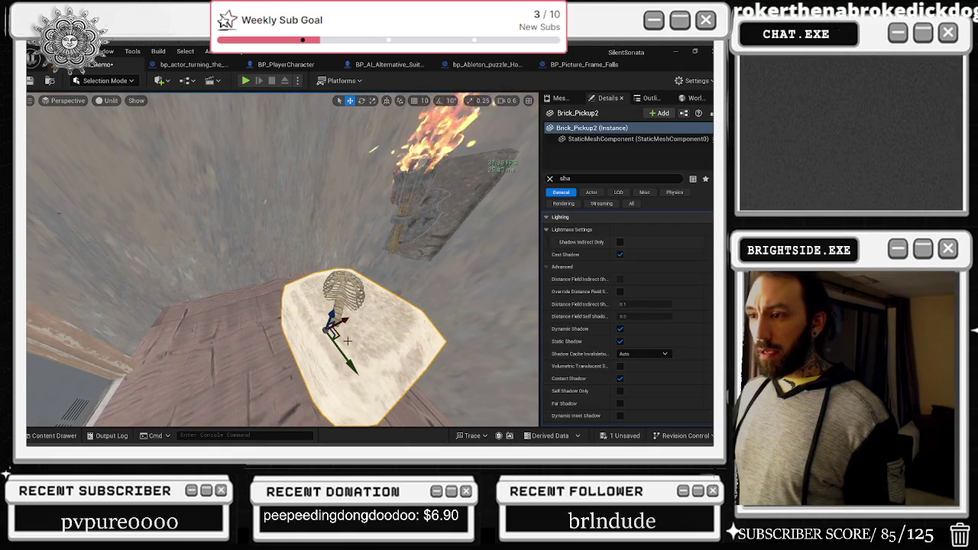
{"action": "left_click", "coordinate": [345, 294], "text": "ctrl"}
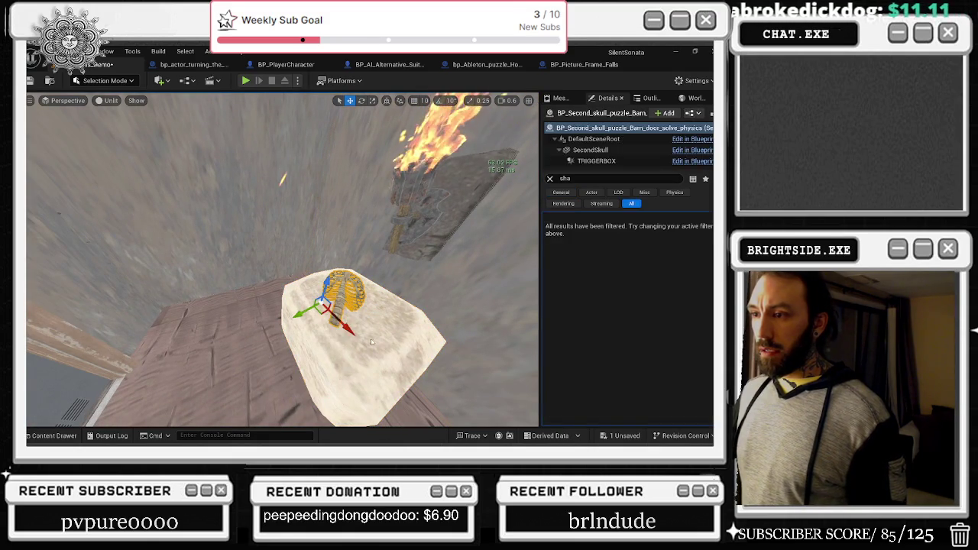
{"action": "left_click_drag", "start_coordinate": [312, 323], "coordinate": [312, 323]}
{"action": "left_click_drag", "start_coordinate": [313, 366], "coordinate": [279, 377]}
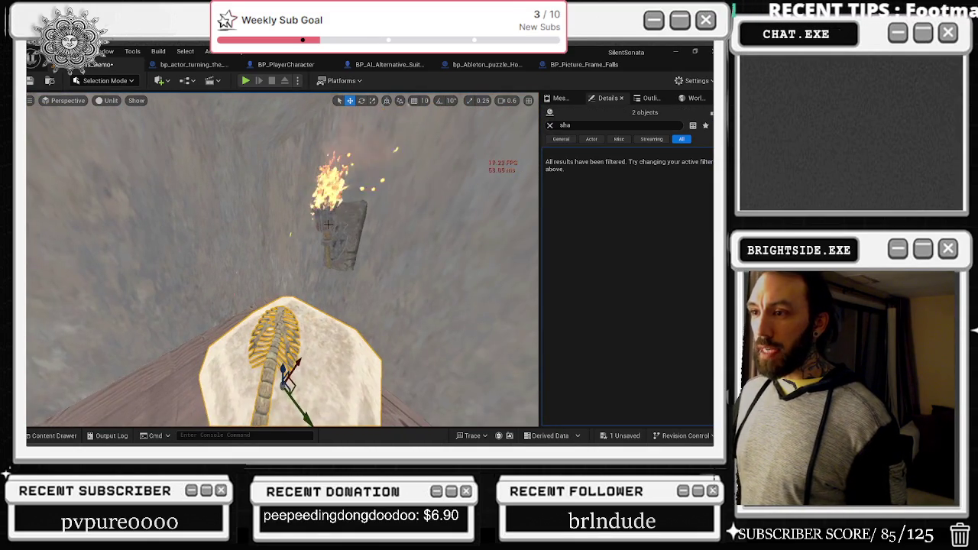
{"action": "left_click", "coordinate": [338, 191]}
{"action": "key", "text": "f"}
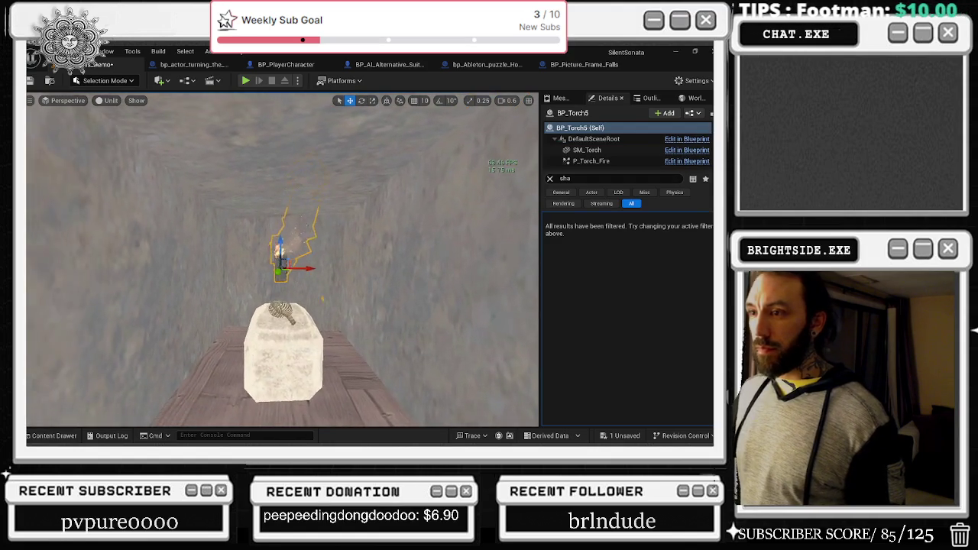
{"action": "left_click", "coordinate": [276, 233]}
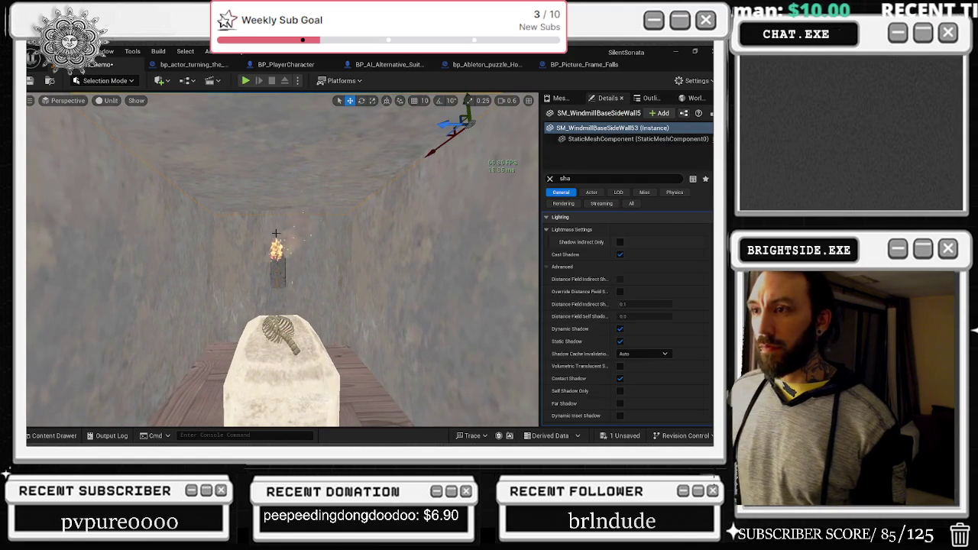
{"action": "left_click_drag", "start_coordinate": [466, 113], "coordinate": [464, 99]}
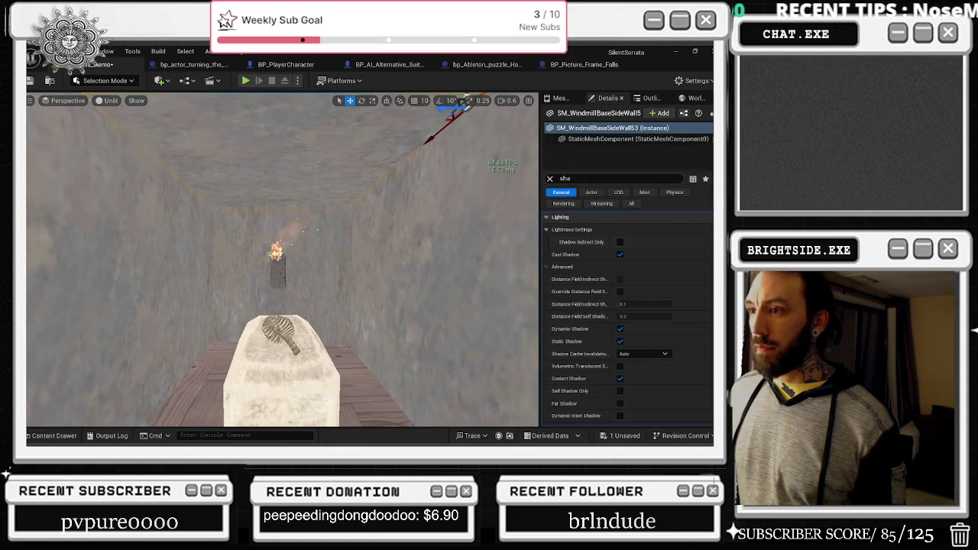
{"action": "key", "text": "f"}
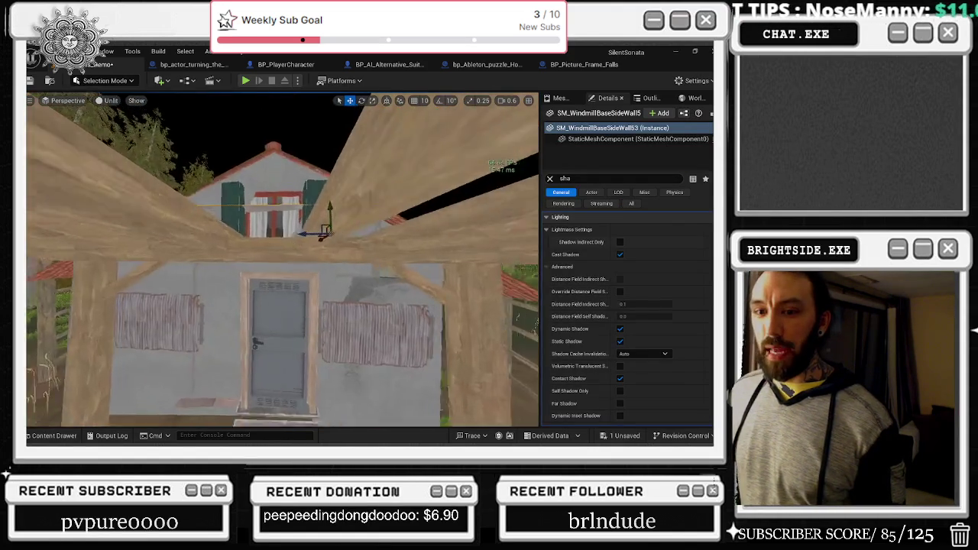
{"action": "left_click_drag", "start_coordinate": [343, 199], "coordinate": [393, 157]}
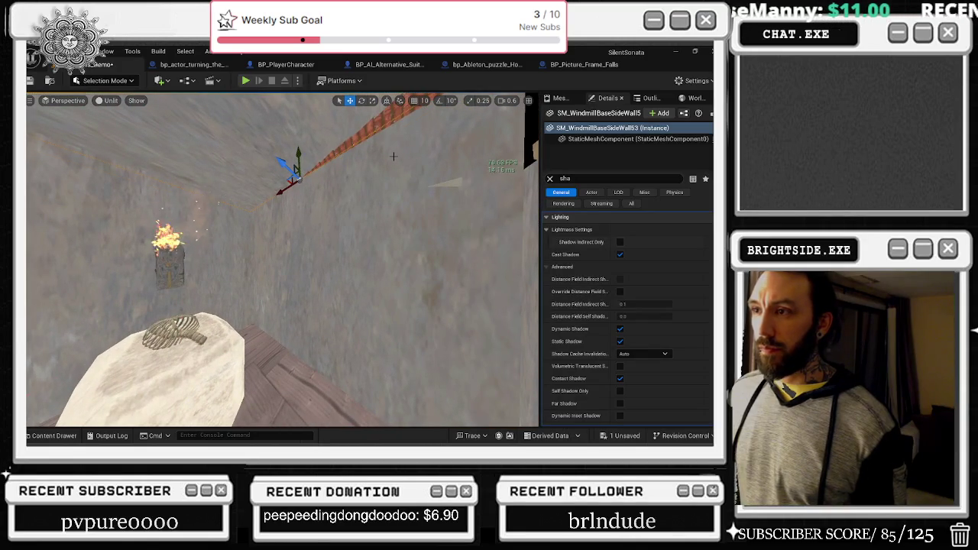
{"action": "key", "text": "ctrl+z"}
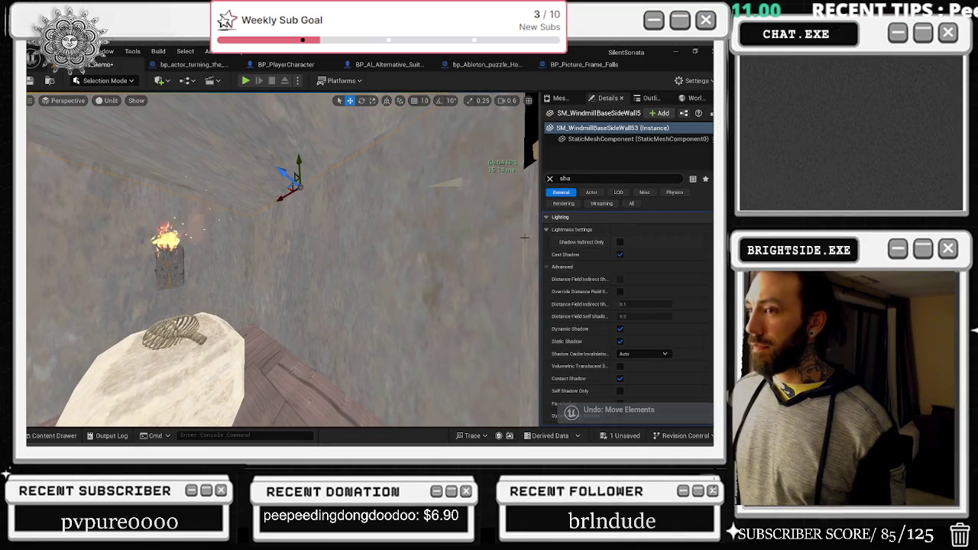
{"action": "left_click", "coordinate": [549, 178]}
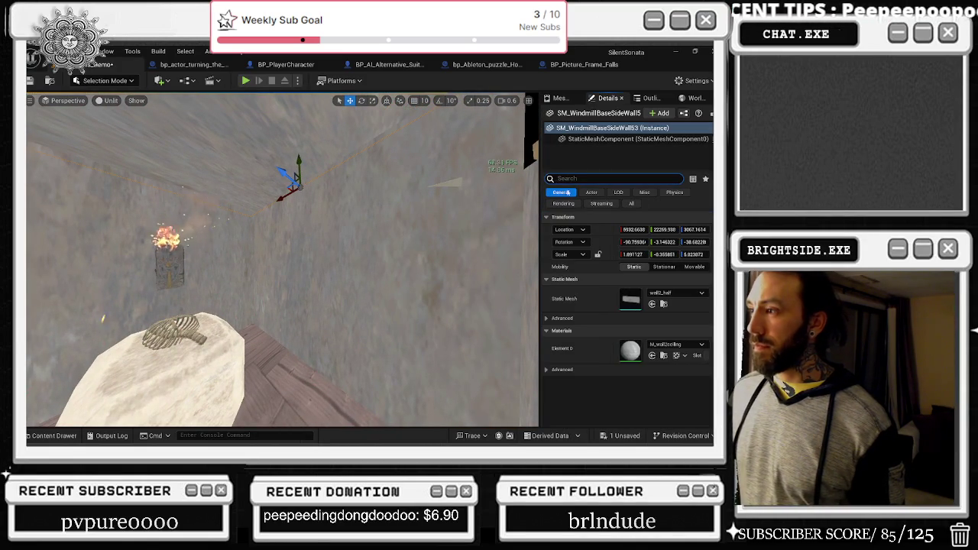
Search all project assets for 'molding' and pick the first molding mesh
{"action": "left_click", "coordinate": [54, 435]}
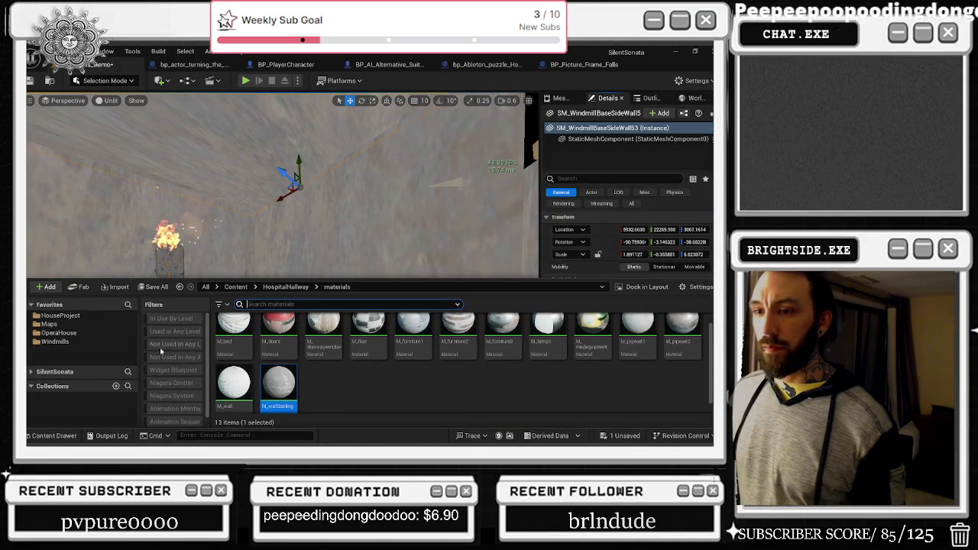
{"action": "left_click", "coordinate": [32, 305]}
{"action": "left_click", "coordinate": [31, 319]}
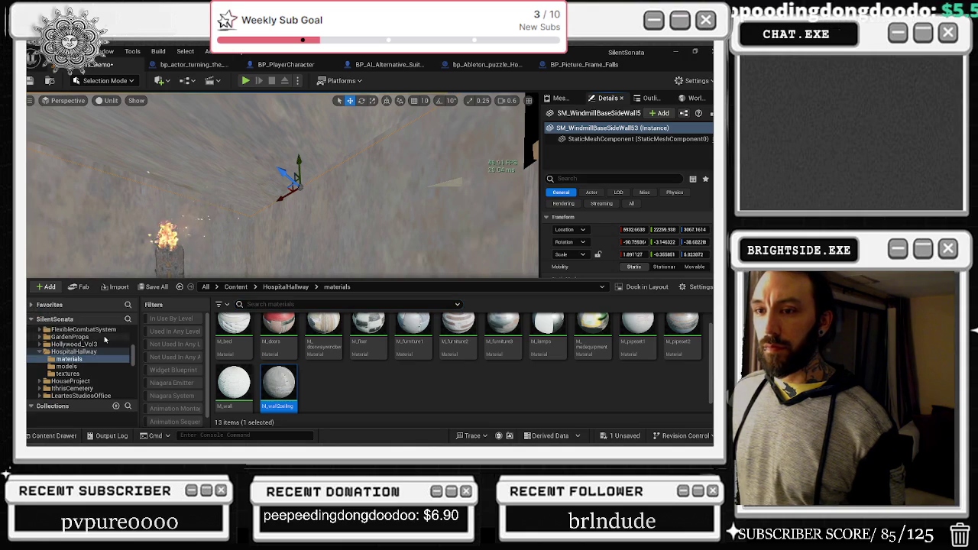
{"action": "scroll", "coordinate": [127, 350], "scroll_direction": "up", "scroll_amount": 5}
{"action": "left_click", "coordinate": [45, 330]}
{"action": "type", "text": "nm"}
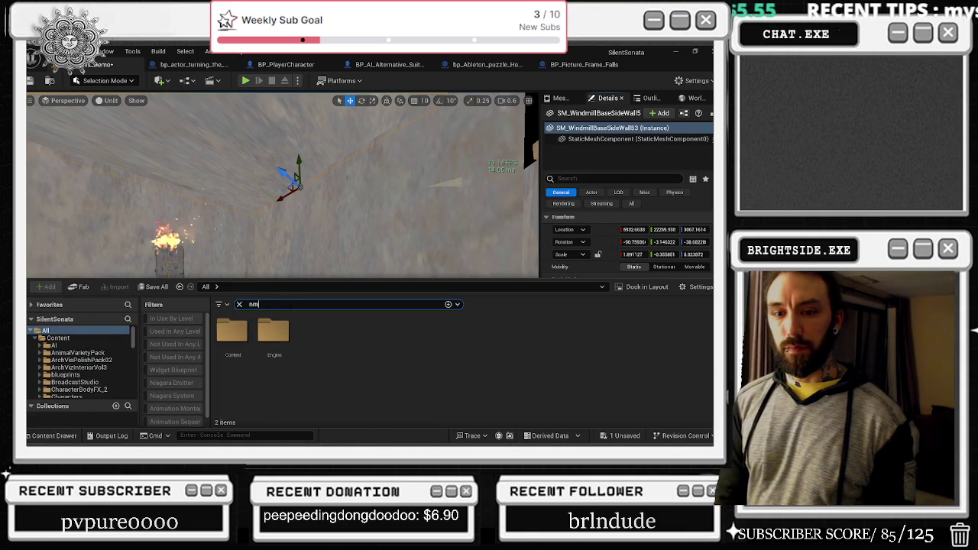
{"action": "type", "text": "olding"}
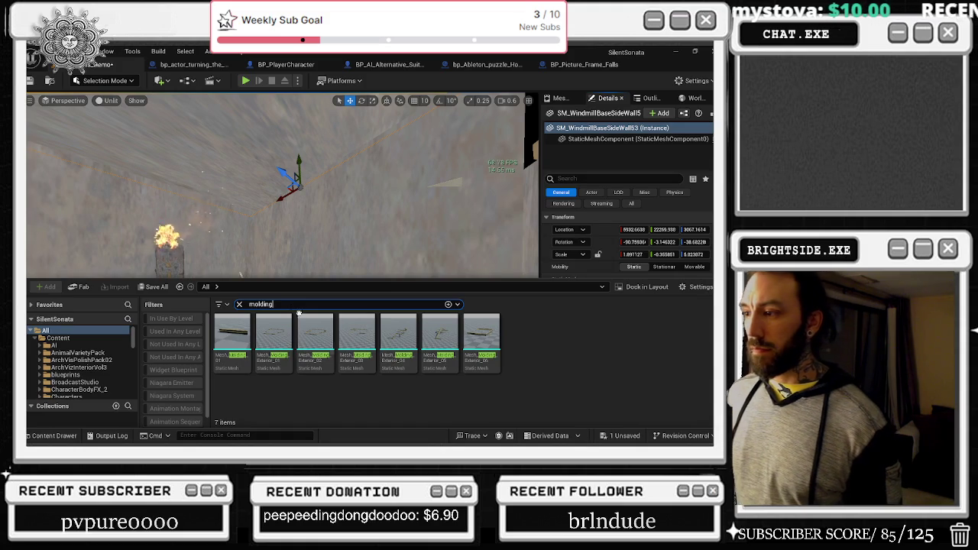
{"action": "left_click", "coordinate": [231, 336]}
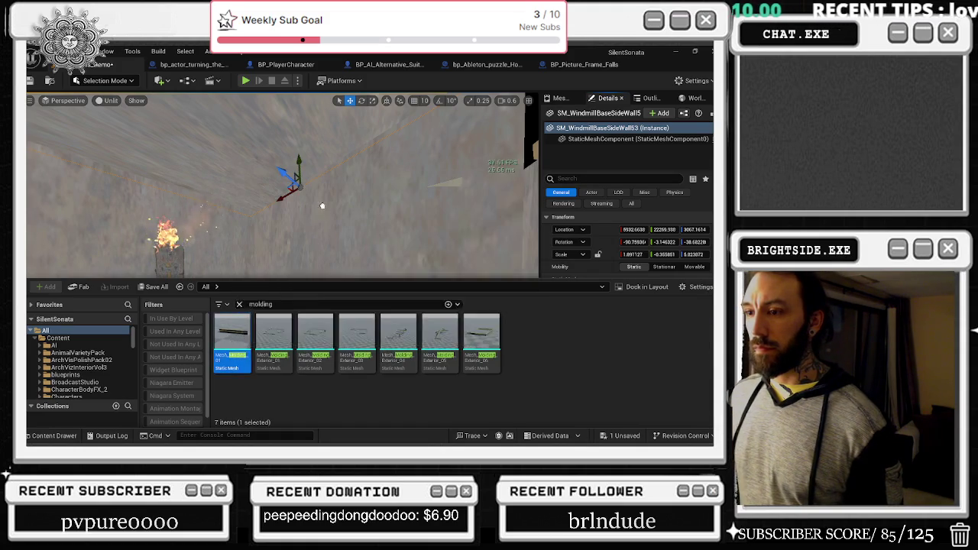
{"action": "key", "text": "ctrl+space"}
Place Mesh_Molding_01 by the wooden floor and raise it to the floor edge
{"action": "left_click_drag", "start_coordinate": [284, 353], "coordinate": [286, 359]}
{"action": "key", "text": "e"}
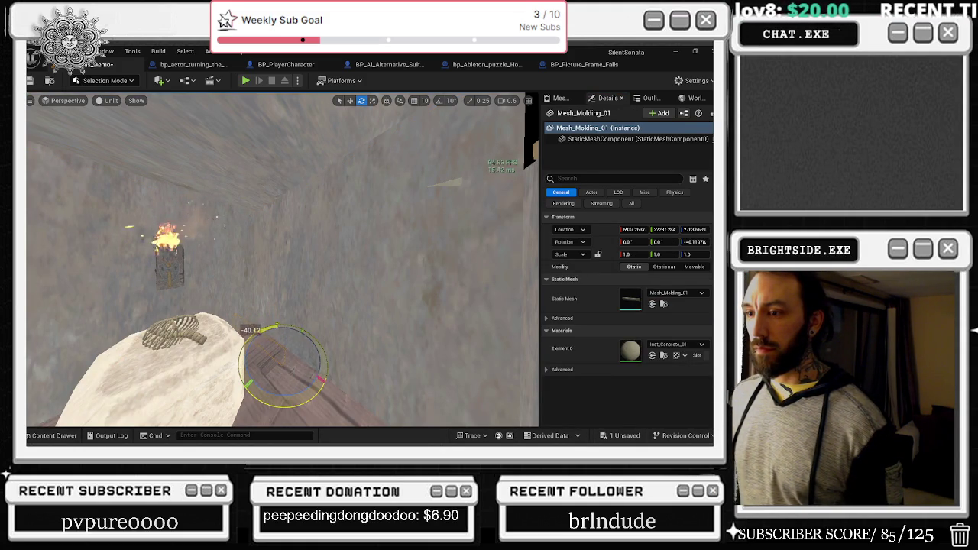
{"action": "key", "text": "w"}
{"action": "mouse_move", "coordinate": [284, 324]}
{"action": "left_mouse_down"}
{"action": "mouse_move", "coordinate": [292, 313]}
{"action": "mouse_move", "coordinate": [401, 397]}
{"action": "mouse_move", "coordinate": [289, 301]}
{"action": "mouse_move", "coordinate": [307, 325]}
{"action": "mouse_move", "coordinate": [282, 325]}
{"action": "mouse_move", "coordinate": [306, 324]}
{"action": "left_mouse_up"}
Rotate the molding to the floor edge and realign the wooden floor piece
{"action": "key", "text": "e"}
{"action": "key", "text": "w"}
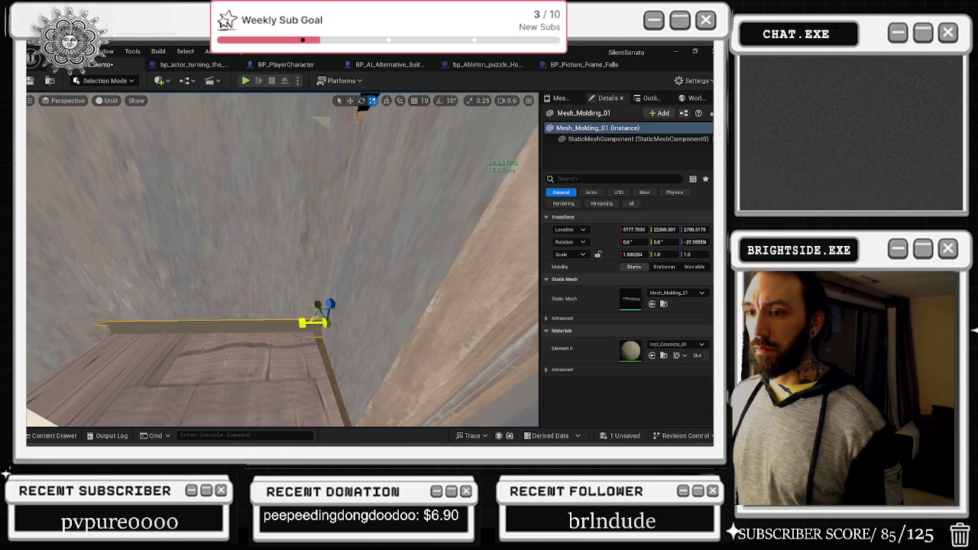
{"action": "mouse_move", "coordinate": [321, 324]}
{"action": "left_mouse_down"}
{"action": "mouse_move", "coordinate": [336, 350]}
{"action": "mouse_move", "coordinate": [306, 334]}
{"action": "left_mouse_up"}
{"action": "left_click", "coordinate": [329, 352]}
{"action": "key", "text": "e"}
{"action": "mouse_move", "coordinate": [254, 280]}
{"action": "left_mouse_down"}
{"action": "mouse_move", "coordinate": [275, 294]}
{"action": "mouse_move", "coordinate": [232, 262]}
{"action": "mouse_move", "coordinate": [230, 275]}
{"action": "mouse_move", "coordinate": [268, 283]}
{"action": "mouse_move", "coordinate": [201, 236]}
{"action": "mouse_move", "coordinate": [206, 252]}
{"action": "mouse_move", "coordinate": [229, 263]}
{"action": "mouse_move", "coordinate": [254, 262]}
{"action": "left_mouse_up"}
{"action": "key", "text": "w"}
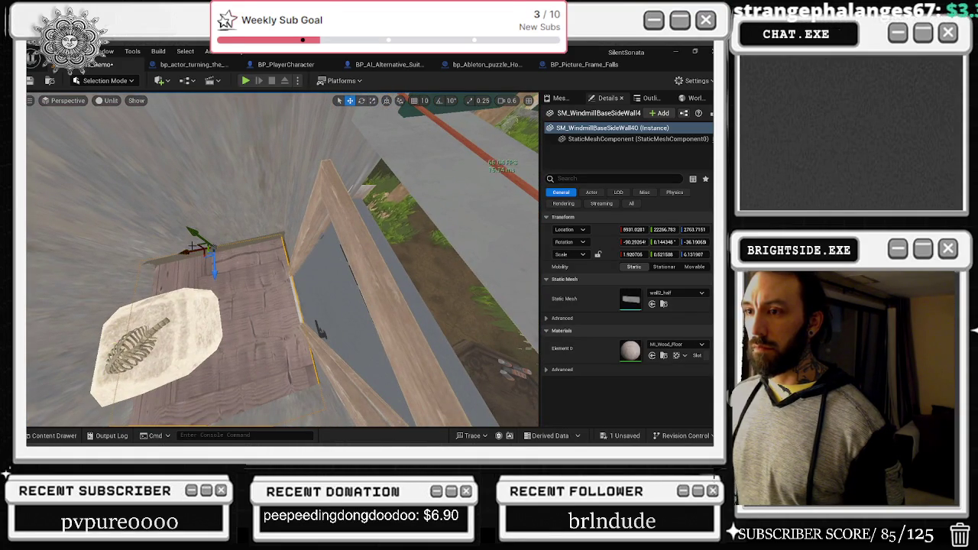
{"action": "left_click_drag", "start_coordinate": [188, 249], "coordinate": [189, 249]}
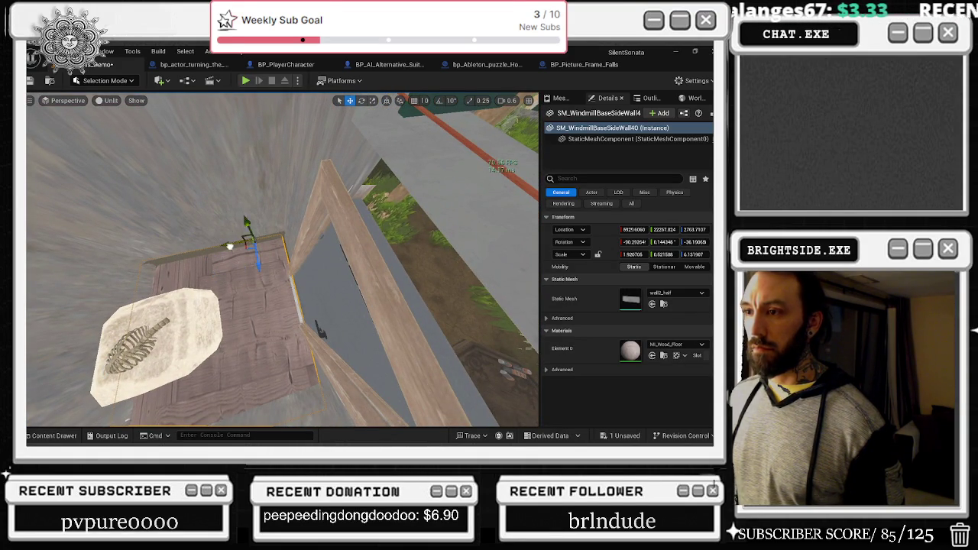
{"action": "key", "text": "e"}
{"action": "left_click_drag", "start_coordinate": [260, 262], "coordinate": [260, 263]}
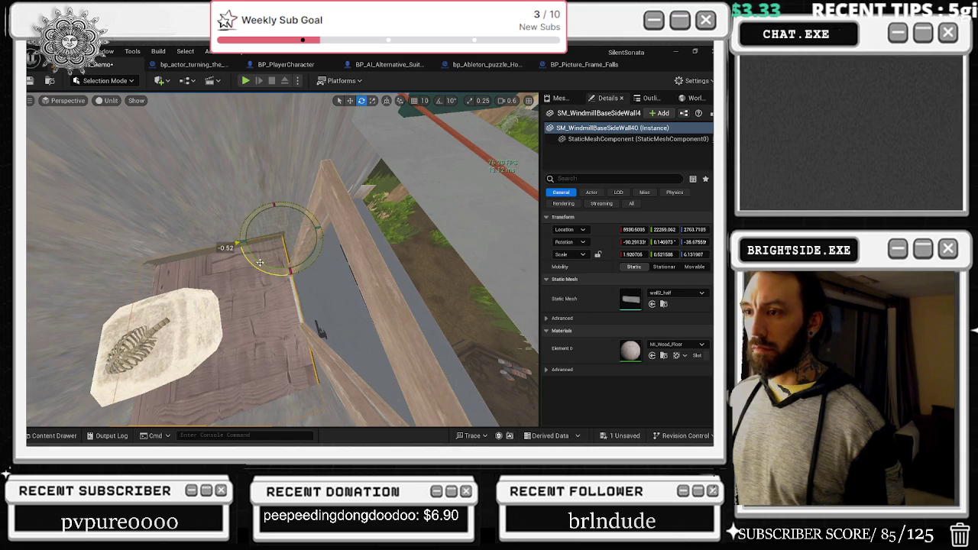
{"action": "key", "text": "r"}
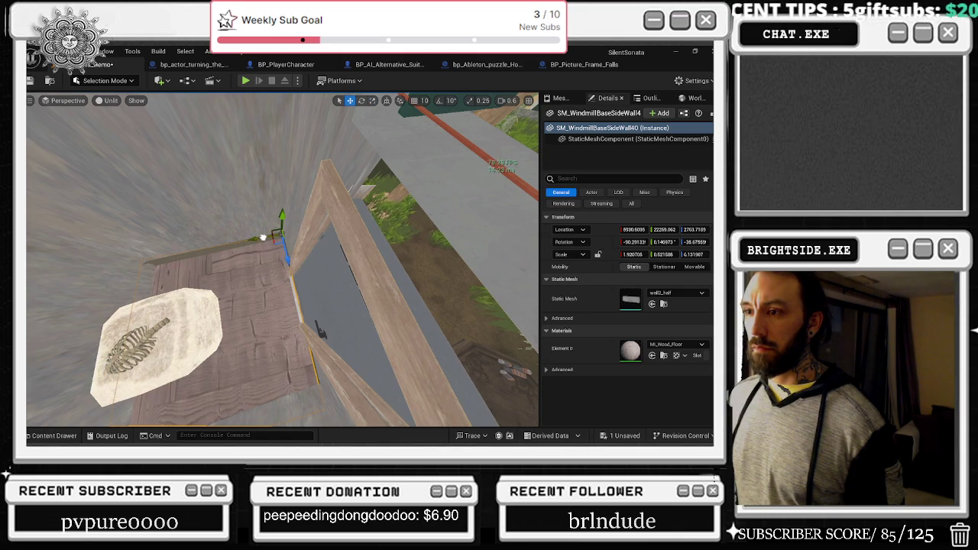
{"action": "mouse_move", "coordinate": [319, 332]}
{"action": "left_mouse_down"}
{"action": "mouse_move", "coordinate": [313, 345]}
{"action": "mouse_move", "coordinate": [336, 279]}
{"action": "mouse_move", "coordinate": [296, 261]}
{"action": "left_mouse_up"}
{"action": "key", "text": "e"}
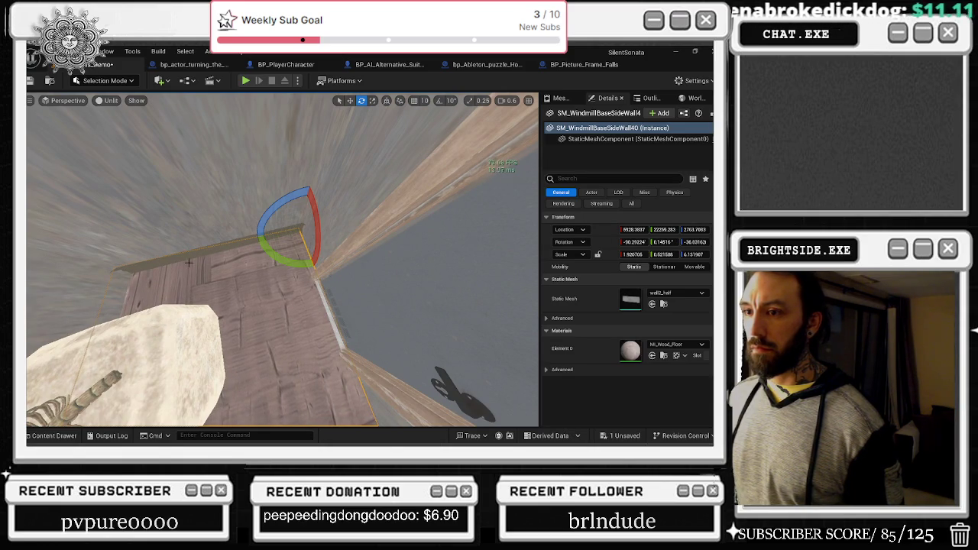
Scale the molding slightly thinner
{"action": "left_click", "coordinate": [279, 250]}
{"action": "key", "text": "r"}
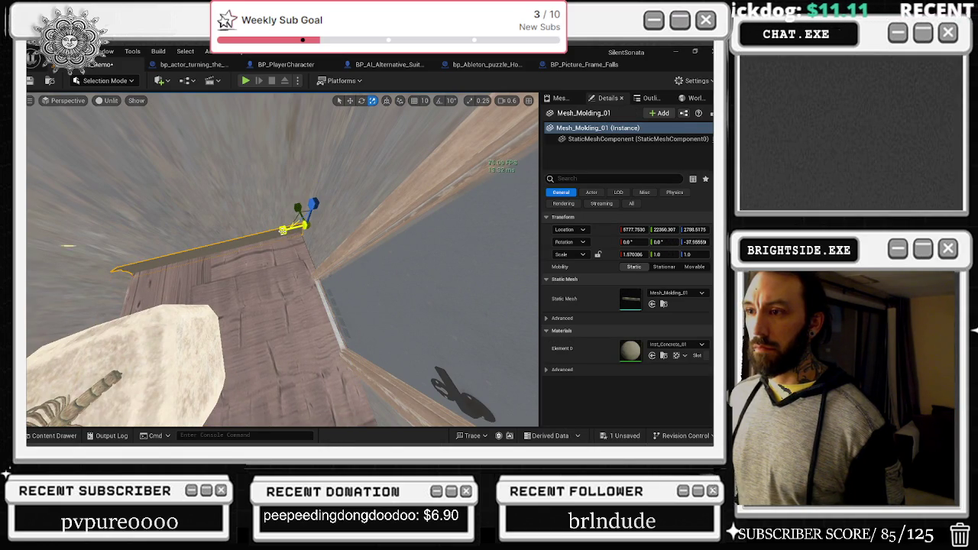
{"action": "mouse_move", "coordinate": [265, 243]}
{"action": "left_mouse_down"}
{"action": "mouse_move", "coordinate": [302, 260]}
{"action": "mouse_move", "coordinate": [247, 249]}
{"action": "left_mouse_up"}
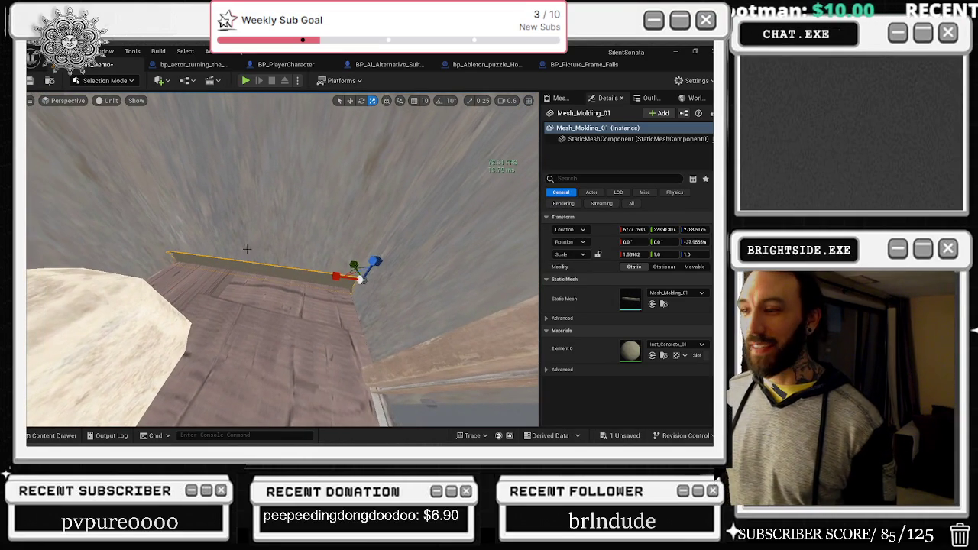
{"action": "mouse_move", "coordinate": [370, 271]}
{"action": "left_mouse_down"}
{"action": "mouse_move", "coordinate": [351, 268]}
{"action": "mouse_move", "coordinate": [376, 252]}
{"action": "mouse_move", "coordinate": [346, 247]}
{"action": "left_mouse_up"}
{"action": "key", "text": "e"}
{"action": "key", "text": "w"}
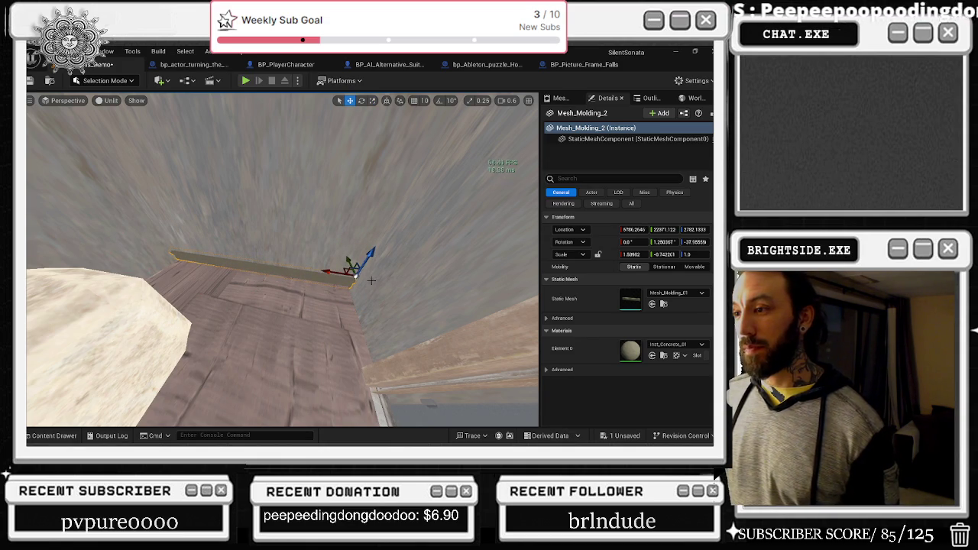
Alt-drag a lowered copy, Mesh_Molding_2, and rotate it into place along the floor
{"action": "left_click_drag", "start_coordinate": [351, 267], "coordinate": [355, 355]}
{"action": "key", "text": "e"}
{"action": "key", "text": "w"}
{"action": "mouse_move", "coordinate": [425, 374]}
{"action": "left_mouse_down"}
{"action": "mouse_move", "coordinate": [415, 378]}
{"action": "mouse_move", "coordinate": [419, 387]}
{"action": "mouse_move", "coordinate": [447, 399]}
{"action": "mouse_move", "coordinate": [433, 403]}
{"action": "left_mouse_up"}
{"action": "key", "text": "e"}
{"action": "left_click_drag", "start_coordinate": [388, 340], "coordinate": [392, 348]}
{"action": "key", "text": "r"}
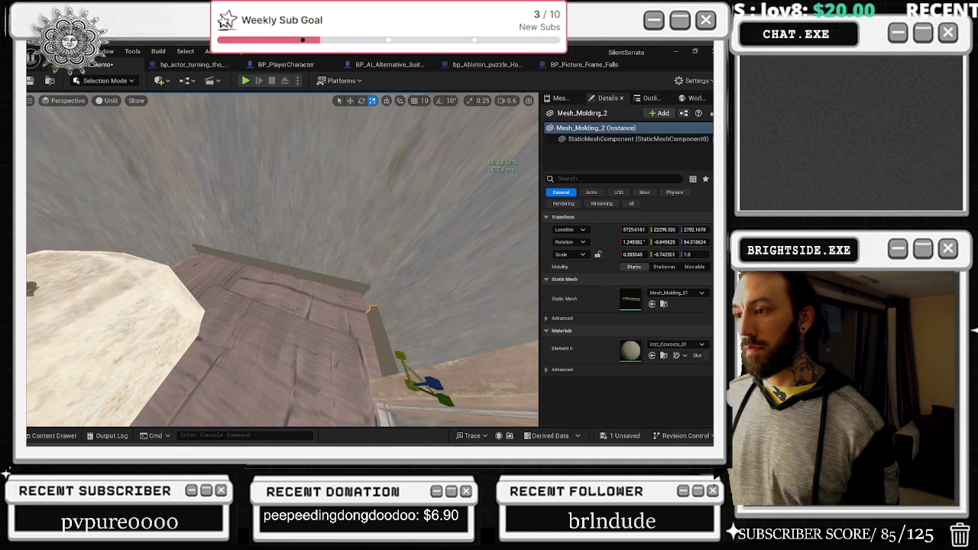
{"action": "left_click_drag", "start_coordinate": [405, 345], "coordinate": [411, 332]}
Duplicate it as Mesh_Molding_3 and slide it along the wall by the door
{"action": "key", "text": "ctrl+d"}
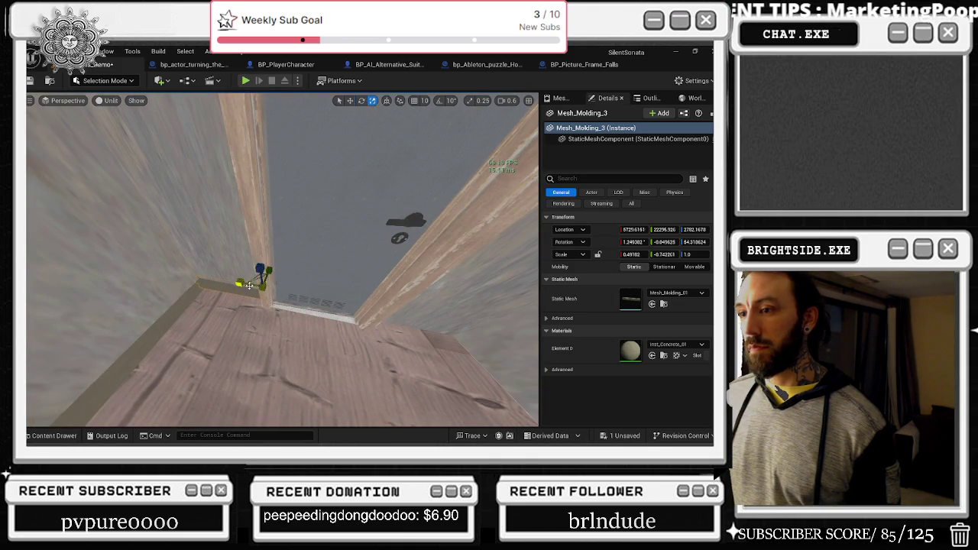
{"action": "mouse_move", "coordinate": [259, 286]}
{"action": "left_mouse_down"}
{"action": "mouse_move", "coordinate": [431, 330]}
{"action": "mouse_move", "coordinate": [454, 303]}
{"action": "mouse_move", "coordinate": [451, 339]}
{"action": "left_mouse_up"}
{"action": "left_click_drag", "start_coordinate": [378, 302], "coordinate": [362, 318]}
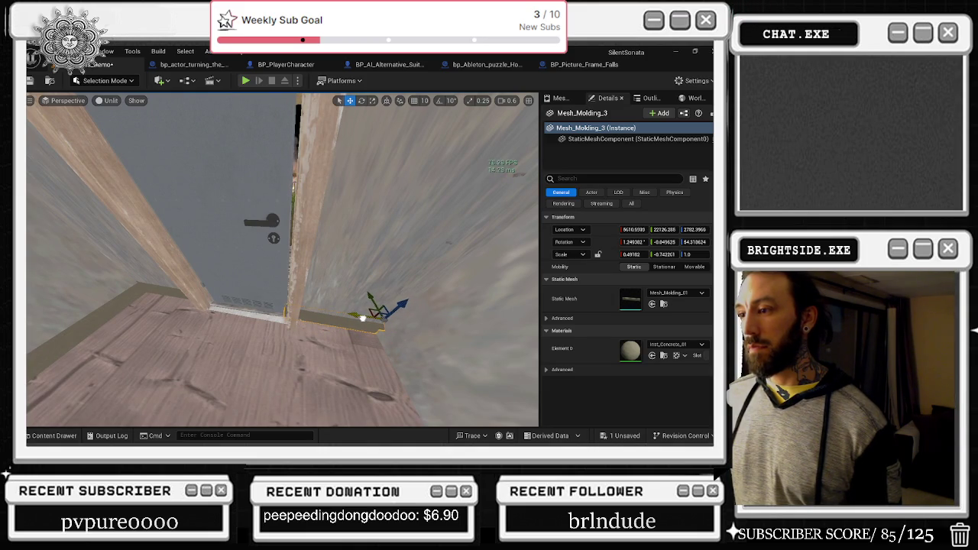
{"action": "key", "text": "r"}
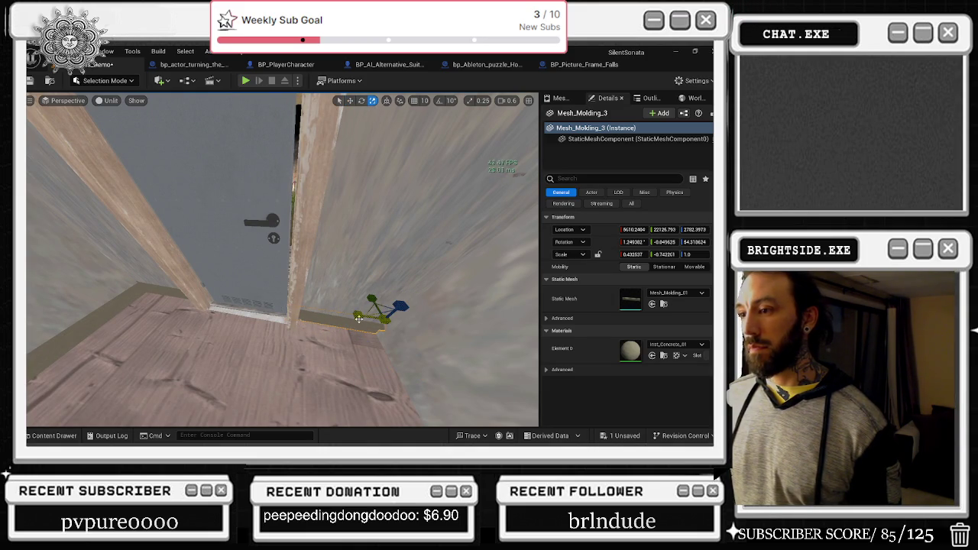
{"action": "left_click", "coordinate": [207, 230]}
Duplicate the first molding as Mesh_Molding_4 along the plank edge, rotated about three degrees
{"action": "left_click_drag", "start_coordinate": [266, 288], "coordinate": [266, 287]}
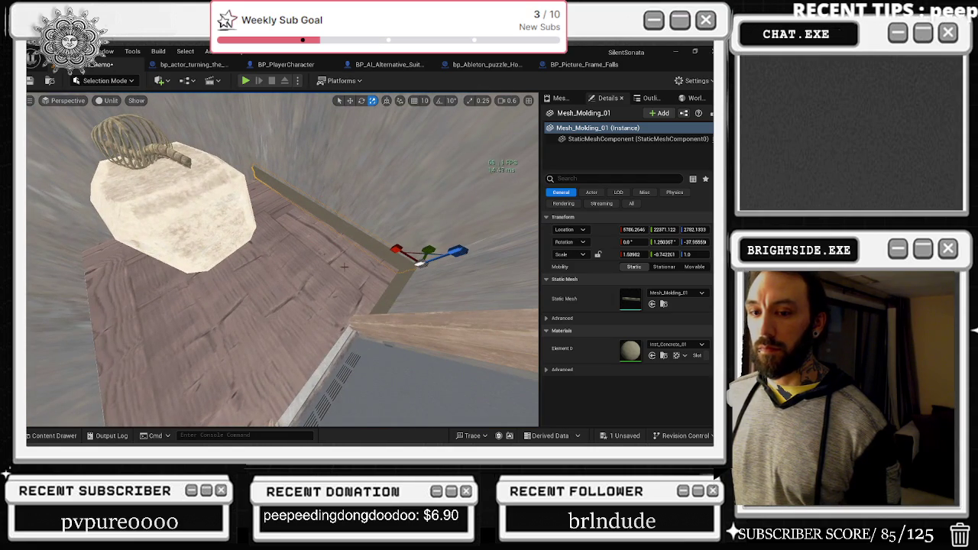
{"action": "key", "text": "w"}
{"action": "mouse_move", "coordinate": [418, 255]}
{"action": "left_mouse_down"}
{"action": "mouse_move", "coordinate": [365, 390]}
{"action": "mouse_move", "coordinate": [294, 308]}
{"action": "left_mouse_up"}
{"action": "mouse_move", "coordinate": [245, 326]}
{"action": "left_mouse_down"}
{"action": "mouse_move", "coordinate": [168, 314]}
{"action": "mouse_move", "coordinate": [176, 275]}
{"action": "mouse_move", "coordinate": [157, 223]}
{"action": "mouse_move", "coordinate": [181, 218]}
{"action": "mouse_move", "coordinate": [187, 184]}
{"action": "mouse_move", "coordinate": [156, 222]}
{"action": "mouse_move", "coordinate": [148, 206]}
{"action": "left_mouse_up"}
{"action": "key", "text": "e"}
{"action": "key", "text": "r"}
{"action": "left_click_drag", "start_coordinate": [238, 173], "coordinate": [196, 260]}
{"action": "key", "text": "e"}
{"action": "mouse_move", "coordinate": [233, 252]}
{"action": "left_mouse_down"}
{"action": "mouse_move", "coordinate": [243, 234]}
{"action": "mouse_move", "coordinate": [309, 288]}
{"action": "left_mouse_up"}
{"action": "mouse_move", "coordinate": [391, 340]}
{"action": "left_mouse_down"}
{"action": "mouse_move", "coordinate": [156, 227]}
{"action": "mouse_move", "coordinate": [228, 217]}
{"action": "left_mouse_up"}
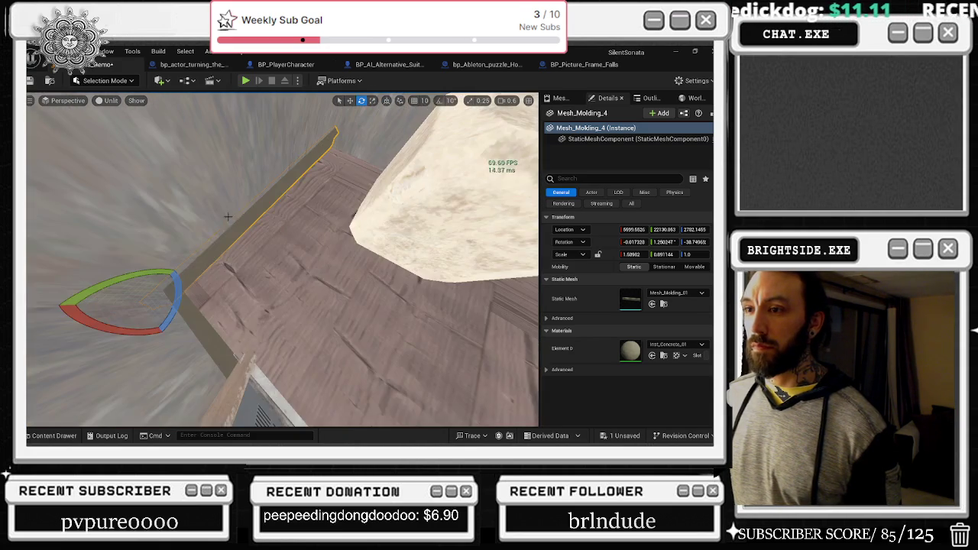
Add Mesh_Molding_5 by duplicating and moving it up along the plank's far edge
{"action": "key", "text": "w"}
{"action": "mouse_move", "coordinate": [157, 289]}
{"action": "left_mouse_down"}
{"action": "mouse_move", "coordinate": [338, 151]}
{"action": "mouse_move", "coordinate": [356, 145]}
{"action": "mouse_move", "coordinate": [340, 174]}
{"action": "mouse_move", "coordinate": [345, 157]}
{"action": "mouse_move", "coordinate": [360, 159]}
{"action": "mouse_move", "coordinate": [336, 164]}
{"action": "mouse_move", "coordinate": [328, 137]}
{"action": "mouse_move", "coordinate": [339, 129]}
{"action": "left_mouse_up"}
{"action": "key", "text": "e"}
{"action": "key", "text": "r"}
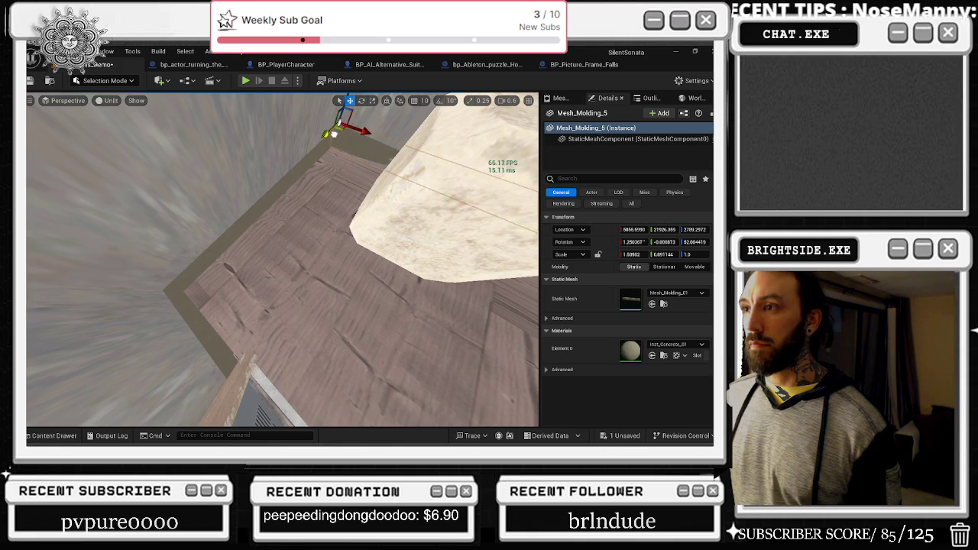
{"action": "key", "text": "f"}
{"action": "key", "text": "e"}
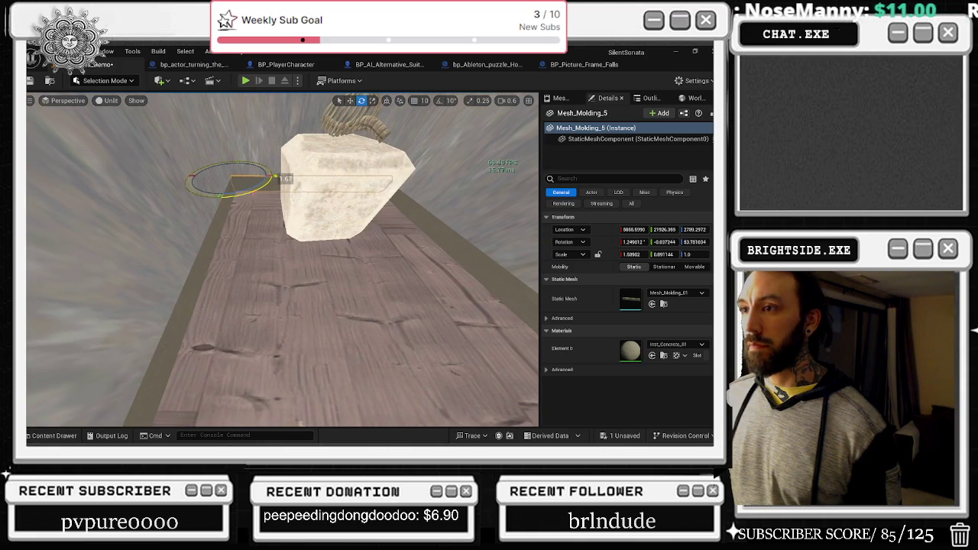
{"action": "key", "text": "w"}
Select the long wooden plank and add the left-edge molding to the selection
{"action": "left_click", "coordinate": [294, 248]}
{"action": "scroll", "coordinate": [283, 260], "scroll_direction": "down", "scroll_amount": 8}
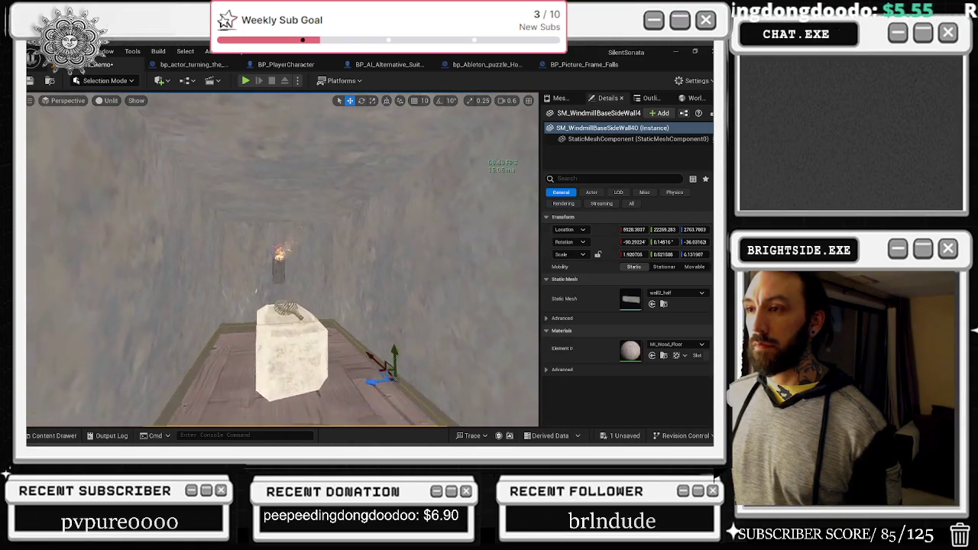
{"action": "left_click_drag", "start_coordinate": [230, 306], "coordinate": [234, 299]}
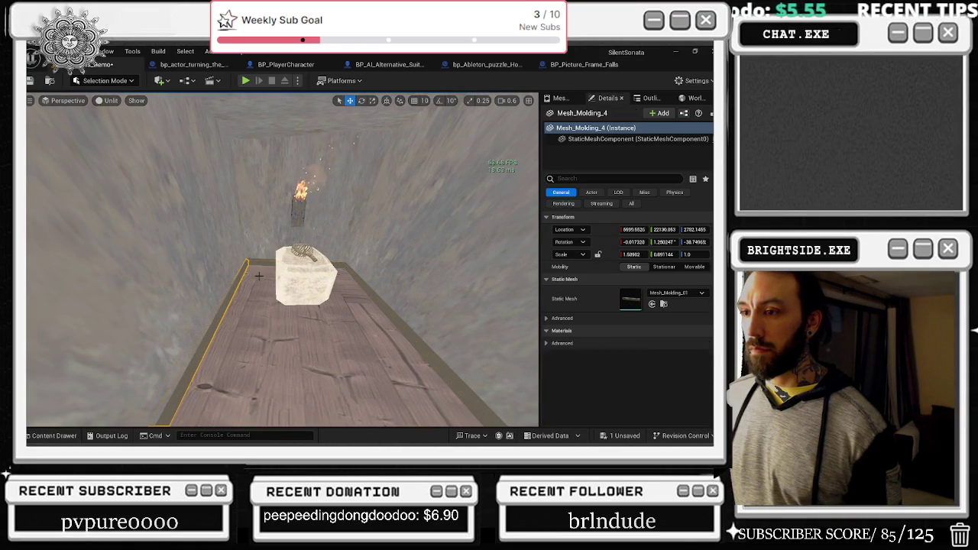
{"action": "left_click", "coordinate": [367, 286], "text": "ctrl"}
Add the right-edge and door-base moldings to the selection and raise all to ceiling height
{"action": "left_click", "coordinate": [367, 292], "text": "ctrl"}
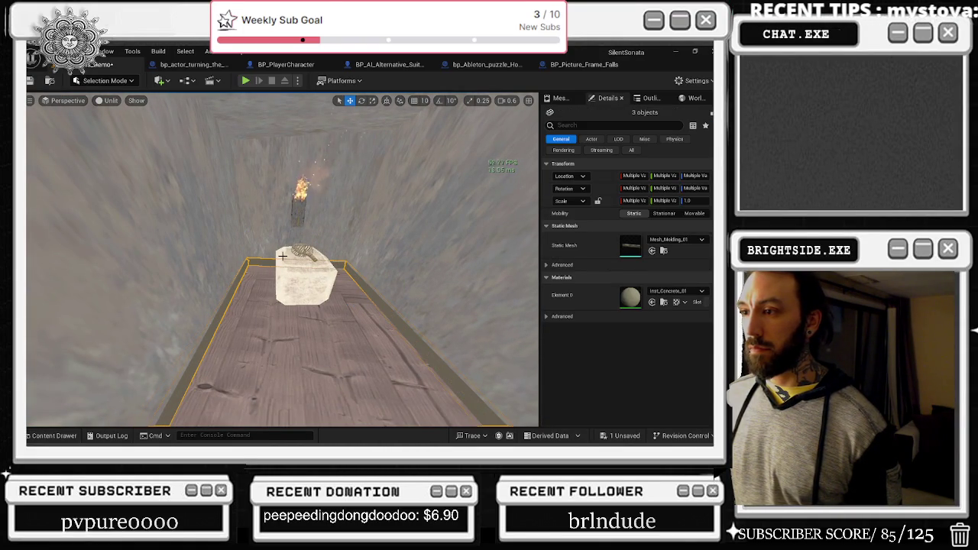
{"action": "left_click_drag", "start_coordinate": [305, 273], "coordinate": [209, 326]}
{"action": "left_click", "coordinate": [355, 323], "text": "ctrl"}
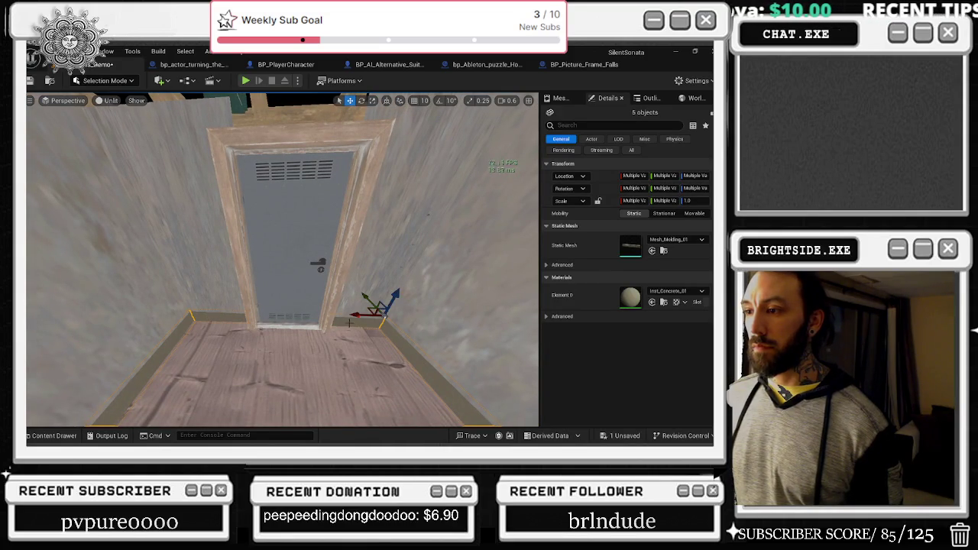
{"action": "left_click_drag", "start_coordinate": [389, 301], "coordinate": [341, 283]}
{"action": "mouse_move", "coordinate": [262, 276]}
{"action": "left_mouse_down"}
{"action": "mouse_move", "coordinate": [264, 153]}
{"action": "mouse_move", "coordinate": [280, 136]}
{"action": "left_mouse_up"}
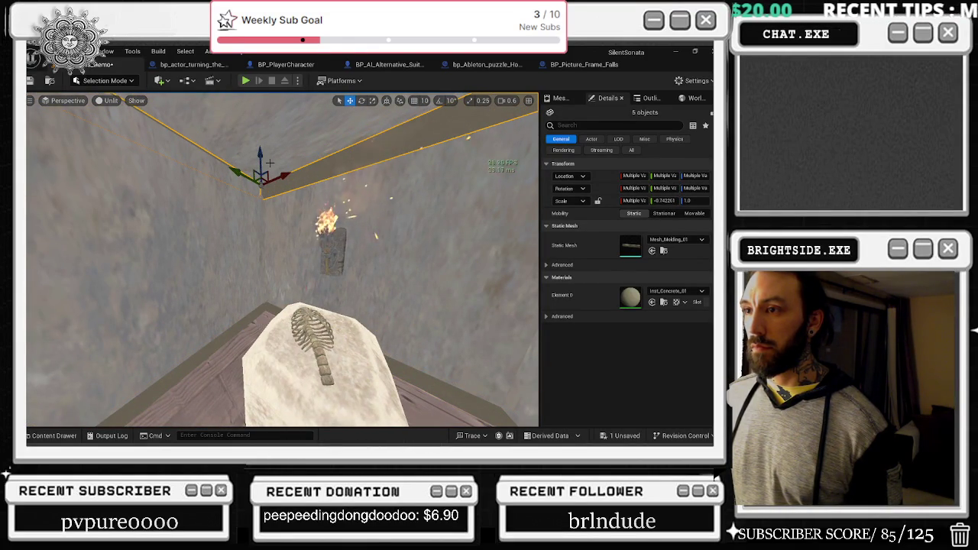
Nudge Mesh_Molding_9 alone into line with the others
{"action": "left_click", "coordinate": [217, 158]}
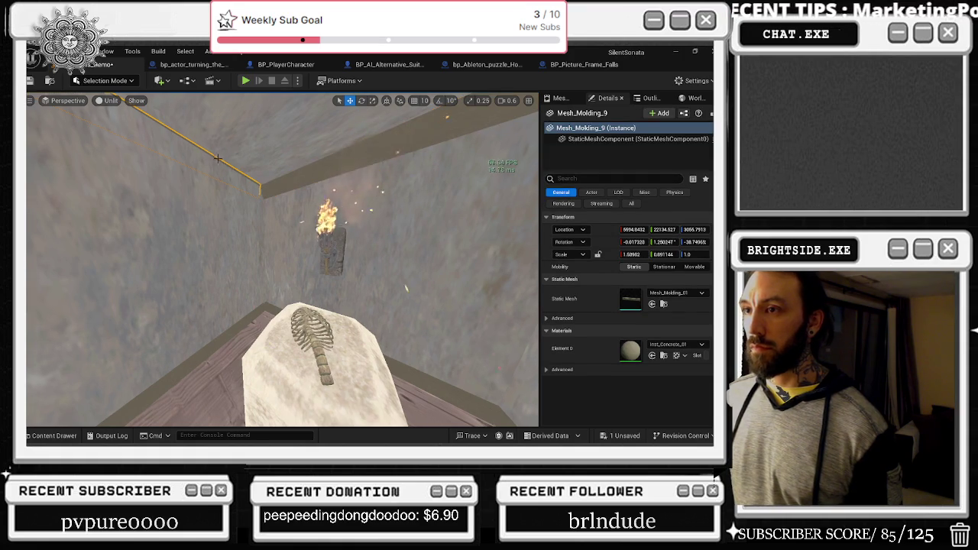
{"action": "key", "text": "f"}
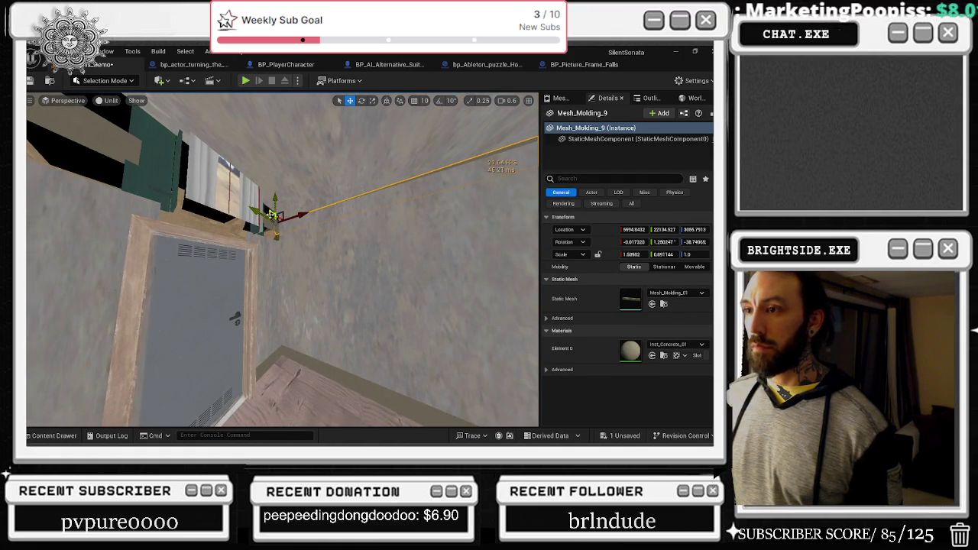
{"action": "mouse_move", "coordinate": [261, 215]}
{"action": "left_mouse_down"}
{"action": "mouse_move", "coordinate": [378, 222]}
{"action": "mouse_move", "coordinate": [138, 334]}
{"action": "mouse_move", "coordinate": [131, 300]}
{"action": "left_mouse_up"}
Select the corridor side wall for scaling, then select the dormer window
{"action": "left_click", "coordinate": [138, 334]}
{"action": "key", "text": "r"}
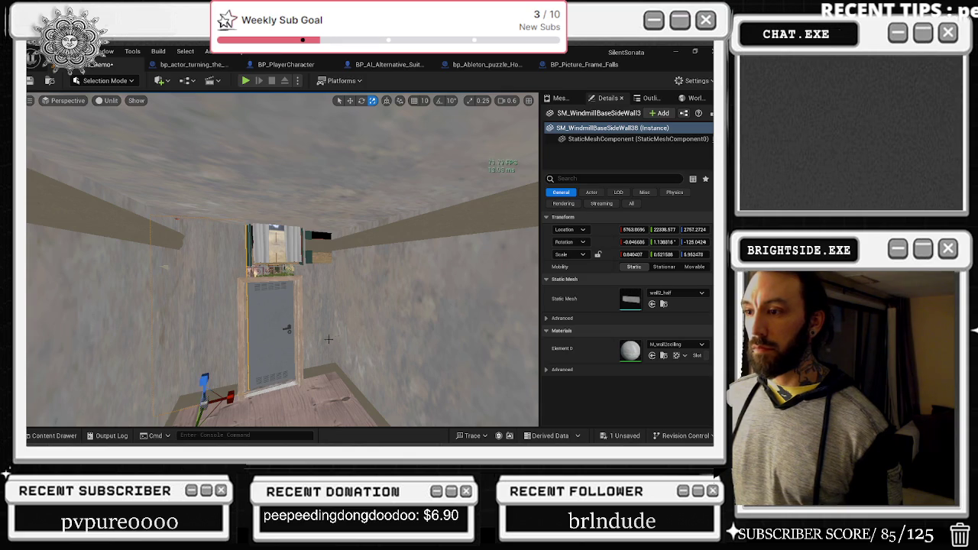
{"action": "mouse_move", "coordinate": [132, 300]}
{"action": "left_mouse_down"}
{"action": "mouse_move", "coordinate": [138, 351]}
{"action": "mouse_move", "coordinate": [137, 306]}
{"action": "left_mouse_up"}
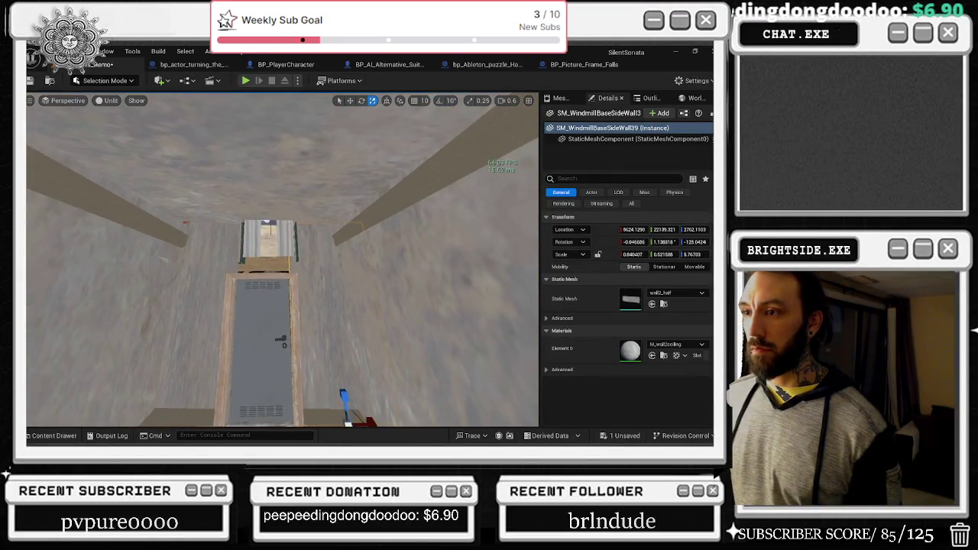
{"action": "left_click", "coordinate": [258, 240]}
{"action": "left_click_drag", "start_coordinate": [259, 240], "coordinate": [259, 220]}
{"action": "left_click_drag", "start_coordinate": [298, 270], "coordinate": [295, 130]}
Select SM_Dormer_window_12m_01 and stretch it taller, to a Z scale of about 1.36
{"action": "left_click", "coordinate": [295, 265]}
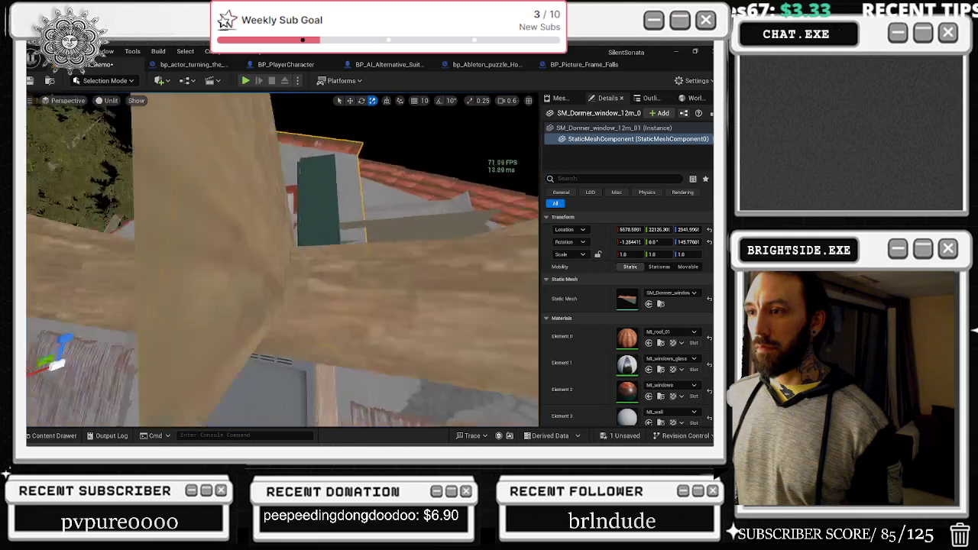
{"action": "key", "text": "f"}
{"action": "left_click_drag", "start_coordinate": [356, 348], "coordinate": [221, 330]}
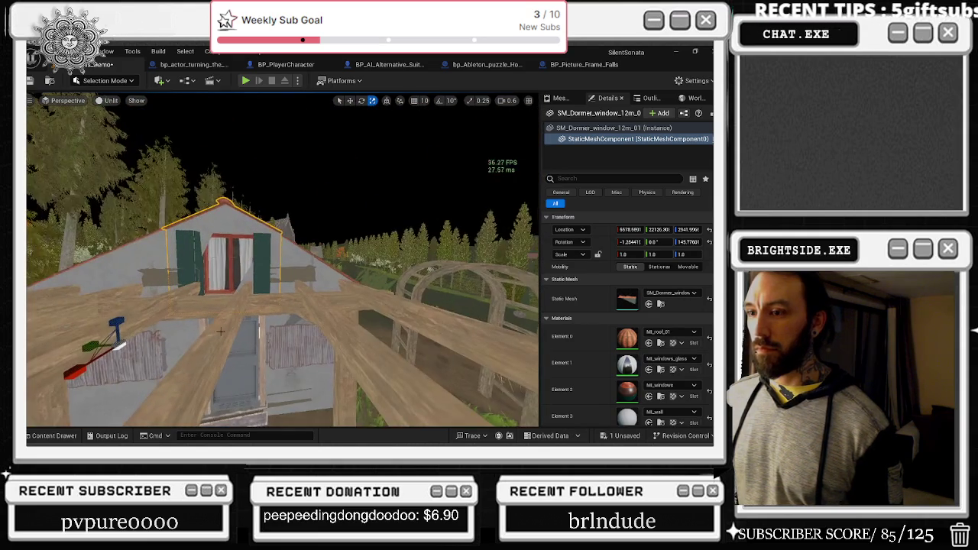
{"action": "mouse_move", "coordinate": [117, 315]}
{"action": "left_mouse_down"}
{"action": "mouse_move", "coordinate": [132, 214]}
{"action": "mouse_move", "coordinate": [223, 258]}
{"action": "left_mouse_up"}
{"action": "key", "text": "ctrl+z"}
{"action": "key", "text": "r"}
{"action": "left_click_drag", "start_coordinate": [371, 264], "coordinate": [371, 243]}
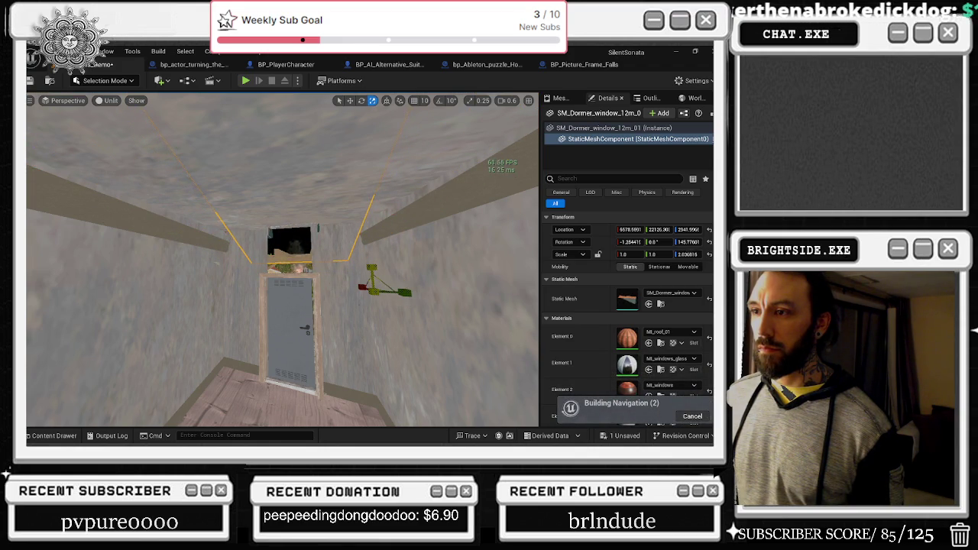
{"action": "left_click_drag", "start_coordinate": [361, 277], "coordinate": [361, 362]}
{"action": "left_click_drag", "start_coordinate": [168, 305], "coordinate": [168, 327]}
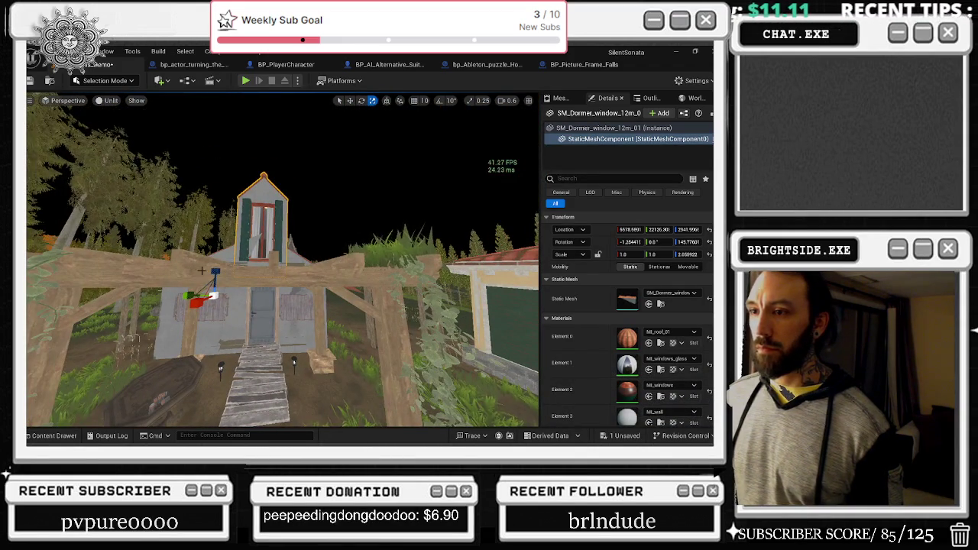
{"action": "key", "text": "ctrl+z"}
Raise the dormer window higher into the roof and shift it along X to about 9579.37
{"action": "key", "text": "w"}
{"action": "left_click_drag", "start_coordinate": [214, 290], "coordinate": [217, 246]}
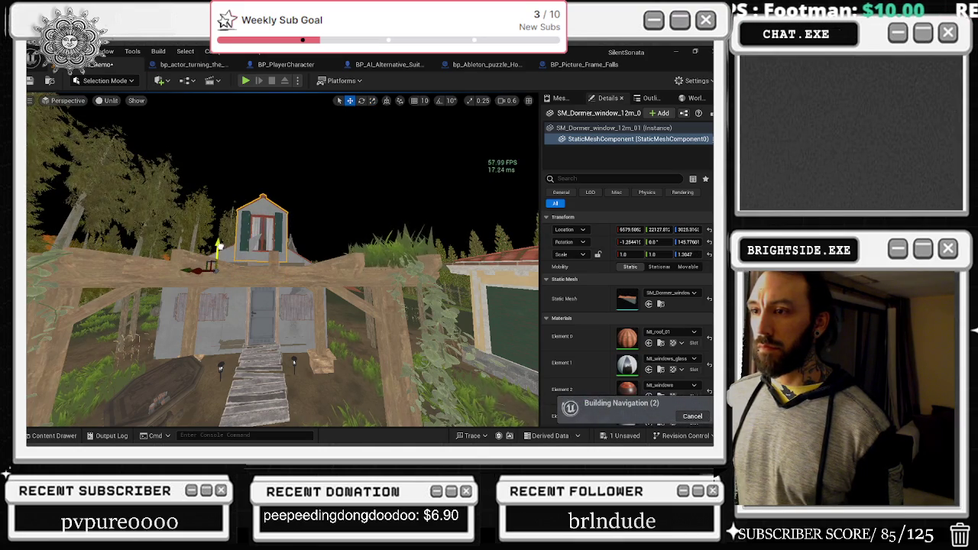
{"action": "key", "text": "f"}
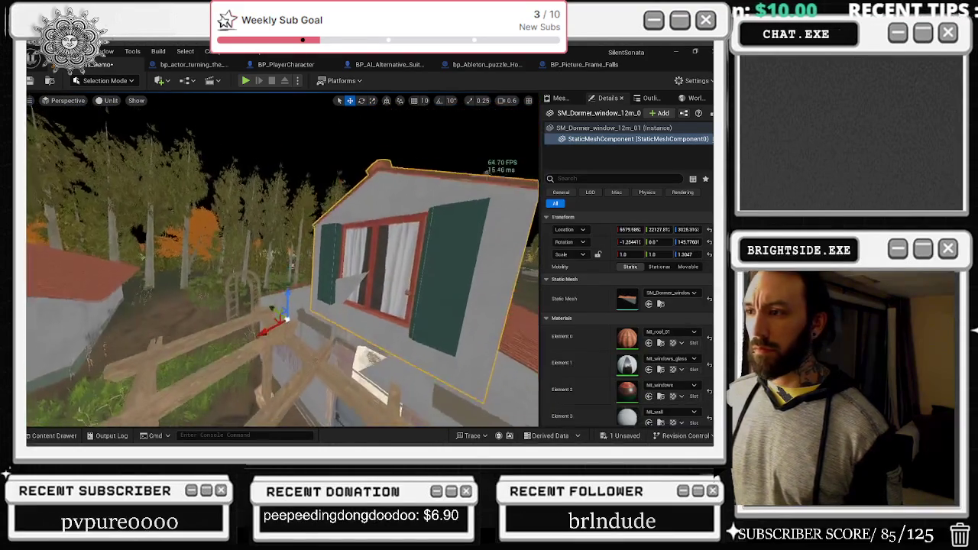
{"action": "left_click_drag", "start_coordinate": [359, 302], "coordinate": [321, 302]}
{"action": "left_click_drag", "start_coordinate": [230, 341], "coordinate": [233, 338]}
{"action": "key", "text": "alt+Tab"}
{"action": "key", "text": "alt+Tab"}
{"action": "key", "text": "alt+Tab"}
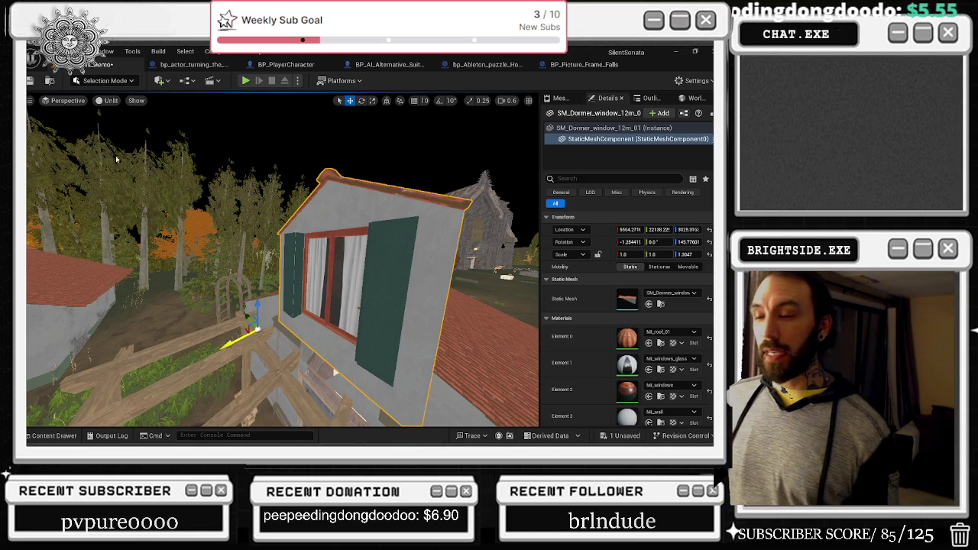
{"action": "left_click_drag", "start_coordinate": [116, 159], "coordinate": [136, 133]}
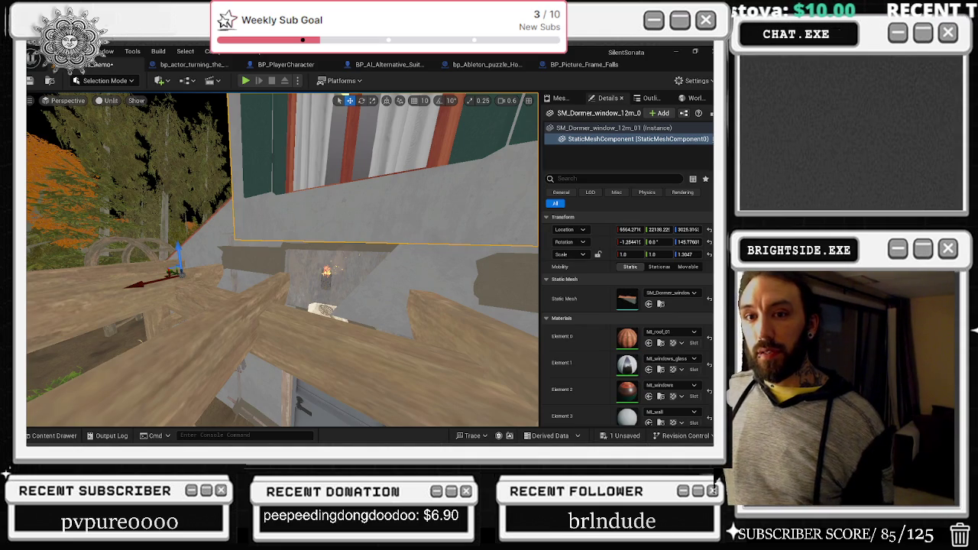
{"action": "mouse_move", "coordinate": [375, 258]}
{"action": "left_mouse_down"}
{"action": "mouse_move", "coordinate": [253, 357]}
{"action": "mouse_move", "coordinate": [346, 243]}
{"action": "left_mouse_up"}
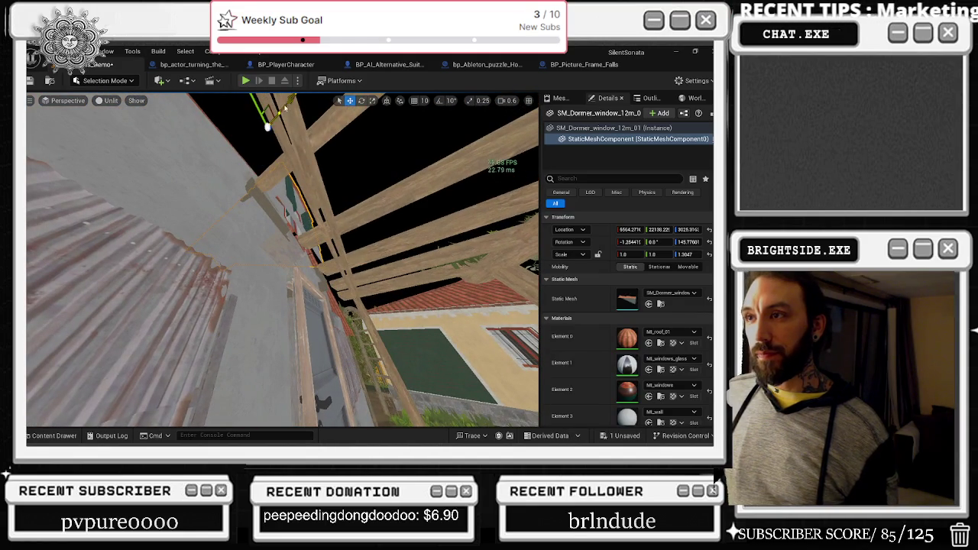
{"action": "left_click_drag", "start_coordinate": [282, 106], "coordinate": [263, 121]}
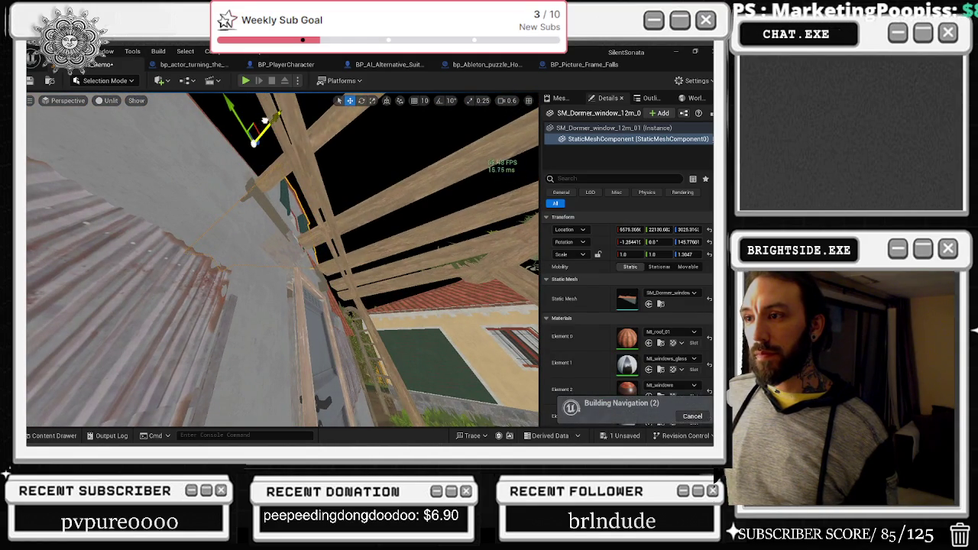
{"action": "left_click_drag", "start_coordinate": [297, 252], "coordinate": [297, 252]}
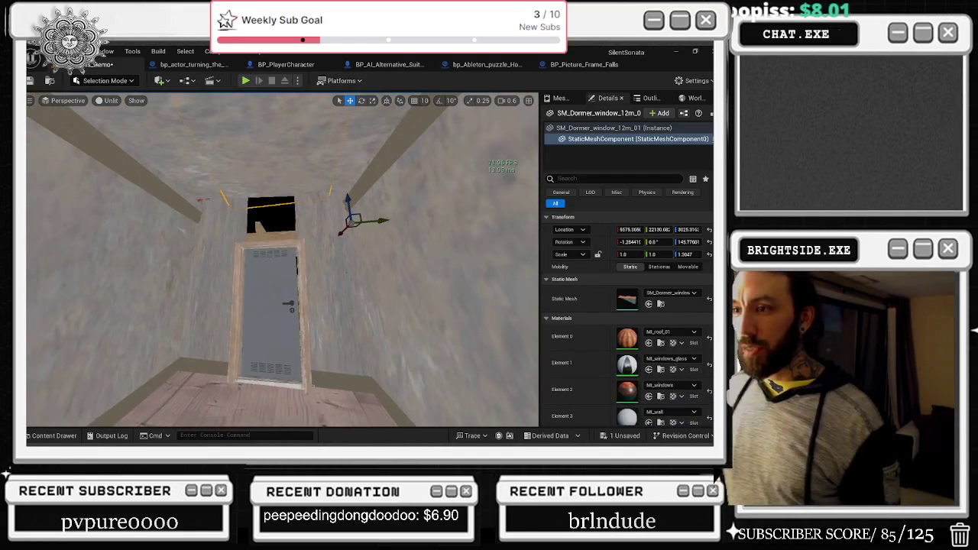
Raise the side wall panel and slide it into the gap above the corridor door
{"action": "left_click", "coordinate": [221, 251]}
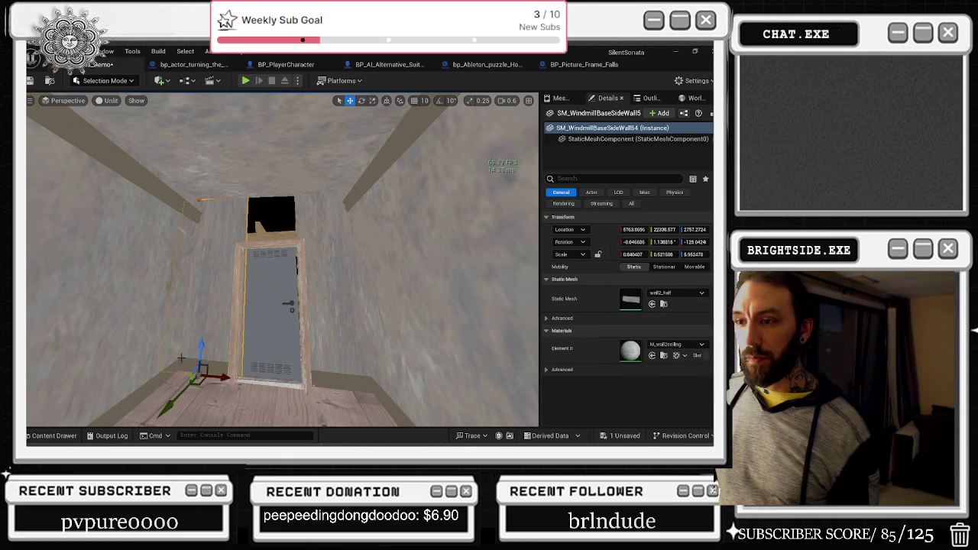
{"action": "mouse_move", "coordinate": [198, 349]}
{"action": "left_mouse_down"}
{"action": "mouse_move", "coordinate": [208, 197]}
{"action": "mouse_move", "coordinate": [221, 229]}
{"action": "left_mouse_up"}
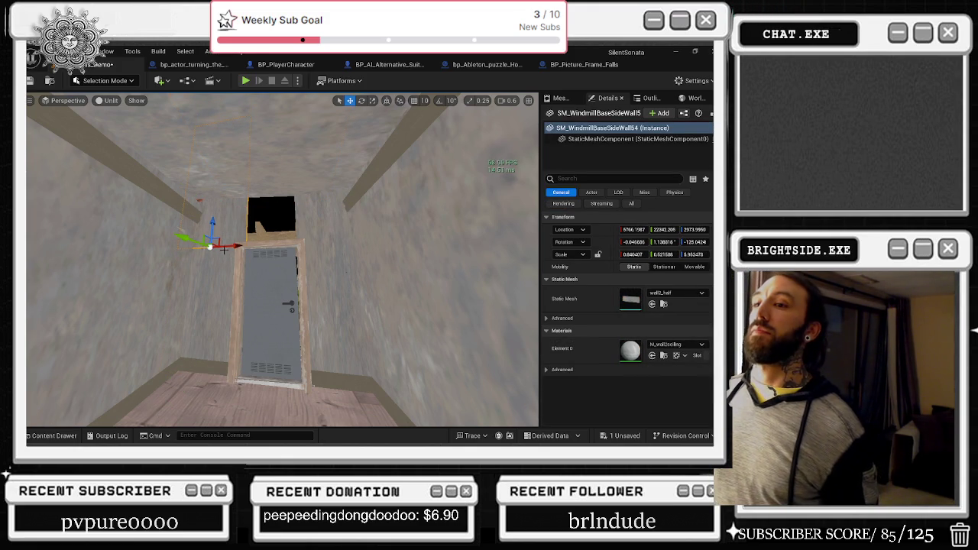
{"action": "mouse_move", "coordinate": [241, 246]}
{"action": "left_mouse_down"}
{"action": "mouse_move", "coordinate": [287, 251]}
{"action": "mouse_move", "coordinate": [288, 211]}
{"action": "left_mouse_up"}
Narrow the wall panel slightly to an X scale of about 1.0027
{"action": "key", "text": "e"}
{"action": "key", "text": "r"}
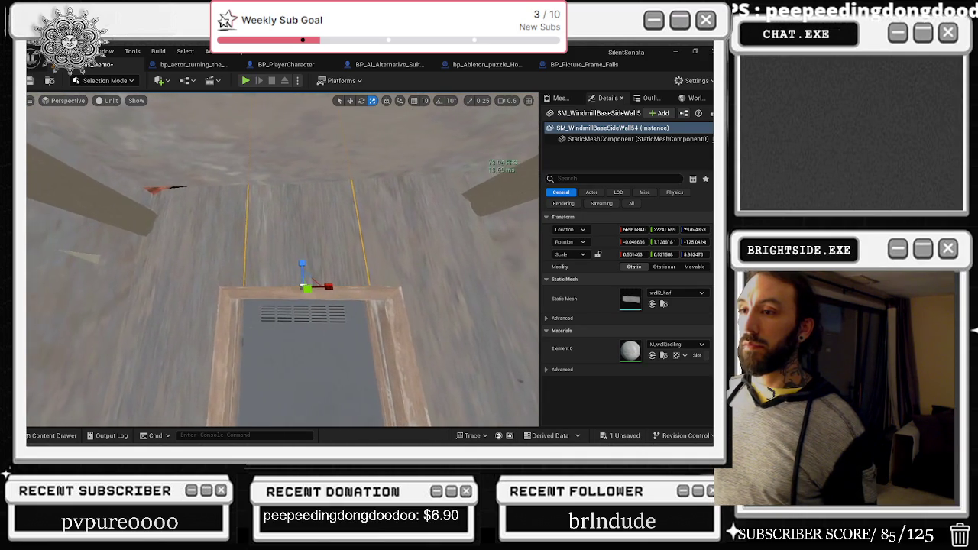
{"action": "left_click_drag", "start_coordinate": [331, 287], "coordinate": [329, 286]}
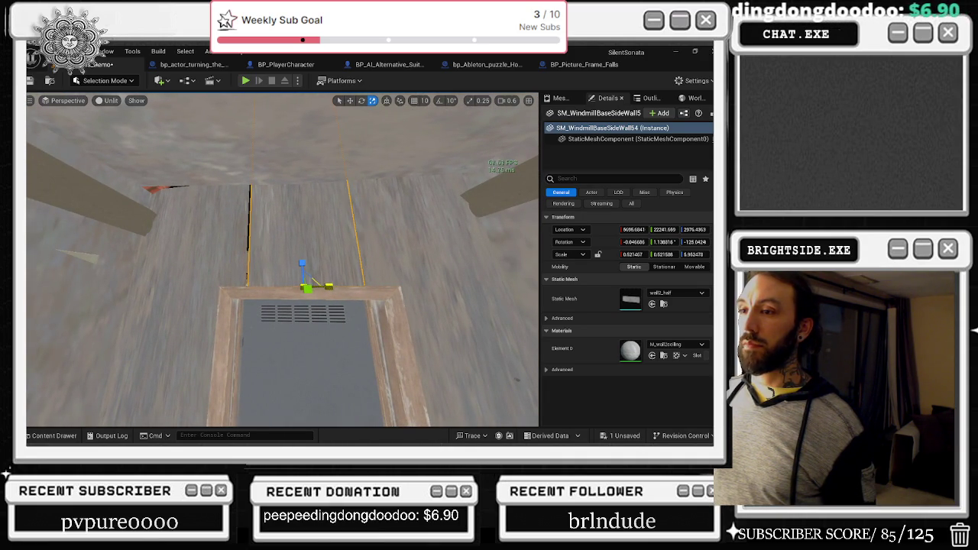
{"action": "key", "text": "w"}
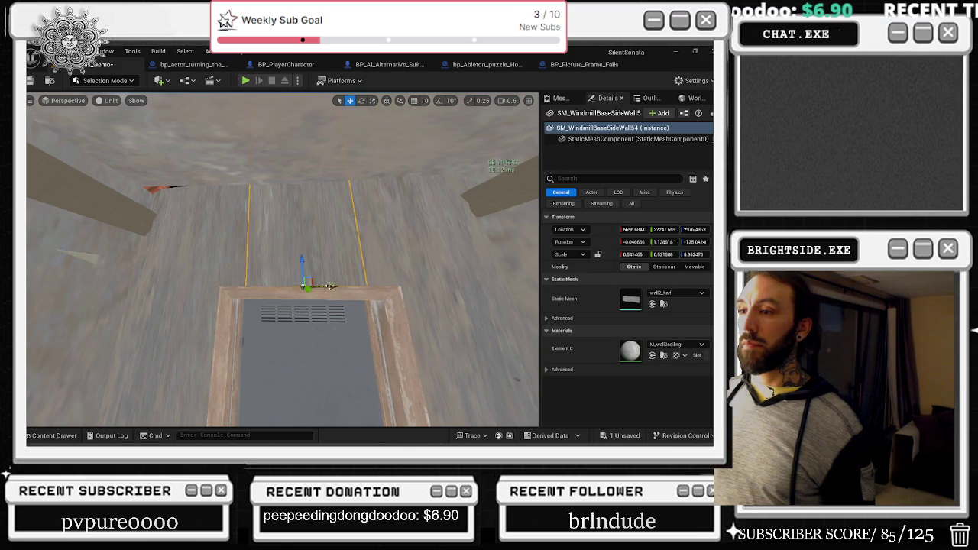
{"action": "left_click_drag", "start_coordinate": [330, 285], "coordinate": [265, 265]}
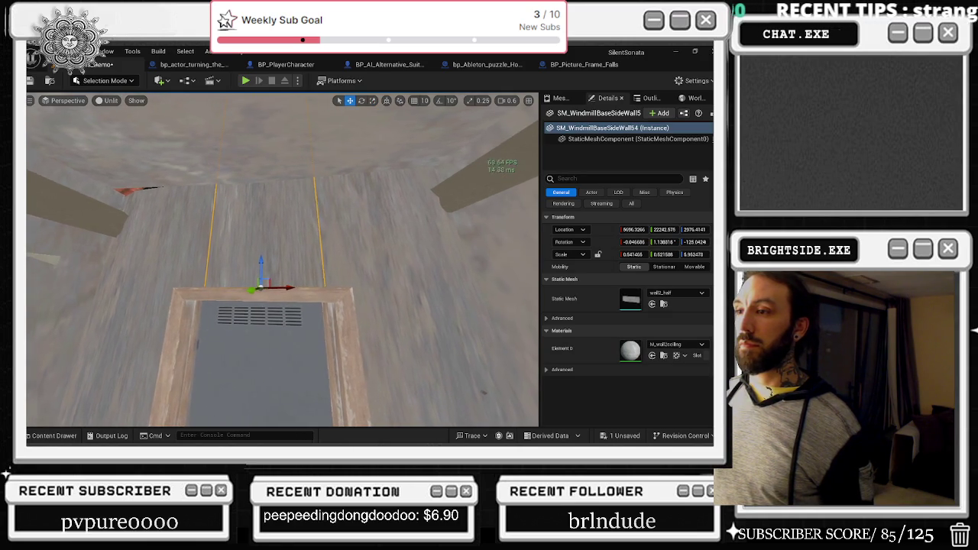
{"action": "key", "text": "r"}
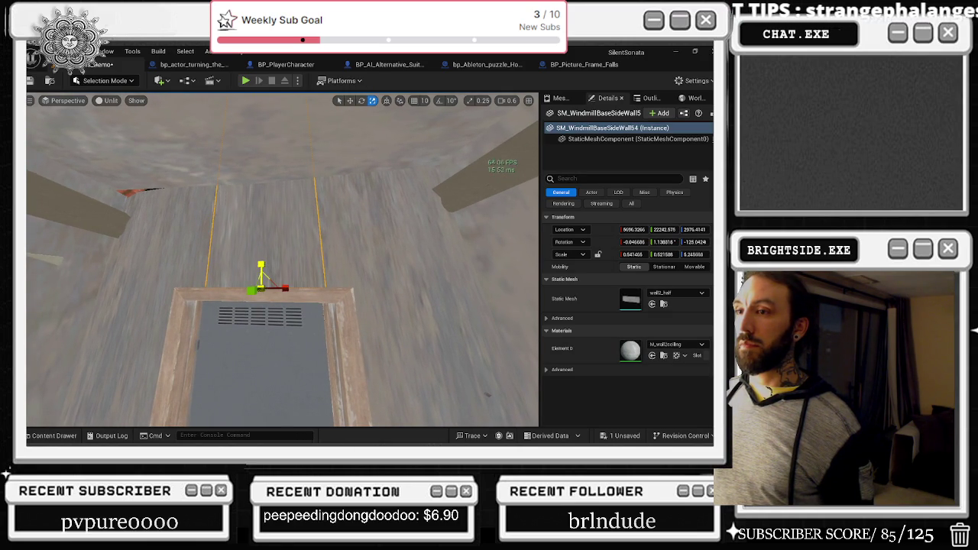
{"action": "scroll", "coordinate": [267, 260], "scroll_direction": "down", "scroll_amount": 5}
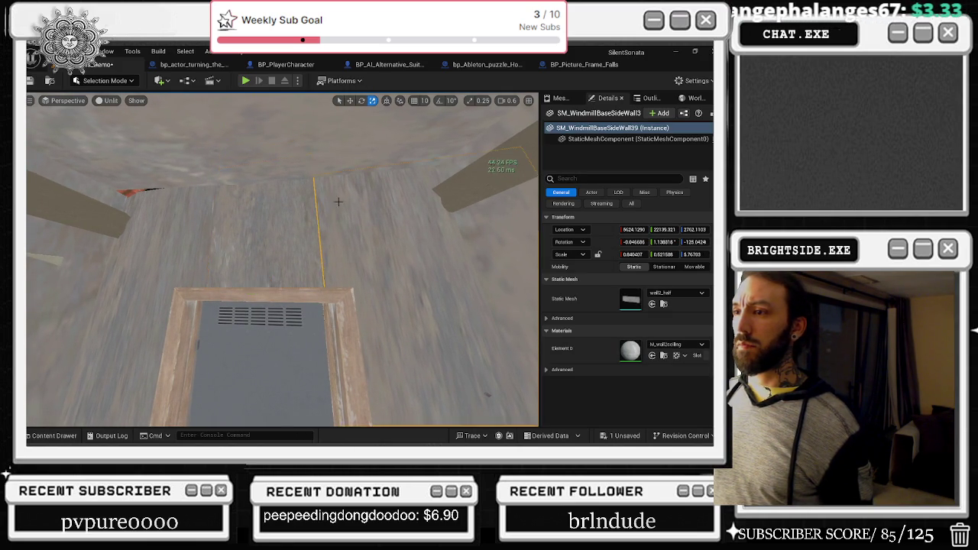
Frame the corridor door and doorframe to check the fit, then view the whole house
{"action": "left_click", "coordinate": [253, 325]}
{"action": "key", "text": "f"}
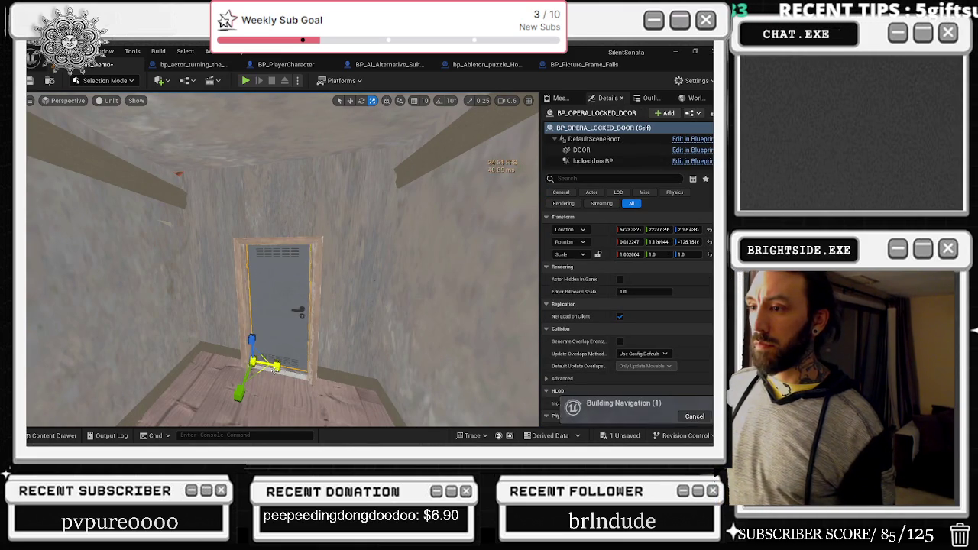
{"action": "left_click", "coordinate": [276, 370]}
{"action": "key", "text": "f"}
{"action": "left_click_drag", "start_coordinate": [305, 305], "coordinate": [153, 294]}
{"action": "mouse_move", "coordinate": [306, 305]}
{"action": "left_mouse_down"}
{"action": "mouse_move", "coordinate": [336, 351]}
{"action": "mouse_move", "coordinate": [353, 289]}
{"action": "left_mouse_up"}
{"action": "left_click", "coordinate": [352, 358]}
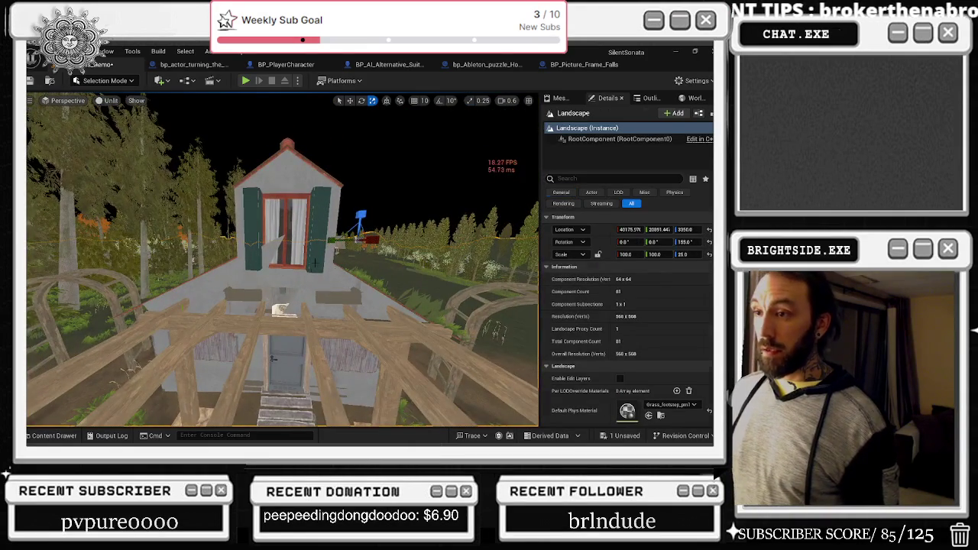
Select the SM_PIVOT2 slab by the beams and check its scale of about 33.28 × 16.85 × 22.03
{"action": "left_click", "coordinate": [314, 263]}
{"action": "mouse_move", "coordinate": [314, 263]}
{"action": "left_mouse_down"}
{"action": "mouse_move", "coordinate": [367, 392]}
{"action": "mouse_move", "coordinate": [273, 193]}
{"action": "mouse_move", "coordinate": [295, 193]}
{"action": "mouse_move", "coordinate": [352, 110]}
{"action": "mouse_move", "coordinate": [351, 146]}
{"action": "left_mouse_up"}
{"action": "left_click", "coordinate": [297, 239]}
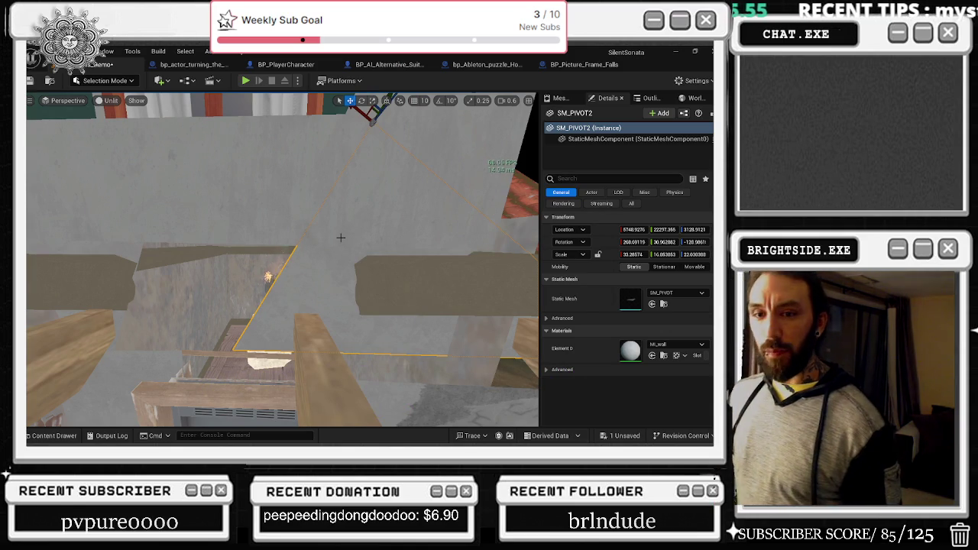
{"action": "mouse_move", "coordinate": [444, 211]}
{"action": "left_mouse_down"}
{"action": "mouse_move", "coordinate": [260, 350]}
{"action": "mouse_move", "coordinate": [248, 383]}
{"action": "left_mouse_up"}
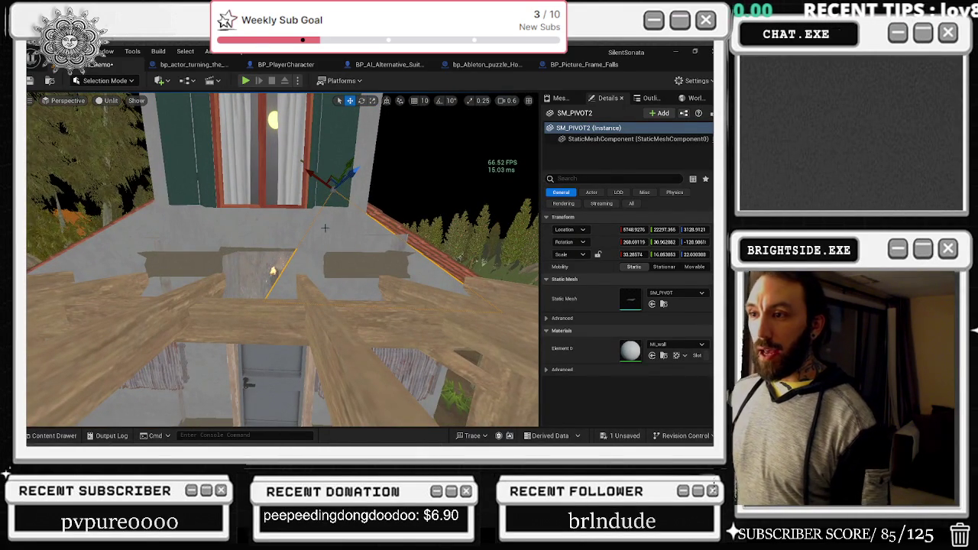
Delete the SM_PIVOT2 wall panel above the balcony, then undo to restore it
{"action": "key", "text": "Escape"}
{"action": "left_click", "coordinate": [290, 243]}
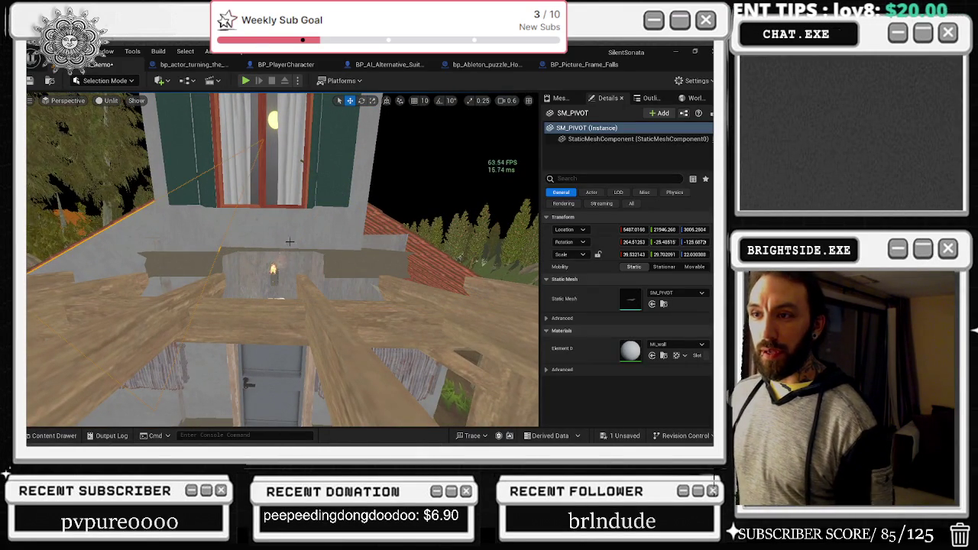
{"action": "key", "text": "Escape"}
{"action": "key", "text": "ctrl+z"}
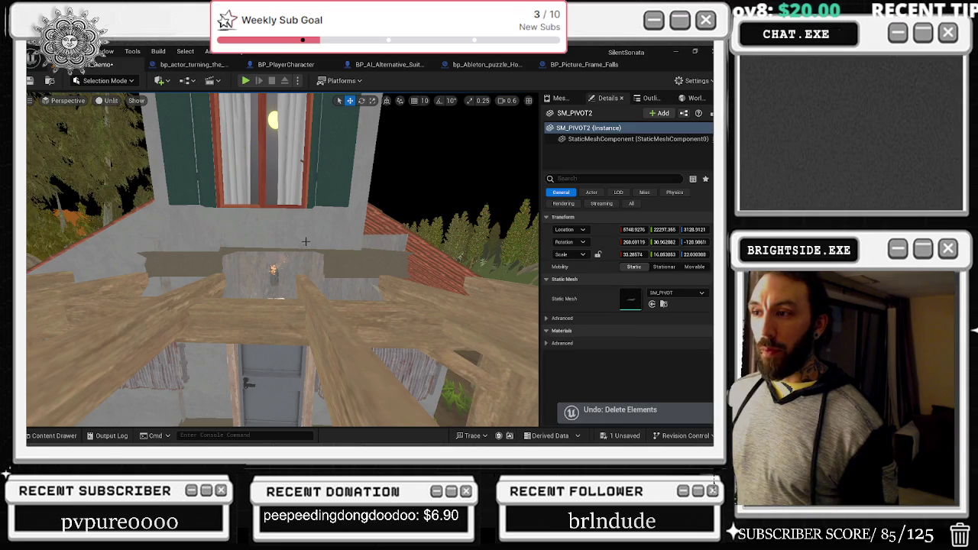
{"action": "mouse_move", "coordinate": [329, 258]}
{"action": "left_mouse_down"}
{"action": "mouse_move", "coordinate": [321, 252]}
{"action": "mouse_move", "coordinate": [305, 267]}
{"action": "mouse_move", "coordinate": [290, 260]}
{"action": "mouse_move", "coordinate": [282, 275]}
{"action": "mouse_move", "coordinate": [283, 241]}
{"action": "left_mouse_up"}
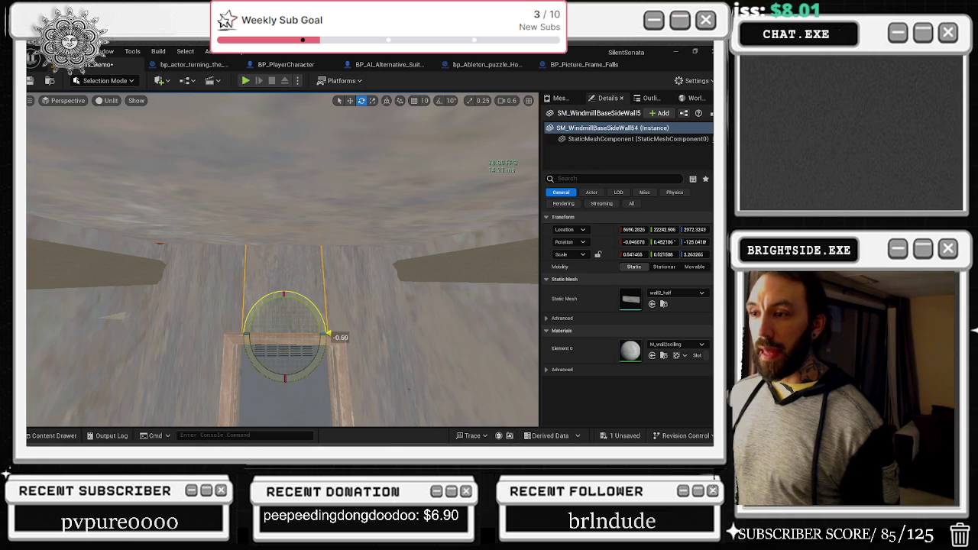
{"action": "left_click_drag", "start_coordinate": [282, 241], "coordinate": [271, 252]}
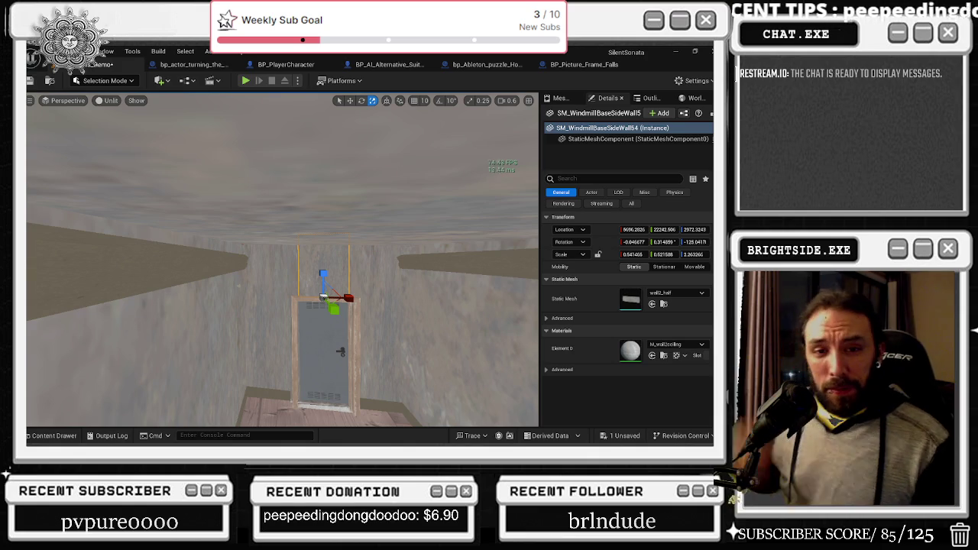
Stretch and widen the wall piece above the doorway so it extends across the doorway top
{"action": "mouse_move", "coordinate": [226, 299]}
{"action": "left_mouse_down"}
{"action": "mouse_move", "coordinate": [229, 290]}
{"action": "mouse_move", "coordinate": [222, 306]}
{"action": "mouse_move", "coordinate": [191, 294]}
{"action": "left_mouse_up"}
{"action": "mouse_move", "coordinate": [336, 352]}
{"action": "left_mouse_down"}
{"action": "mouse_move", "coordinate": [346, 360]}
{"action": "mouse_move", "coordinate": [335, 337]}
{"action": "left_mouse_up"}
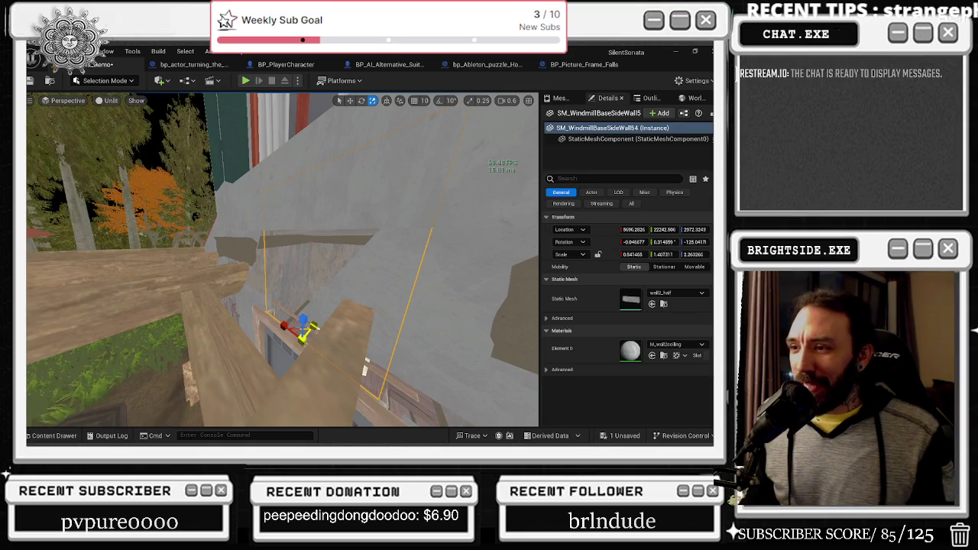
{"action": "mouse_move", "coordinate": [335, 337]}
{"action": "left_mouse_down"}
{"action": "mouse_move", "coordinate": [321, 333]}
{"action": "mouse_move", "coordinate": [334, 299]}
{"action": "mouse_move", "coordinate": [316, 340]}
{"action": "left_mouse_up"}
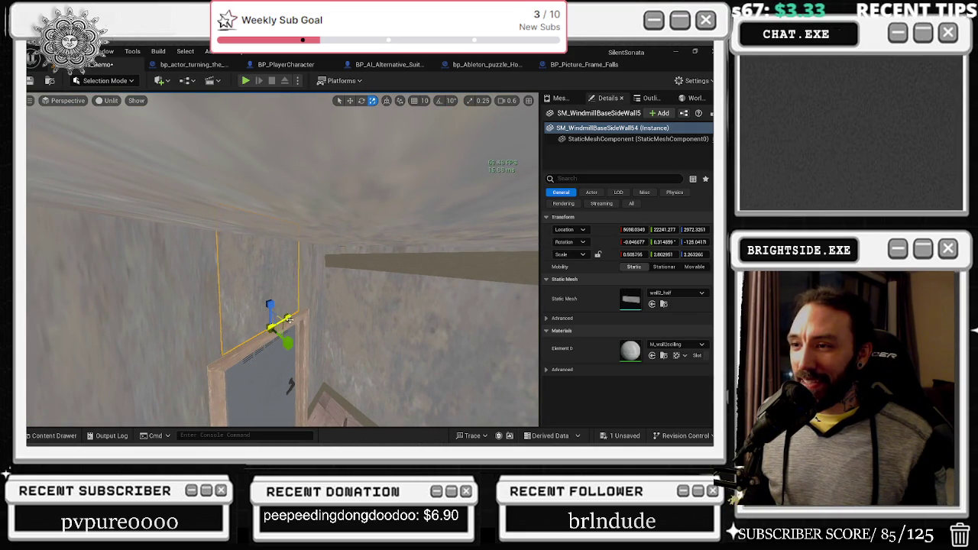
{"action": "left_click_drag", "start_coordinate": [291, 386], "coordinate": [313, 405]}
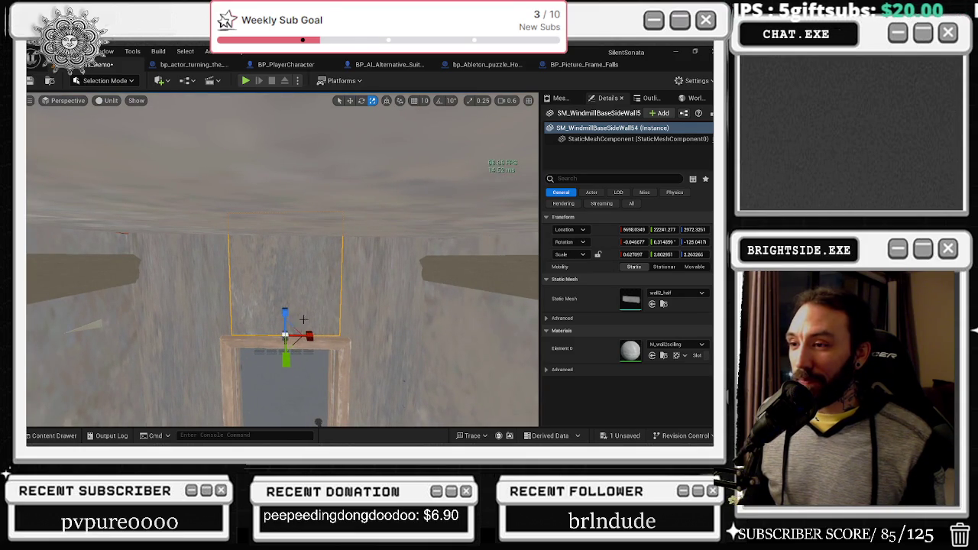
{"action": "left_click_drag", "start_coordinate": [313, 405], "coordinate": [313, 405]}
{"action": "left_click_drag", "start_coordinate": [390, 308], "coordinate": [389, 308]}
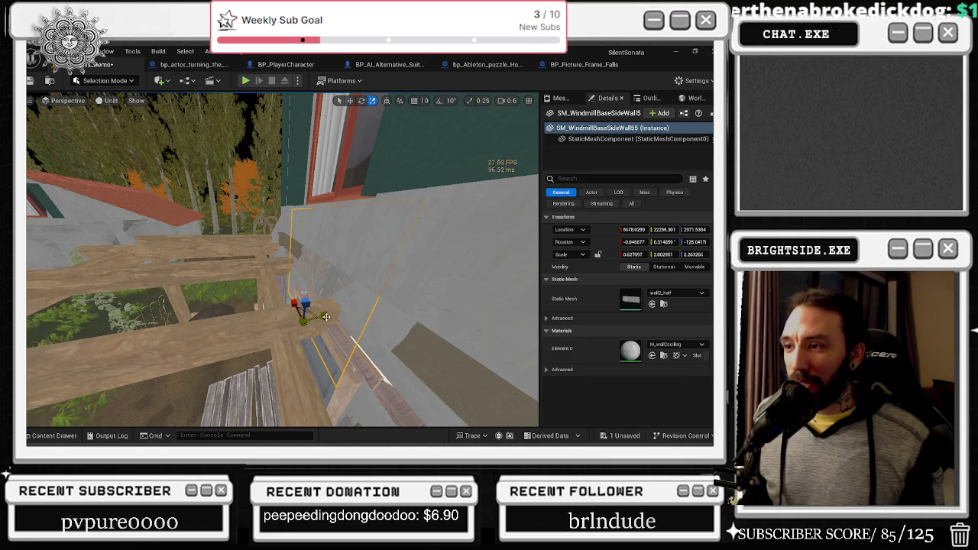
{"action": "mouse_move", "coordinate": [327, 316]}
{"action": "left_mouse_down"}
{"action": "mouse_move", "coordinate": [267, 305]}
{"action": "mouse_move", "coordinate": [284, 293]}
{"action": "left_mouse_up"}
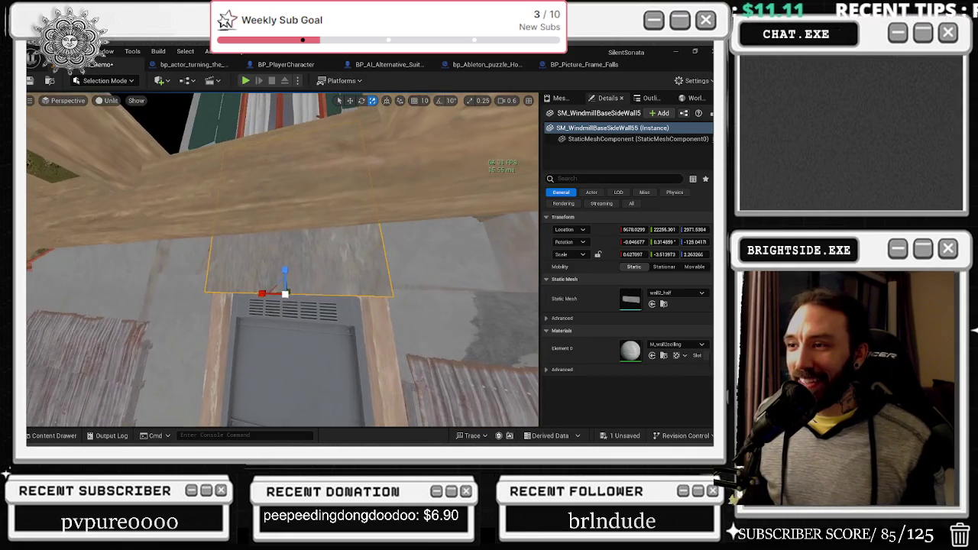
{"action": "left_click_drag", "start_coordinate": [354, 317], "coordinate": [288, 310]}
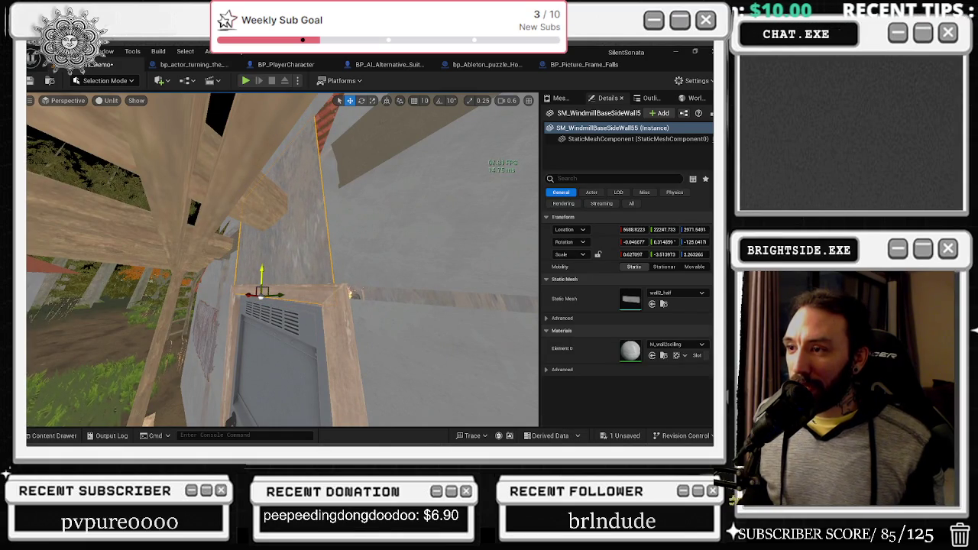
{"action": "mouse_move", "coordinate": [349, 293]}
{"action": "left_mouse_down"}
{"action": "mouse_move", "coordinate": [323, 302]}
{"action": "mouse_move", "coordinate": [290, 290]}
{"action": "left_mouse_up"}
Reselect SM_WindmillBaseSideWall55 and adjust it to fill the gap, Z scale about 1.96
{"action": "left_click", "coordinate": [252, 252]}
{"action": "left_click_drag", "start_coordinate": [252, 252], "coordinate": [73, 302]}
{"action": "mouse_move", "coordinate": [290, 290]}
{"action": "left_mouse_down"}
{"action": "mouse_move", "coordinate": [284, 313]}
{"action": "mouse_move", "coordinate": [279, 302]}
{"action": "left_mouse_up"}
{"action": "left_click", "coordinate": [267, 248]}
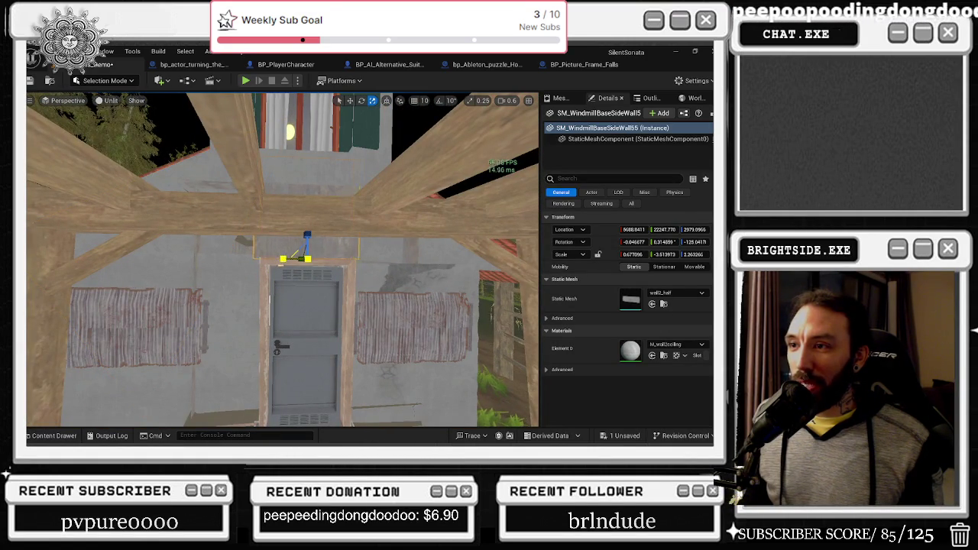
{"action": "left_click_drag", "start_coordinate": [279, 259], "coordinate": [280, 243]}
{"action": "left_click_drag", "start_coordinate": [313, 373], "coordinate": [292, 253]}
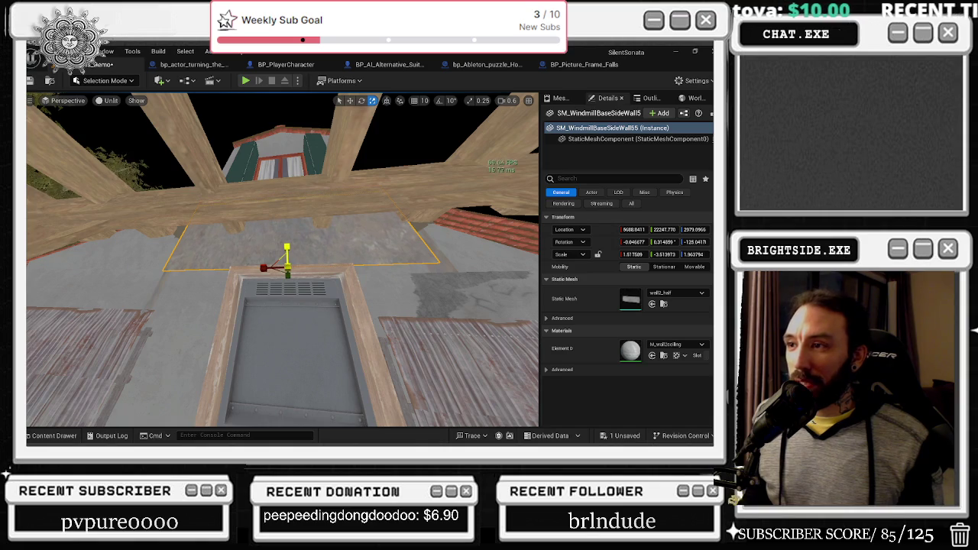
{"action": "mouse_move", "coordinate": [293, 253]}
{"action": "left_mouse_down"}
{"action": "mouse_move", "coordinate": [300, 216]}
{"action": "mouse_move", "coordinate": [328, 213]}
{"action": "mouse_move", "coordinate": [270, 272]}
{"action": "left_mouse_up"}
{"action": "mouse_move", "coordinate": [227, 311]}
{"action": "left_mouse_down"}
{"action": "mouse_move", "coordinate": [349, 286]}
{"action": "mouse_move", "coordinate": [322, 287]}
{"action": "left_mouse_up"}
{"action": "left_click", "coordinate": [345, 283]}
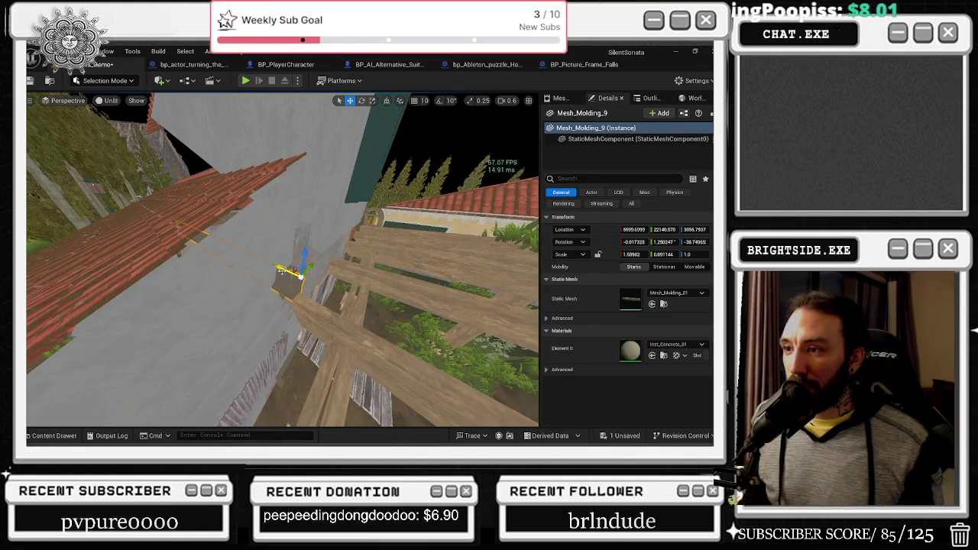
Narrow Mesh_Molding_9 and slide it over the doorway, then stretch Mesh_Molding_8 to X scale about 1.50
{"action": "left_click_drag", "start_coordinate": [270, 256], "coordinate": [270, 256]}
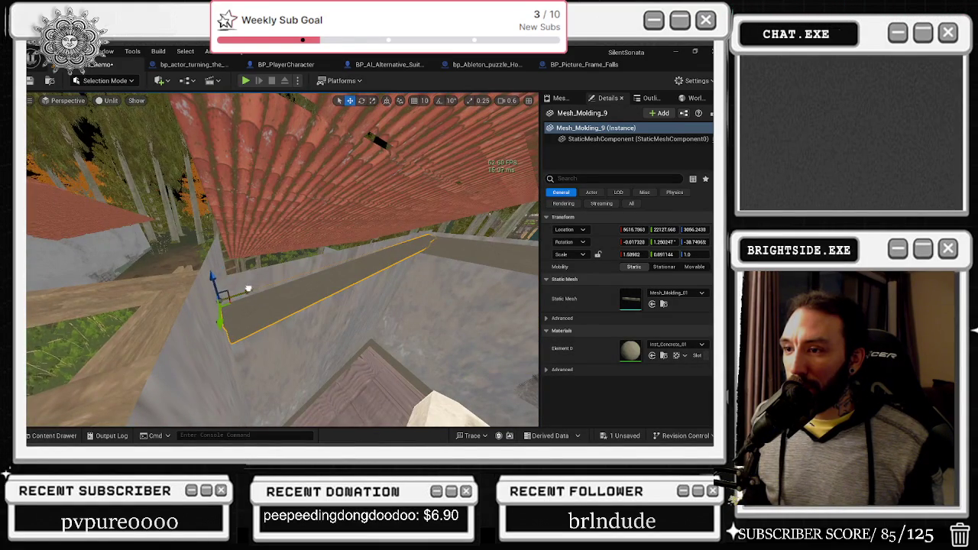
{"action": "left_click_drag", "start_coordinate": [269, 256], "coordinate": [270, 255]}
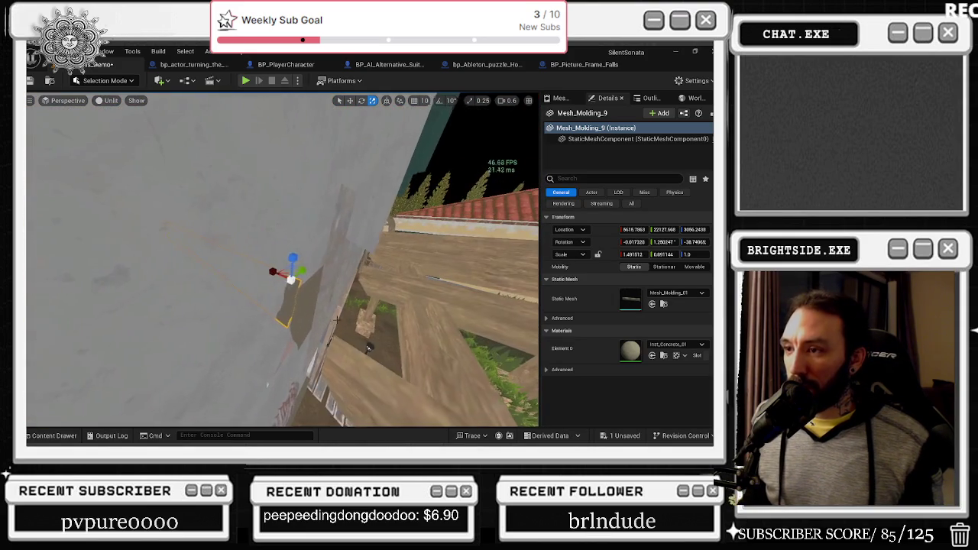
{"action": "key", "text": "w"}
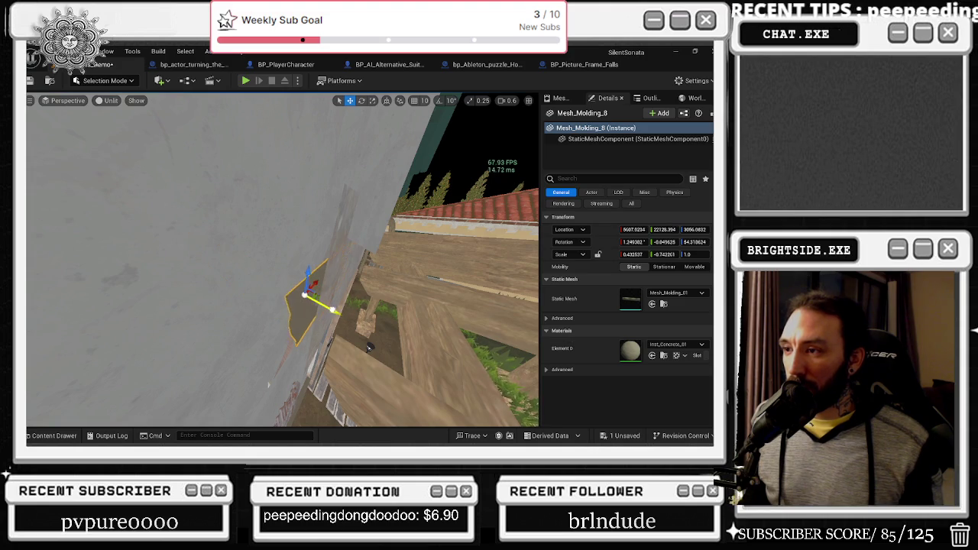
{"action": "left_click_drag", "start_coordinate": [269, 255], "coordinate": [269, 256]}
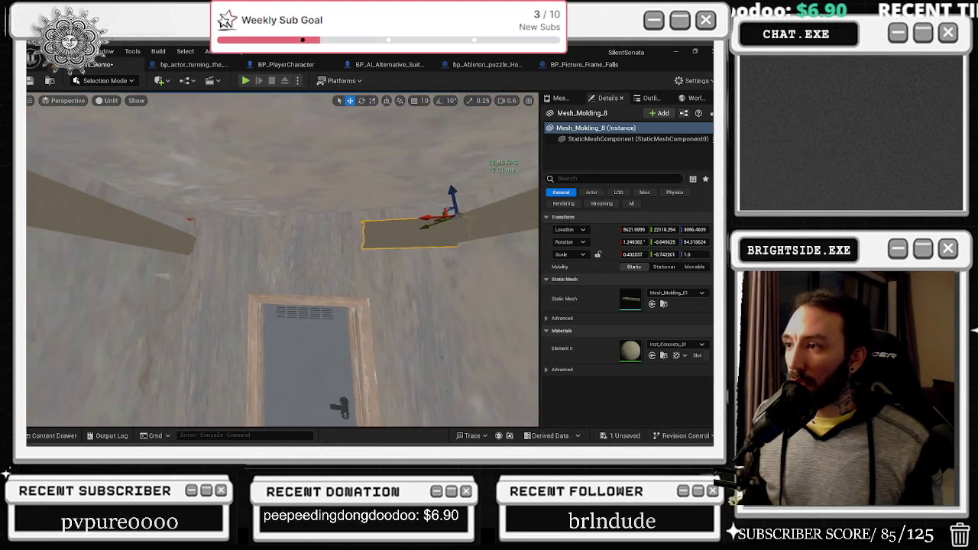
{"action": "left_click_drag", "start_coordinate": [238, 284], "coordinate": [239, 284]}
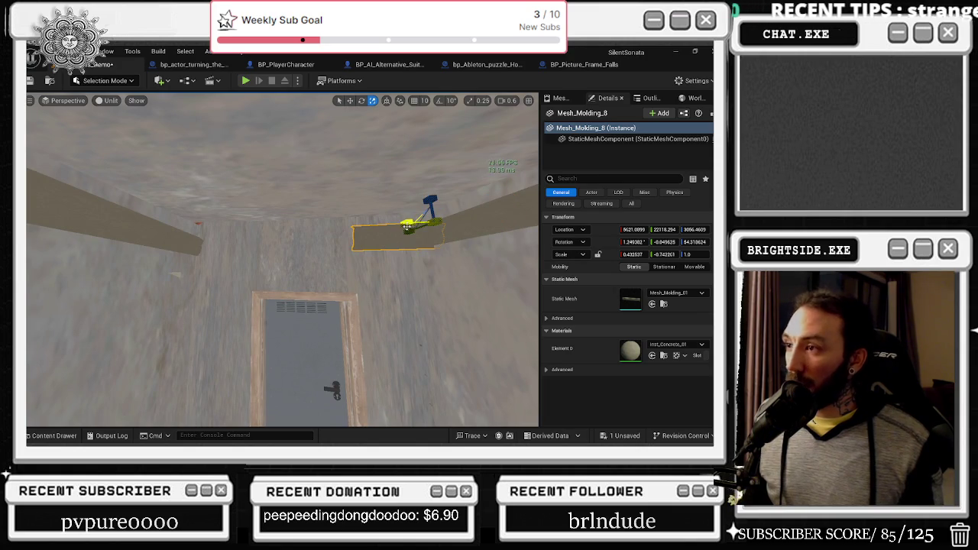
{"action": "left_click", "coordinate": [399, 233]}
{"action": "left_click_drag", "start_coordinate": [400, 233], "coordinate": [400, 233]}
{"action": "left_click_drag", "start_coordinate": [400, 323], "coordinate": [412, 334]}
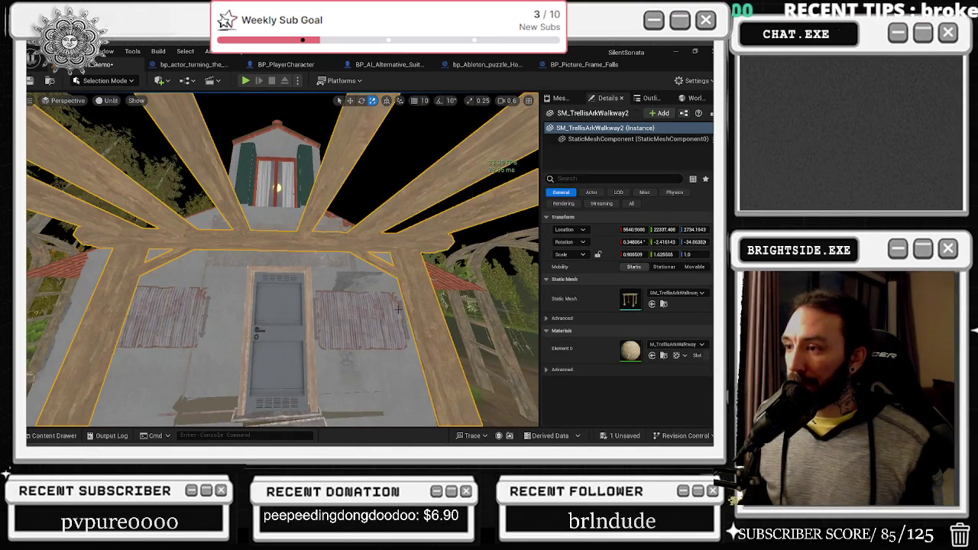
Select the corrugated shutter SM_windows_shutter_9 above the door and bring it into view
{"action": "left_click", "coordinate": [345, 319]}
{"action": "key", "text": "ctrl+space"}
{"action": "left_click_drag", "start_coordinate": [458, 229], "coordinate": [458, 229]}
{"action": "mouse_move", "coordinate": [417, 269]}
{"action": "left_mouse_down"}
{"action": "mouse_move", "coordinate": [398, 306]}
{"action": "mouse_move", "coordinate": [393, 243]}
{"action": "mouse_move", "coordinate": [362, 202]}
{"action": "left_mouse_up"}
{"action": "key", "text": "w"}
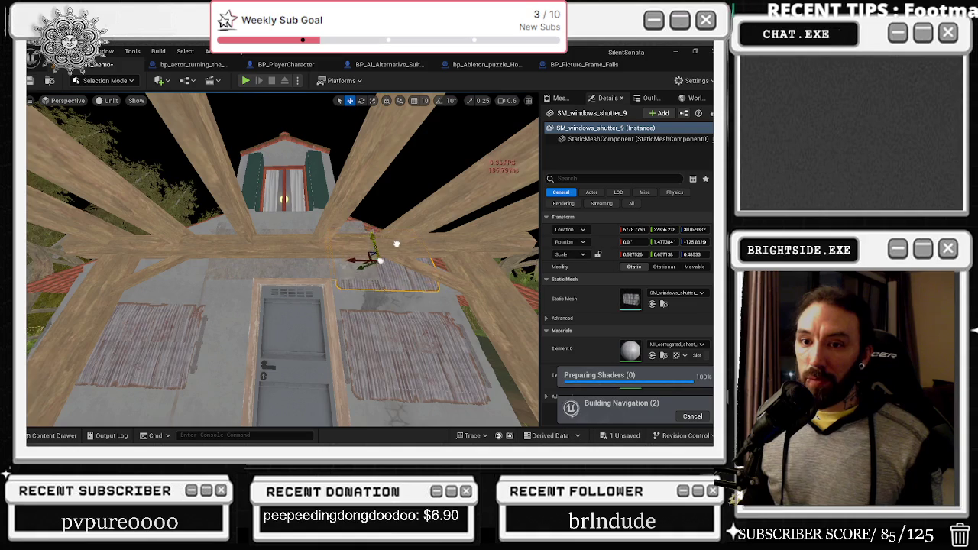
{"action": "left_click_drag", "start_coordinate": [397, 251], "coordinate": [502, 141]}
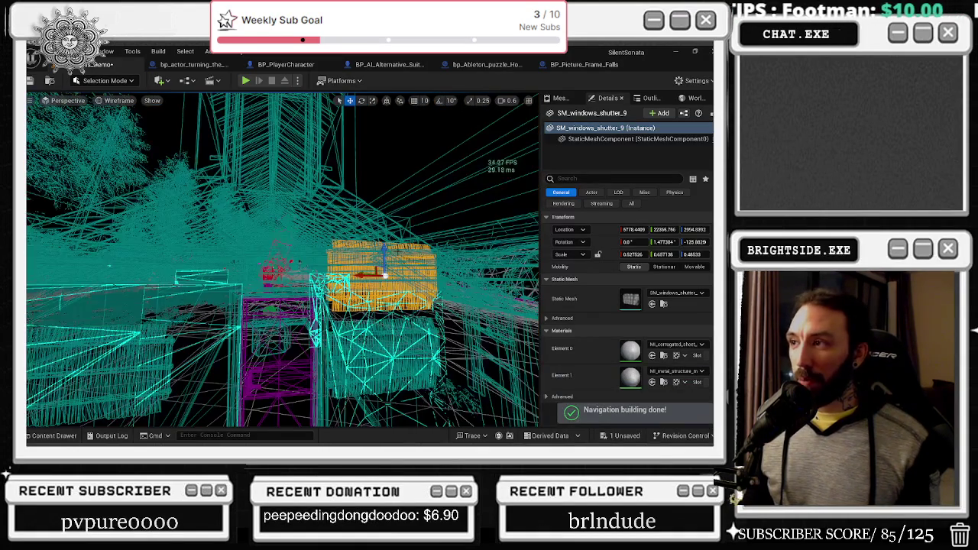
{"action": "mouse_move", "coordinate": [374, 297]}
{"action": "left_mouse_down"}
{"action": "mouse_move", "coordinate": [376, 278]}
{"action": "mouse_move", "coordinate": [272, 264]}
{"action": "mouse_move", "coordinate": [290, 265]}
{"action": "mouse_move", "coordinate": [296, 228]}
{"action": "left_mouse_up"}
{"action": "key", "text": "w"}
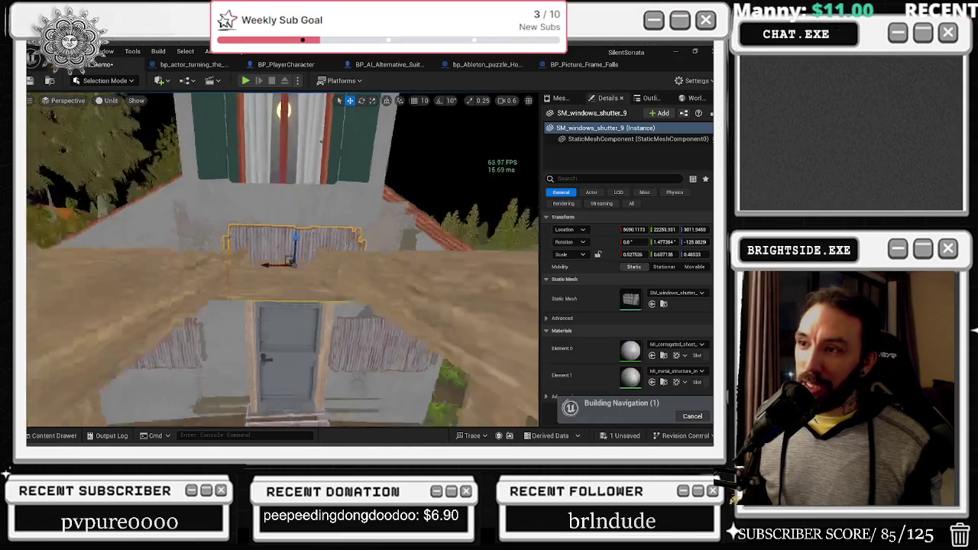
Rotate the shutter about 1 degree to line up with the roof, then nudge it slightly left
{"action": "mouse_move", "coordinate": [306, 220]}
{"action": "left_mouse_down"}
{"action": "mouse_move", "coordinate": [337, 211]}
{"action": "mouse_move", "coordinate": [332, 197]}
{"action": "mouse_move", "coordinate": [349, 168]}
{"action": "left_mouse_up"}
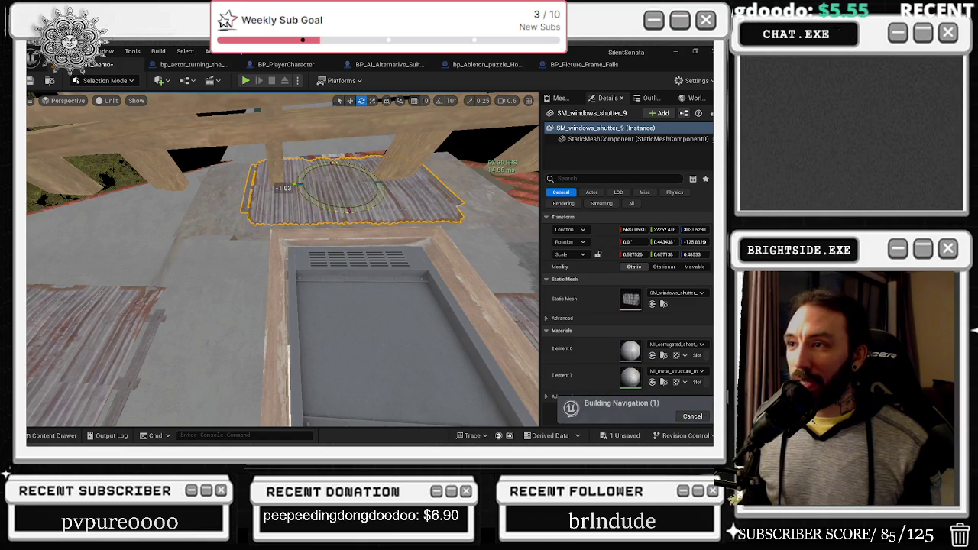
{"action": "key", "text": "w"}
{"action": "left_click_drag", "start_coordinate": [314, 183], "coordinate": [309, 183]}
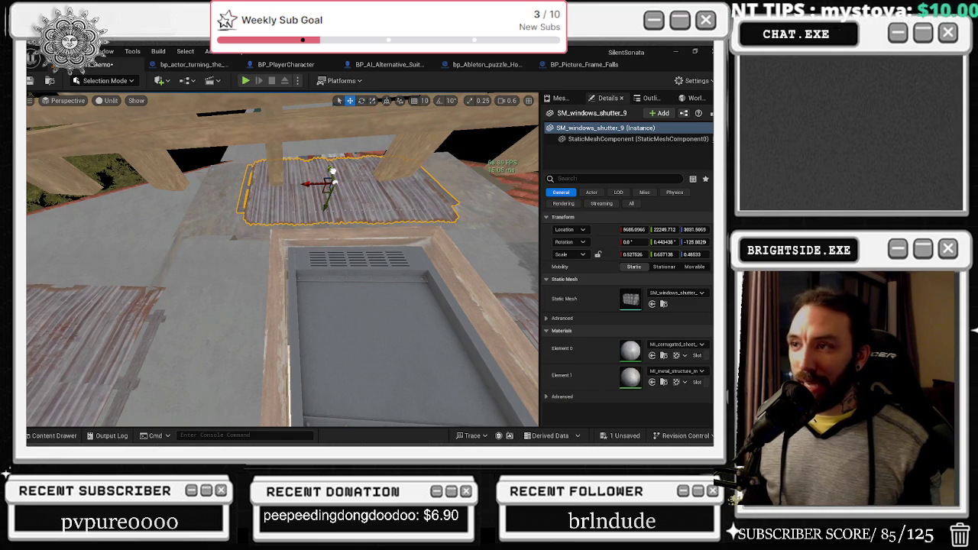
{"action": "left_click_drag", "start_coordinate": [360, 173], "coordinate": [352, 165]}
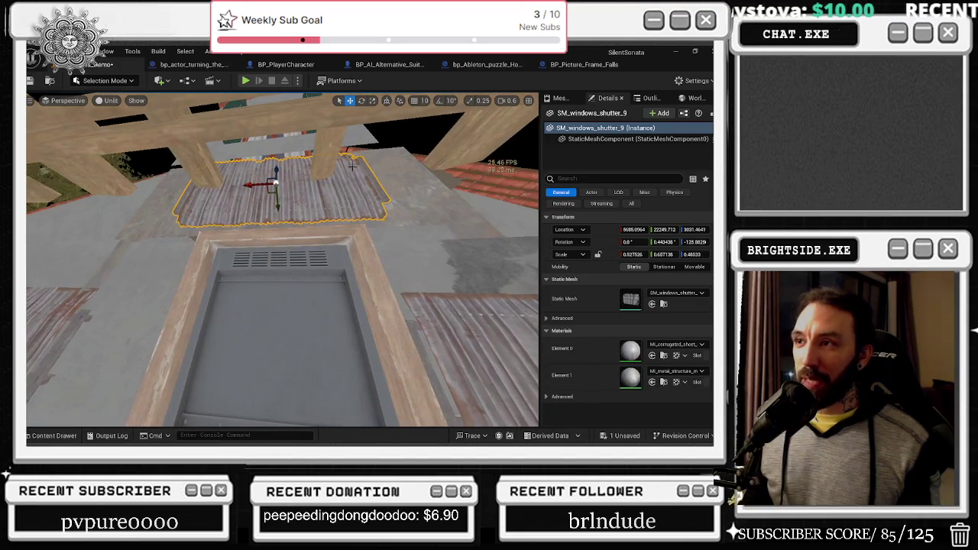
{"action": "left_click", "coordinate": [329, 150]}
{"action": "key", "text": "f"}
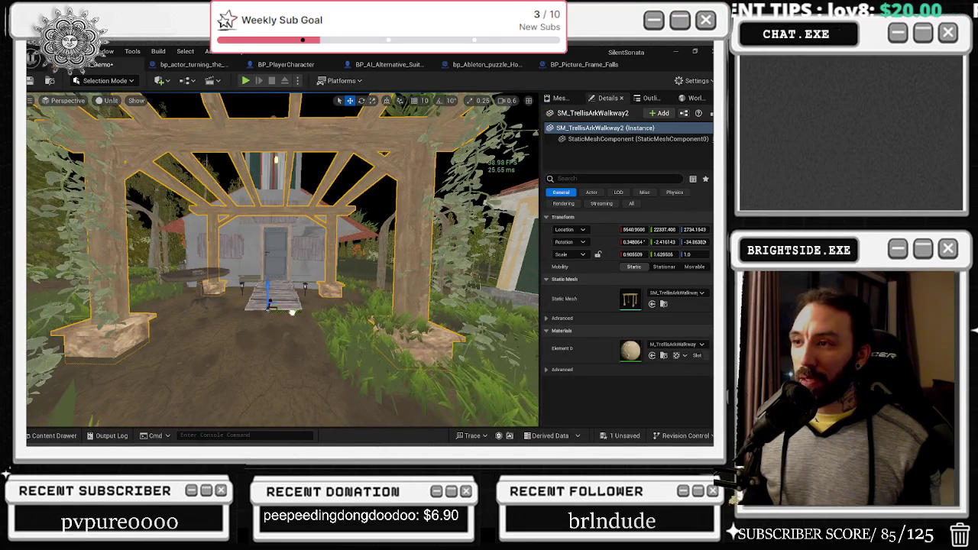
Nudge the molding strip near the trellis base along the wall to X about 5733.24
{"action": "mouse_move", "coordinate": [292, 311]}
{"action": "left_mouse_down"}
{"action": "mouse_move", "coordinate": [292, 254]}
{"action": "mouse_move", "coordinate": [229, 285]}
{"action": "left_mouse_up"}
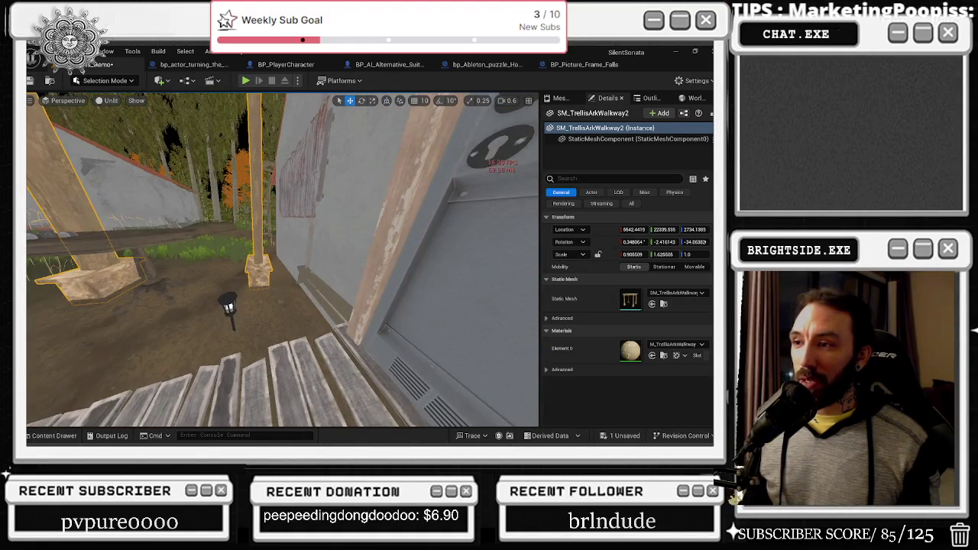
{"action": "left_click", "coordinate": [328, 296]}
{"action": "key", "text": "f"}
{"action": "mouse_move", "coordinate": [243, 252]}
{"action": "left_mouse_down"}
{"action": "mouse_move", "coordinate": [304, 255]}
{"action": "mouse_move", "coordinate": [293, 251]}
{"action": "left_mouse_up"}
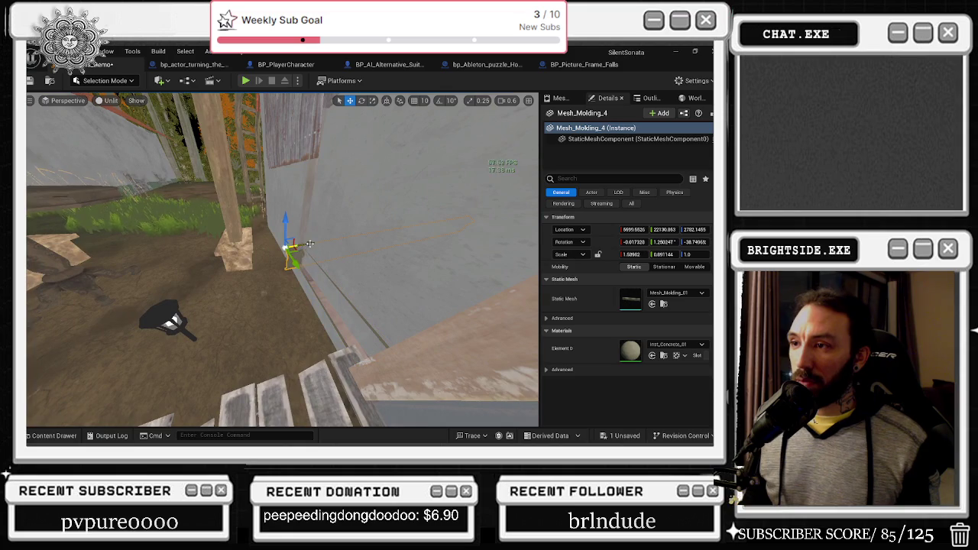
Inspect the windmill base wall piece, the wall-base molding and the locked door by the steps
{"action": "left_click", "coordinate": [313, 284]}
{"action": "left_click_drag", "start_coordinate": [313, 285], "coordinate": [260, 285]}
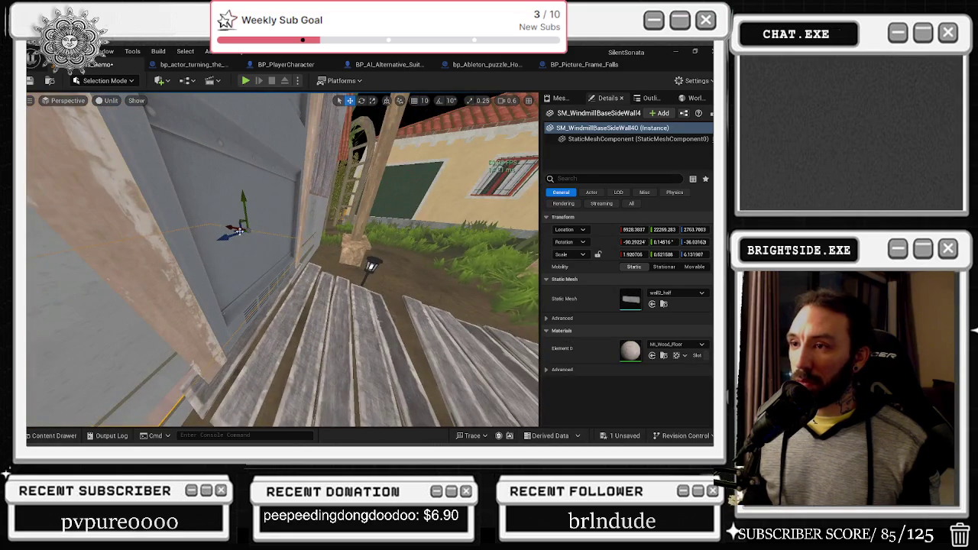
{"action": "mouse_move", "coordinate": [229, 228]}
{"action": "left_mouse_down"}
{"action": "mouse_move", "coordinate": [210, 236]}
{"action": "mouse_move", "coordinate": [188, 226]}
{"action": "mouse_move", "coordinate": [282, 284]}
{"action": "left_mouse_up"}
{"action": "left_click", "coordinate": [314, 318]}
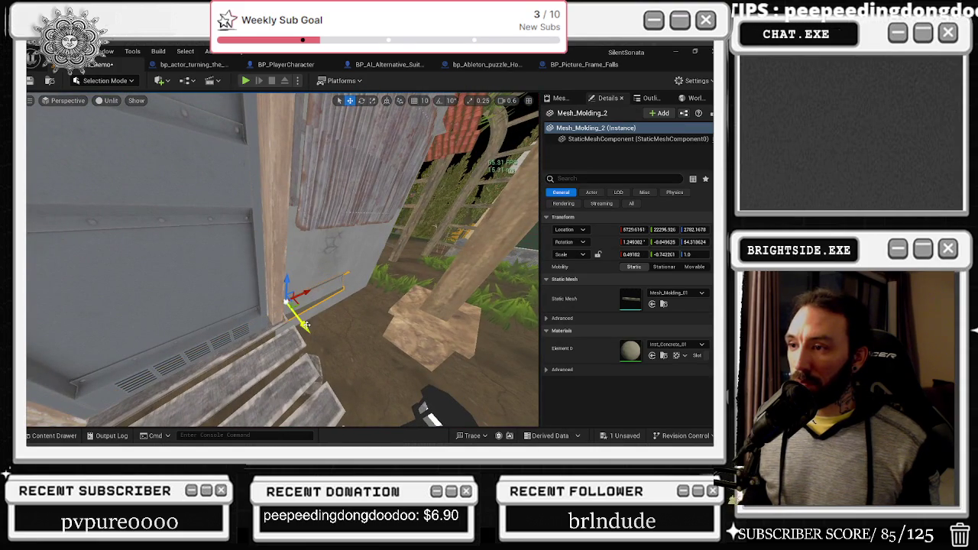
{"action": "mouse_move", "coordinate": [297, 321]}
{"action": "left_mouse_down"}
{"action": "mouse_move", "coordinate": [336, 319]}
{"action": "mouse_move", "coordinate": [294, 319]}
{"action": "left_mouse_up"}
{"action": "left_click", "coordinate": [294, 319]}
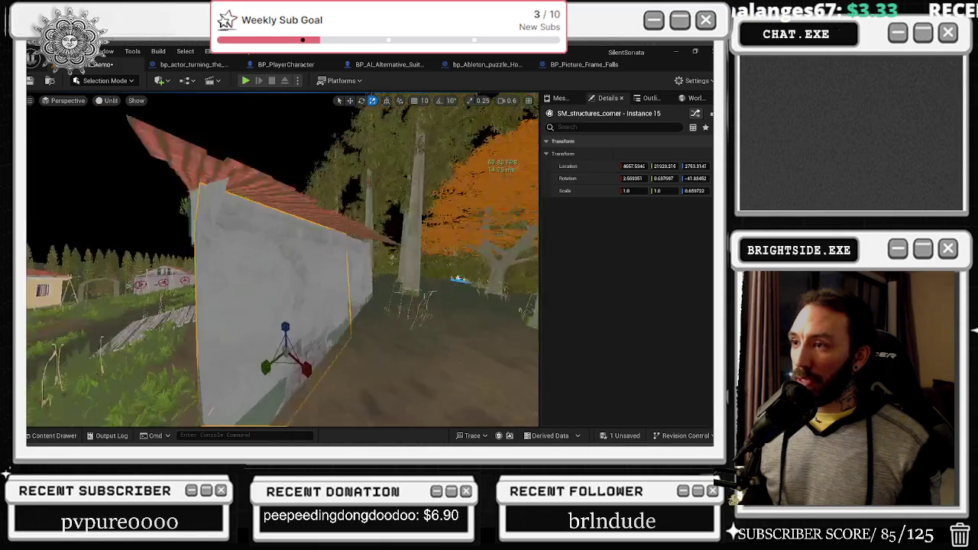
{"action": "left_click_drag", "start_coordinate": [428, 308], "coordinate": [467, 309]}
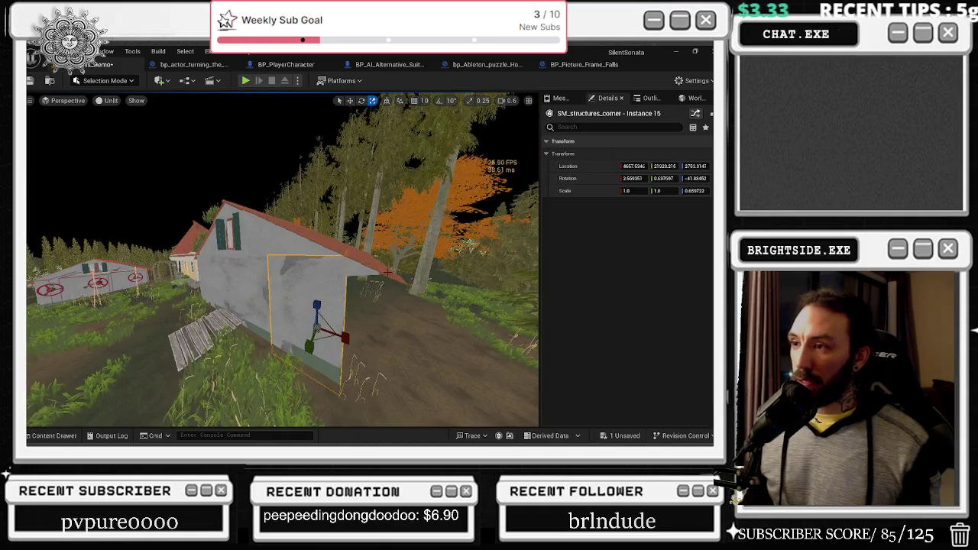
Select and frame the corner wall panels Instance 14, 15 and 16 at the house front
{"action": "left_click", "coordinate": [355, 265]}
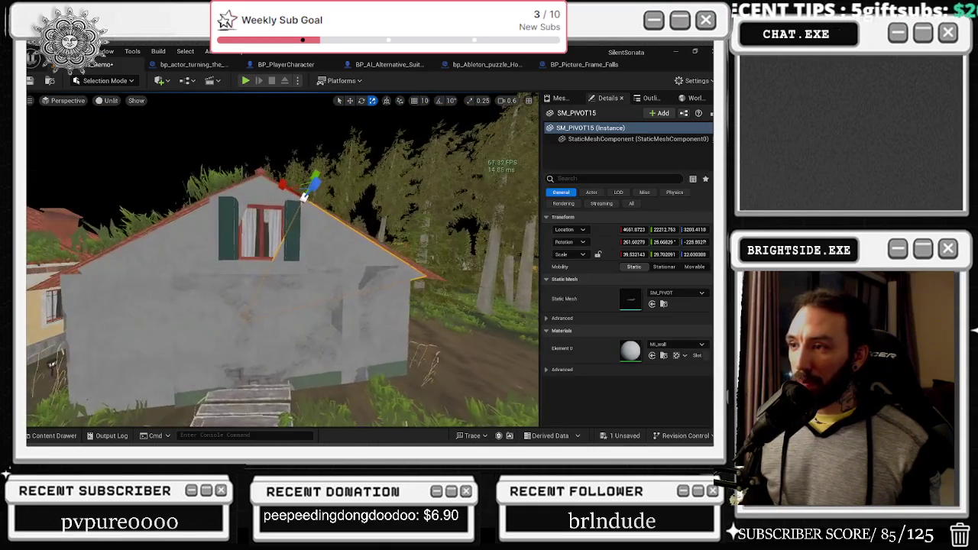
{"action": "left_click", "coordinate": [358, 285]}
{"action": "left_click_drag", "start_coordinate": [315, 319], "coordinate": [275, 322]}
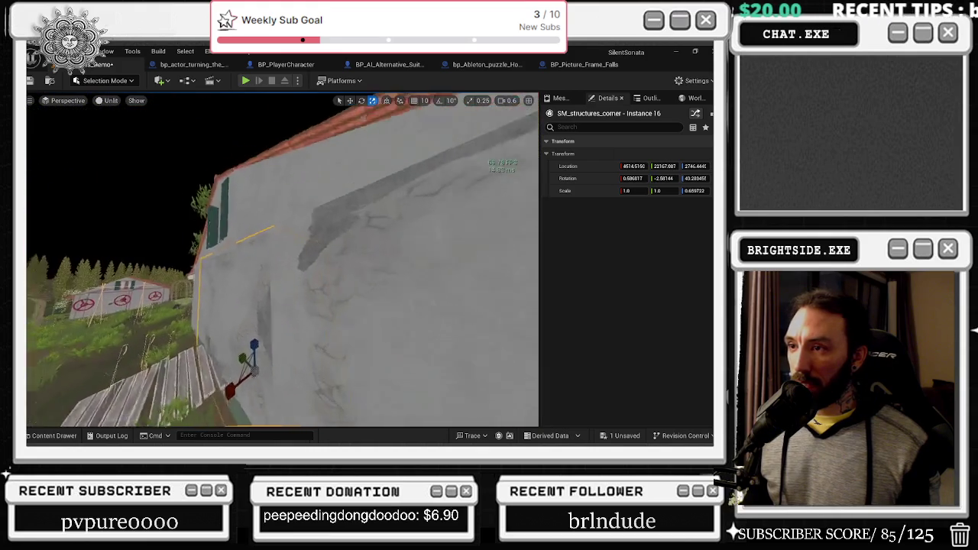
{"action": "key", "text": "f"}
{"action": "left_click", "coordinate": [249, 293]}
{"action": "left_click_drag", "start_coordinate": [249, 293], "coordinate": [287, 294]}
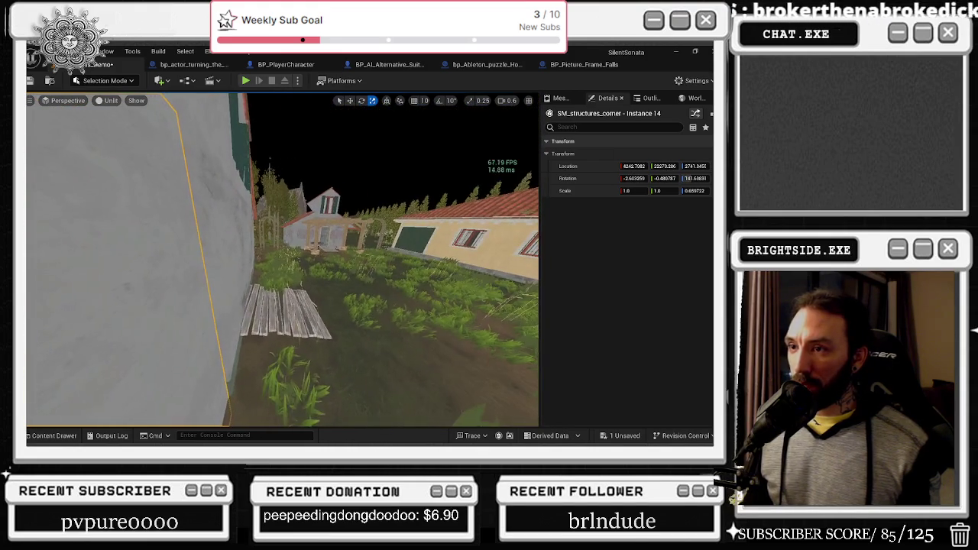
{"action": "key", "text": "ctrl+z"}
{"action": "key", "text": "f"}
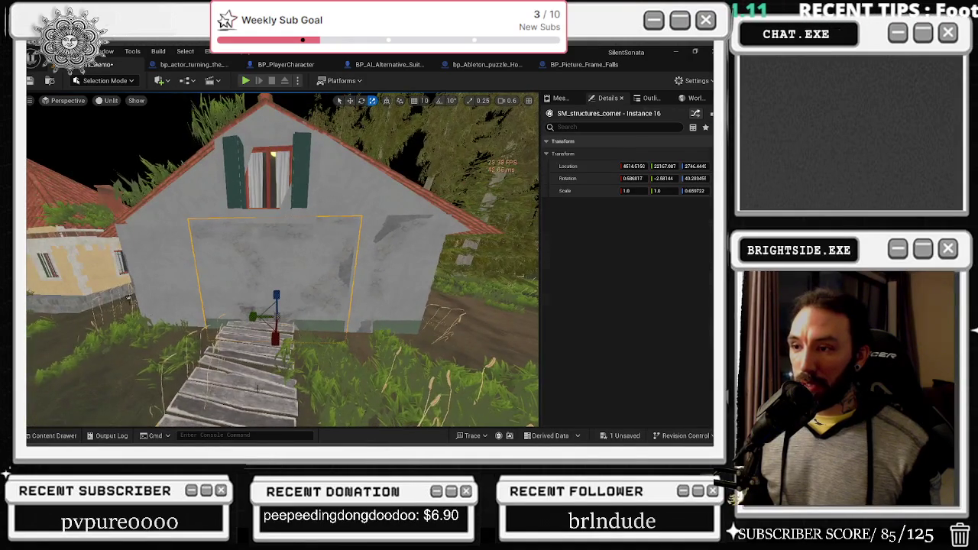
{"action": "left_click", "coordinate": [227, 387]}
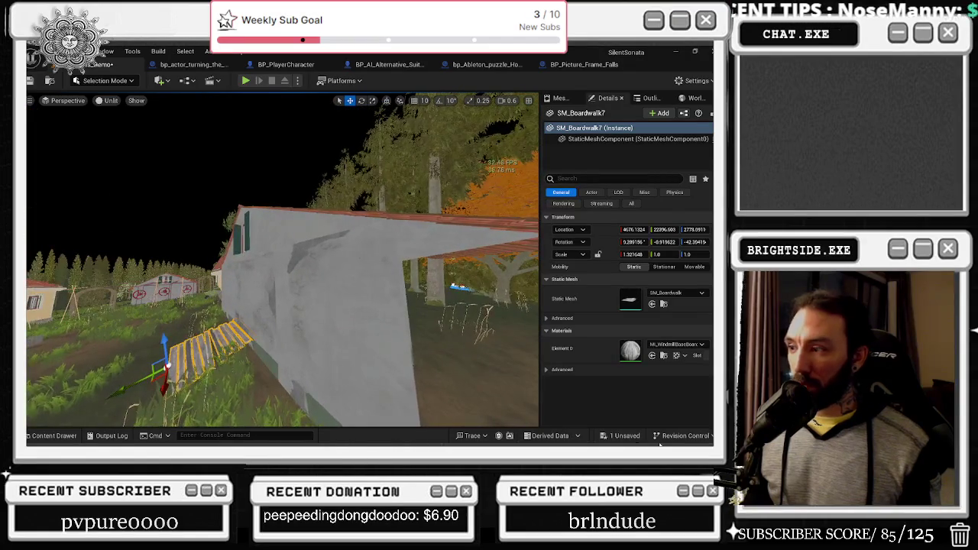
Save the Windmills_Demo map, then test-rotate wall panel Instance 15 and undo it
{"action": "left_click", "coordinate": [624, 436]}
{"action": "left_click", "coordinate": [443, 351]}
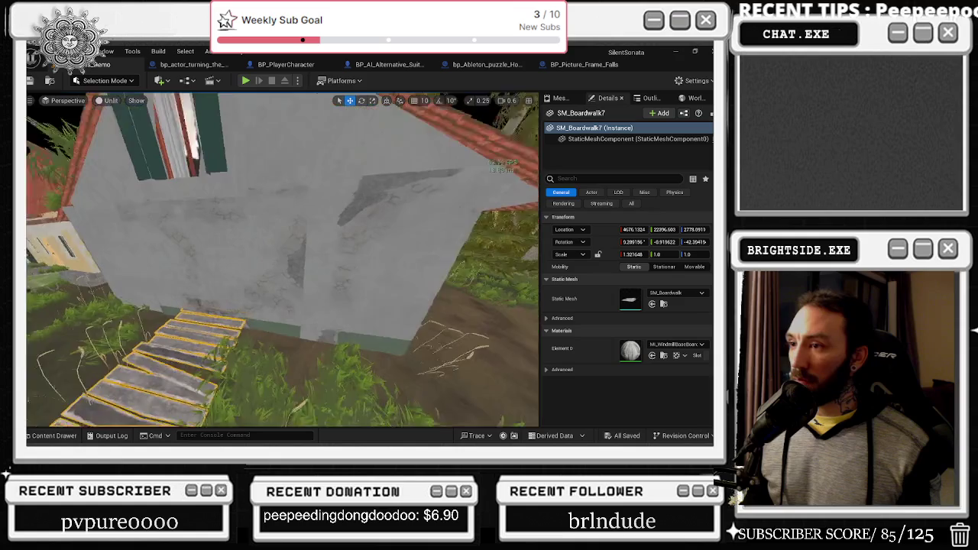
{"action": "left_click", "coordinate": [273, 266]}
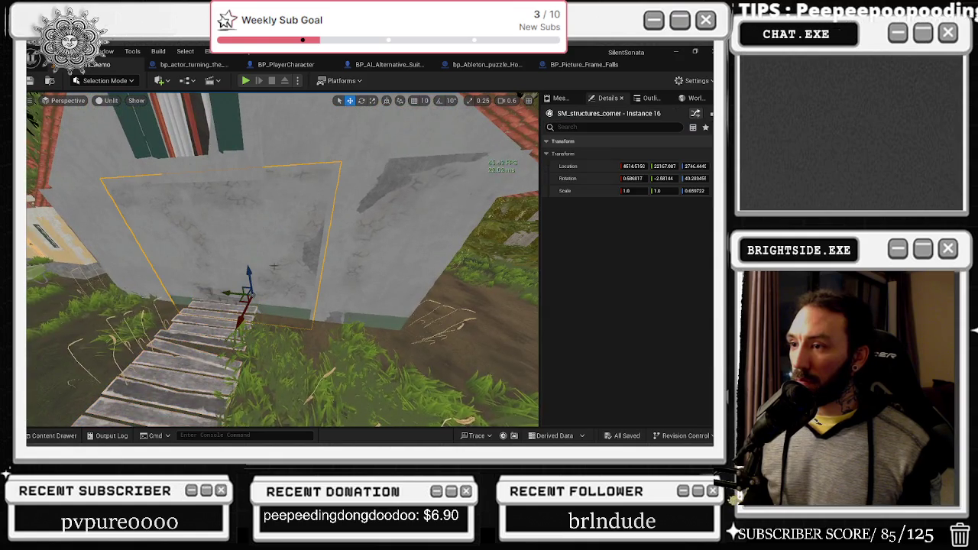
{"action": "left_click", "coordinate": [344, 275]}
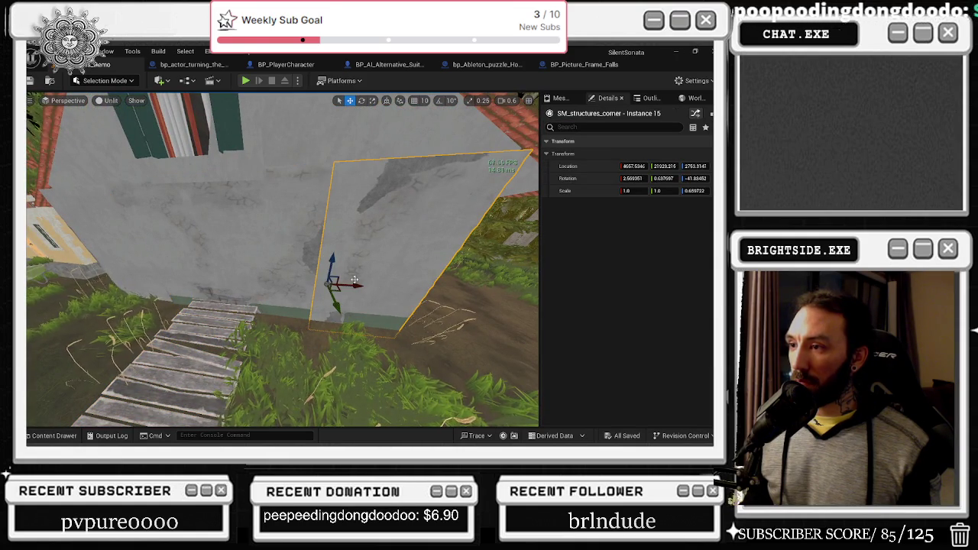
{"action": "key", "text": "e"}
{"action": "left_click_drag", "start_coordinate": [330, 252], "coordinate": [197, 283]}
{"action": "key", "text": "ctrl+z"}
Rotate the SM_Boardwalk7 steps to about -1.38° Y rotation to line up with the wall
{"action": "left_click", "coordinate": [222, 282]}
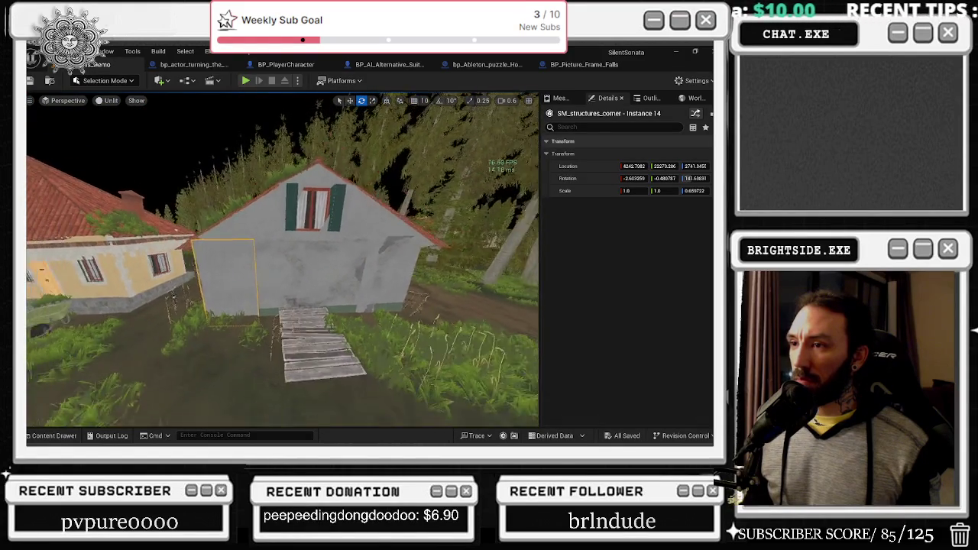
{"action": "left_click_drag", "start_coordinate": [197, 282], "coordinate": [162, 284]}
{"action": "left_click_drag", "start_coordinate": [282, 260], "coordinate": [263, 298]}
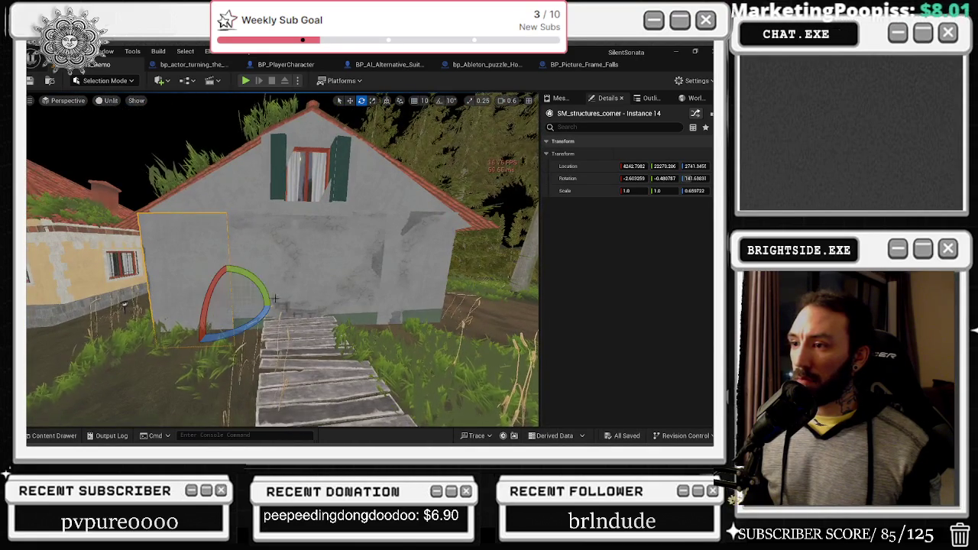
{"action": "left_click", "coordinate": [328, 333]}
{"action": "left_click", "coordinate": [322, 326]}
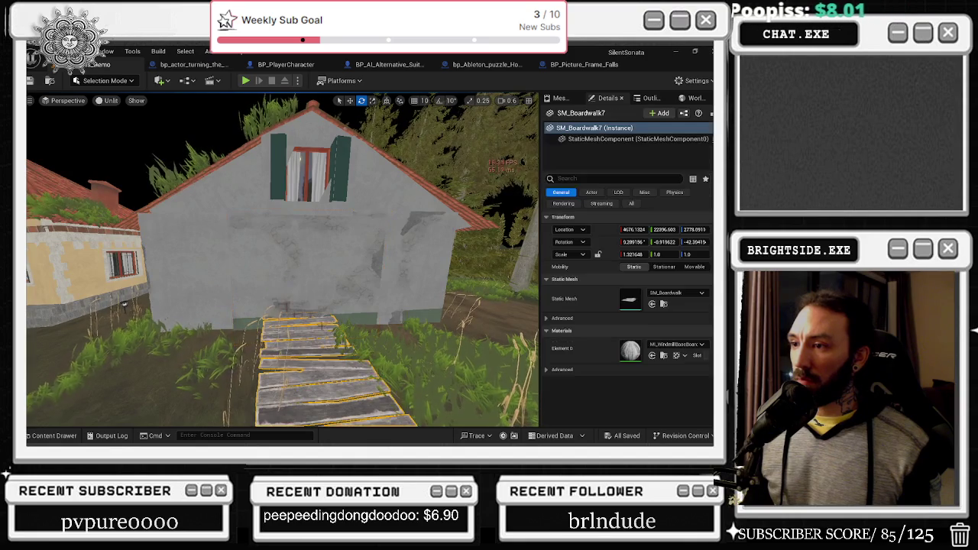
{"action": "left_click_drag", "start_coordinate": [311, 315], "coordinate": [303, 322]}
{"action": "key", "text": "e"}
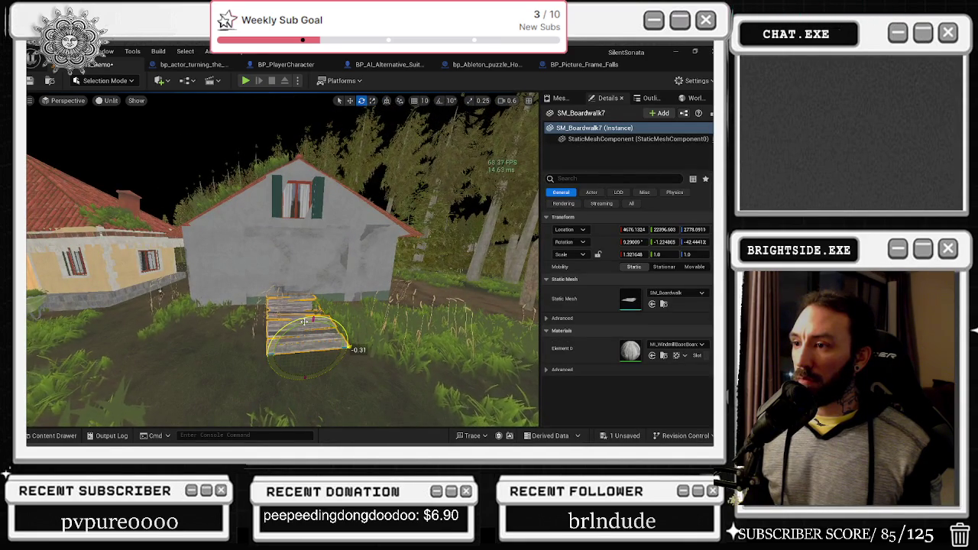
{"action": "right_click", "coordinate": [346, 294]}
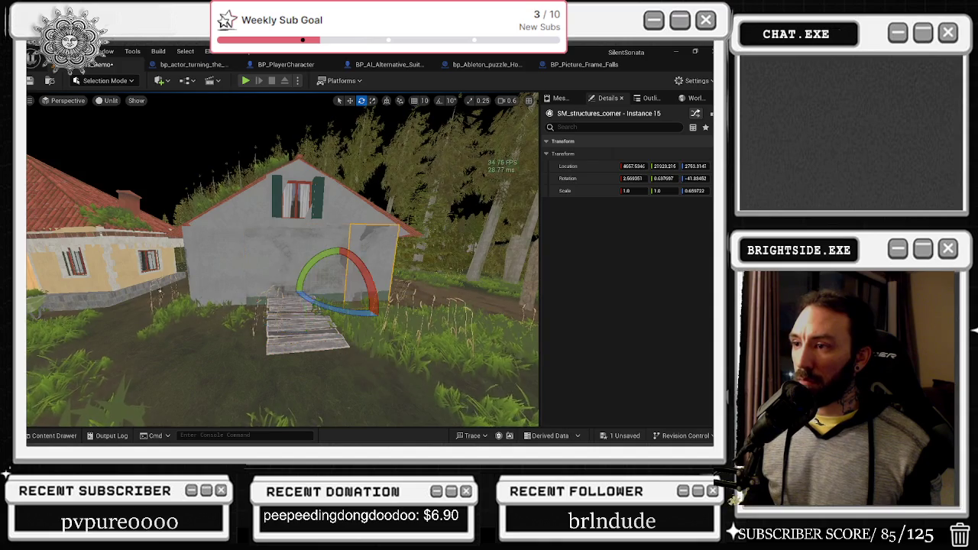
{"action": "left_click", "coordinate": [52, 435]}
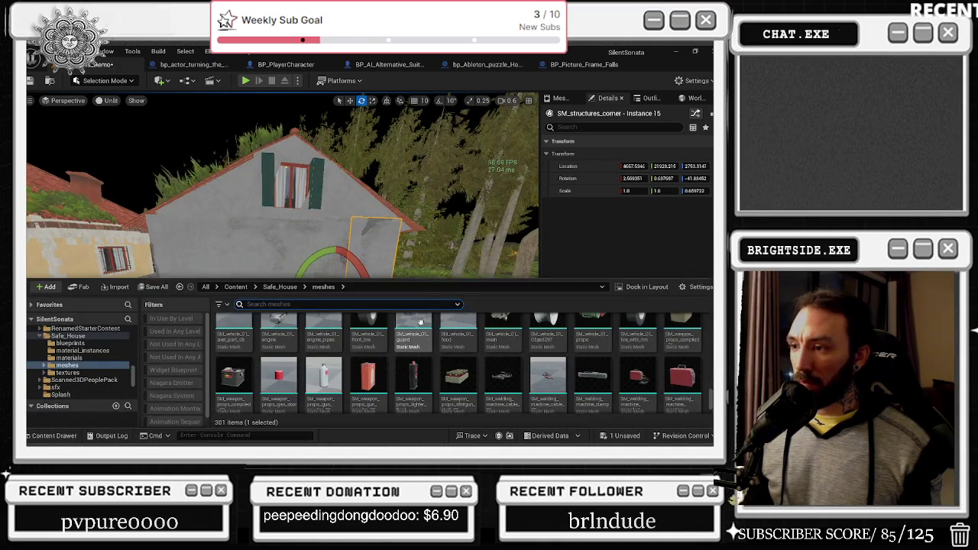
{"action": "scroll", "coordinate": [120, 368], "scroll_direction": "up", "scroll_amount": 5}
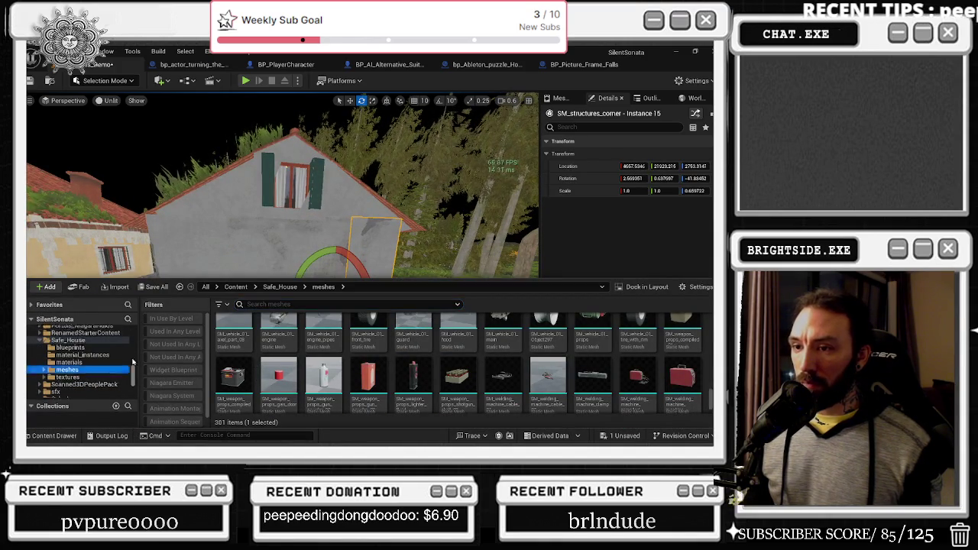
{"action": "left_click", "coordinate": [46, 330]}
{"action": "left_click", "coordinate": [259, 304]}
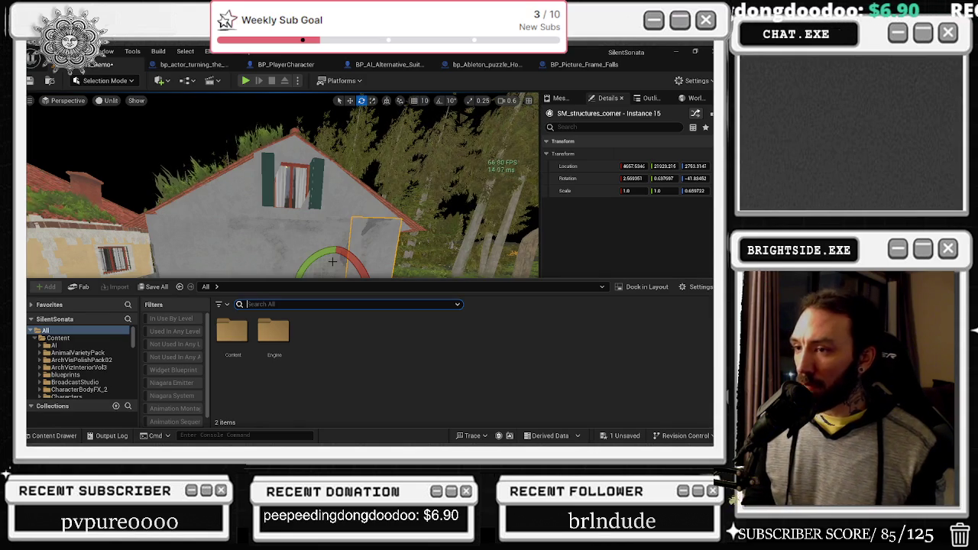
{"action": "type", "text": "MO"}
{"action": "key", "text": "BackSpace"}
{"action": "key", "text": "BackSpace"}
{"action": "type", "text": "BOR"}
{"action": "key", "text": "Return"}
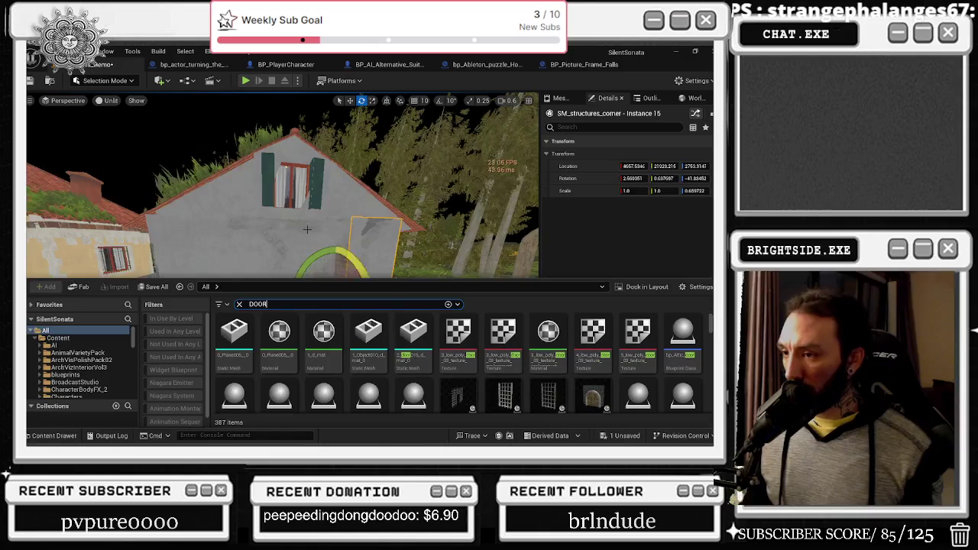
{"action": "scroll", "coordinate": [581, 352], "scroll_direction": "down", "scroll_amount": 1}
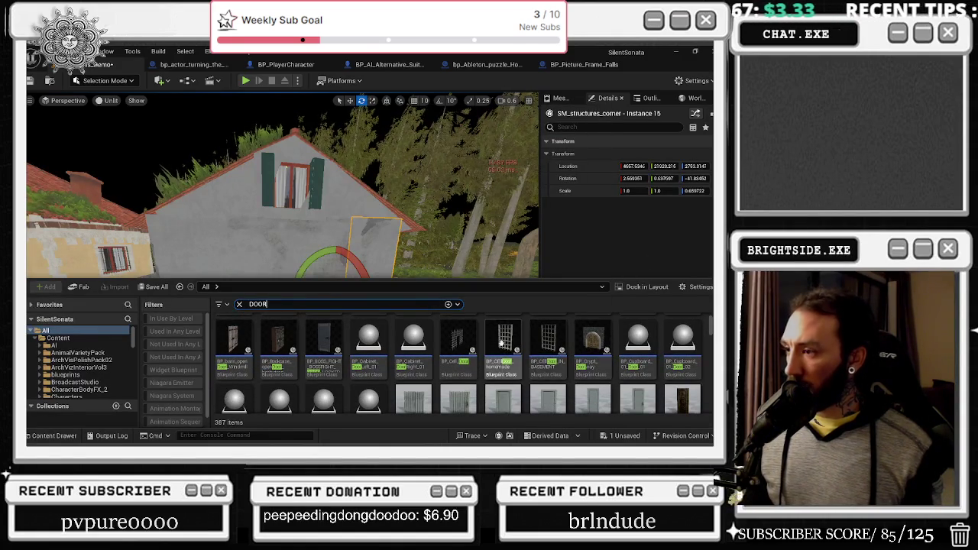
{"action": "scroll", "coordinate": [603, 322], "scroll_direction": "down", "scroll_amount": 1}
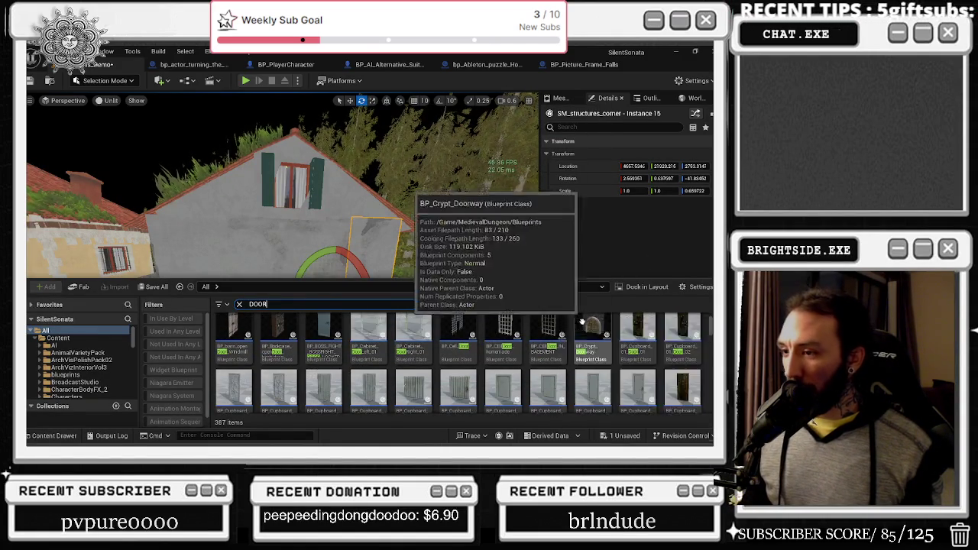
{"action": "scroll", "coordinate": [591, 336], "scroll_direction": "down", "scroll_amount": 2}
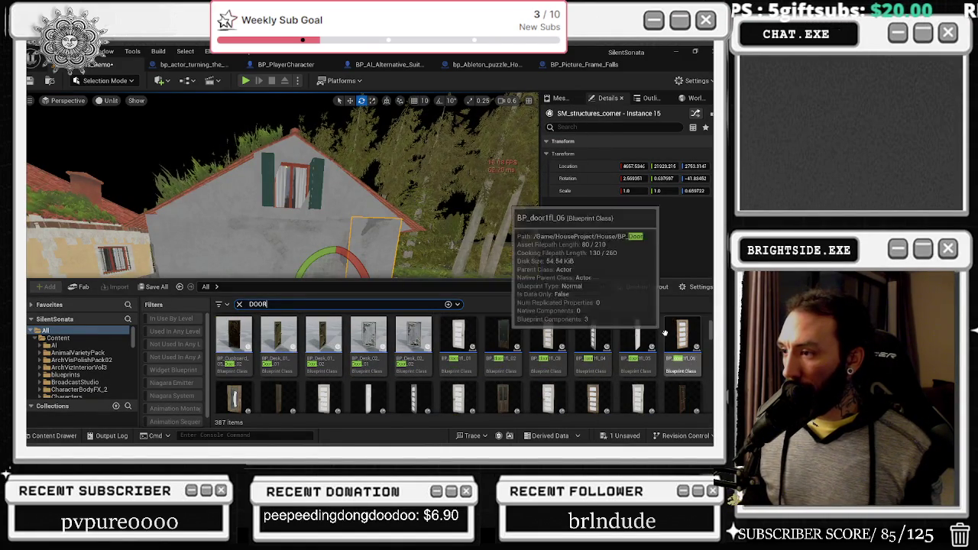
{"action": "scroll", "coordinate": [626, 352], "scroll_direction": "down", "scroll_amount": 1}
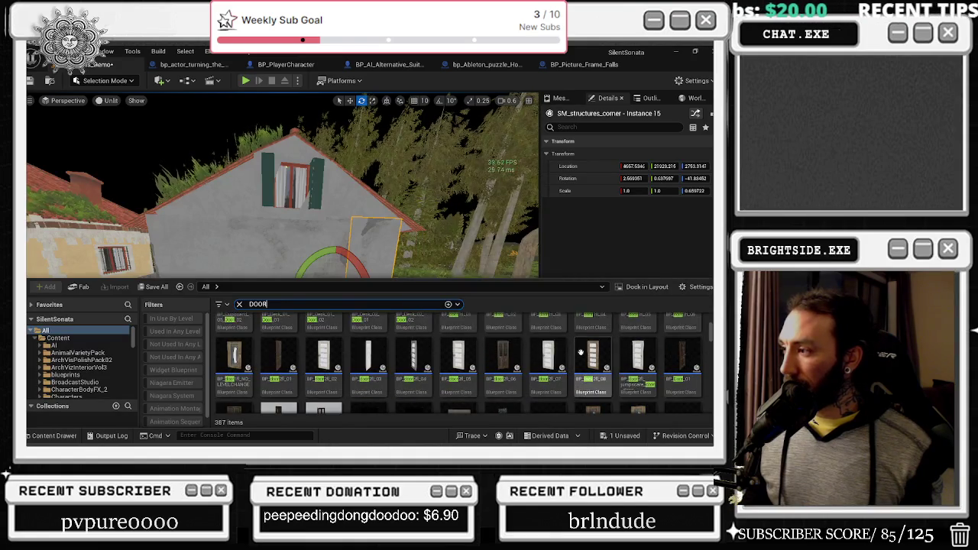
{"action": "scroll", "coordinate": [626, 351], "scroll_direction": "down", "scroll_amount": 2}
{"action": "scroll", "coordinate": [495, 369], "scroll_direction": "down", "scroll_amount": 1}
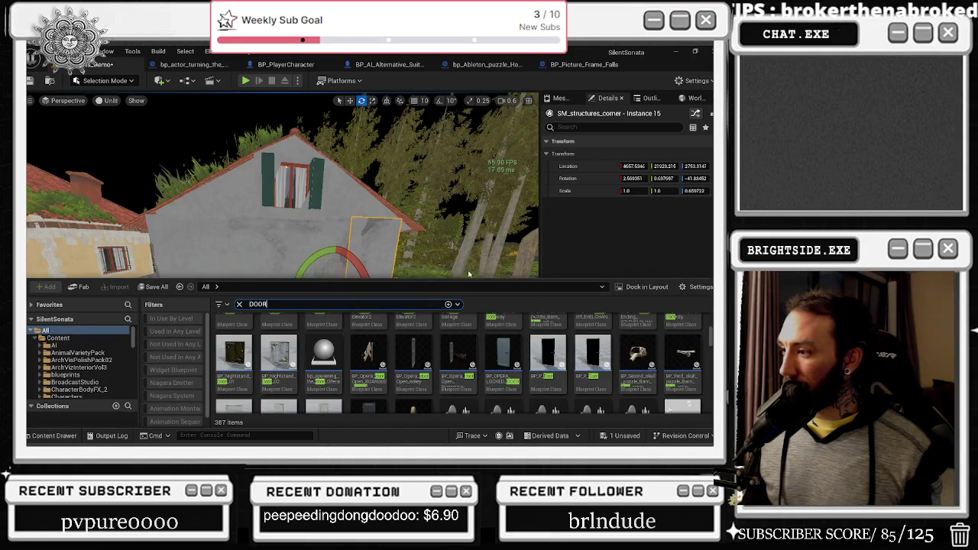
{"action": "scroll", "coordinate": [580, 351], "scroll_direction": "down", "scroll_amount": 5}
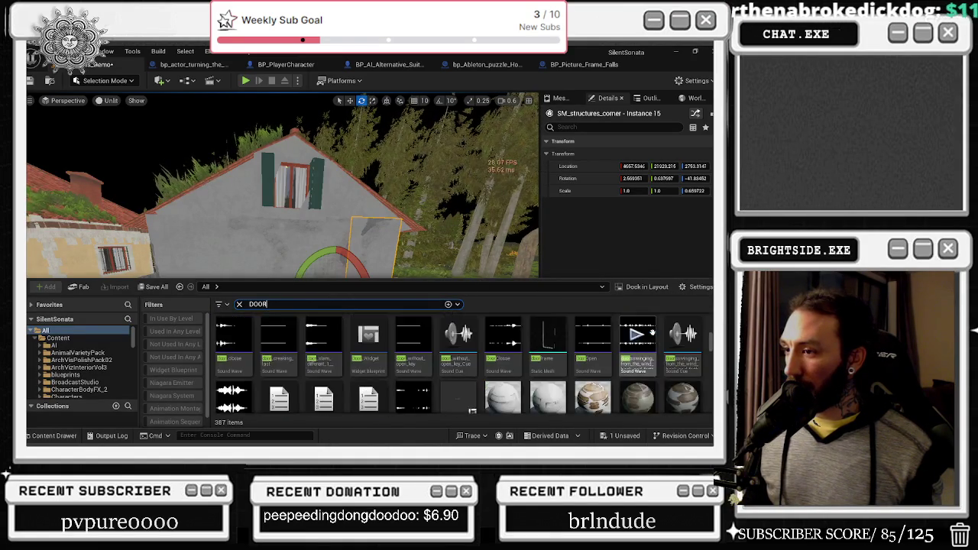
{"action": "scroll", "coordinate": [645, 339], "scroll_direction": "down", "scroll_amount": 5}
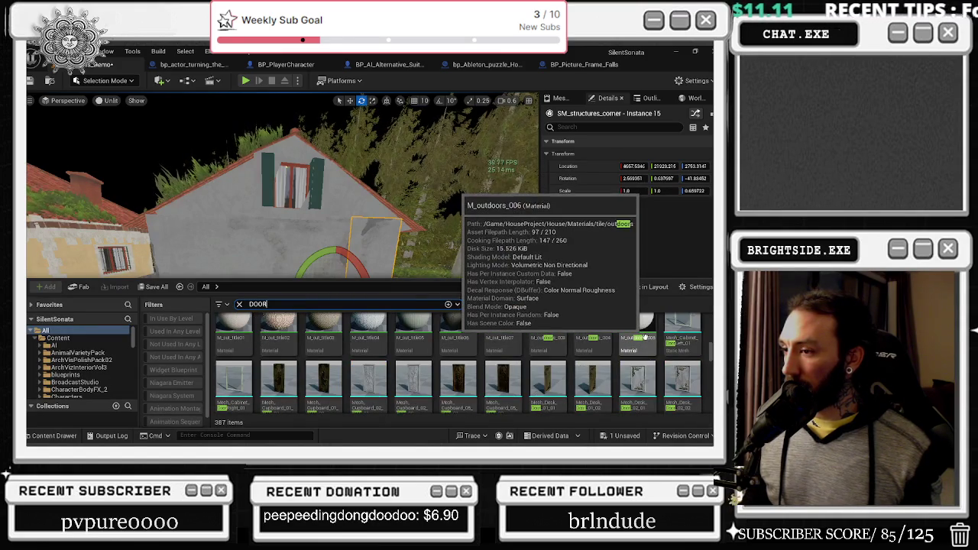
{"action": "scroll", "coordinate": [645, 336], "scroll_direction": "down", "scroll_amount": 2}
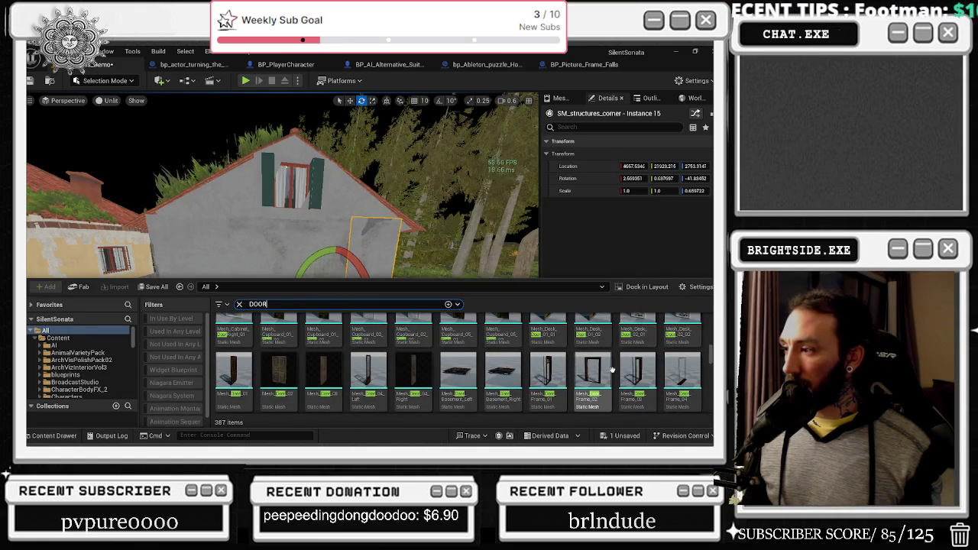
{"action": "mouse_move", "coordinate": [593, 380]}
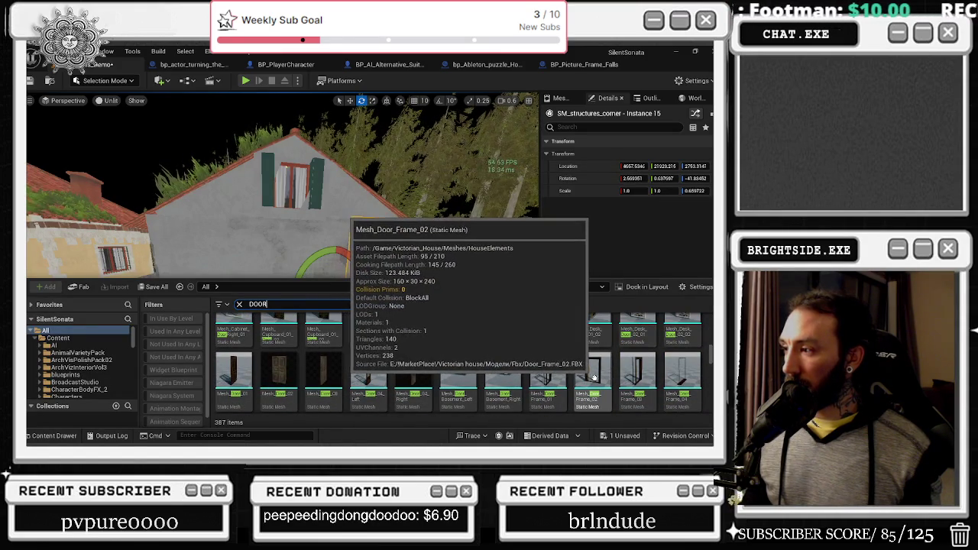
{"action": "scroll", "coordinate": [594, 378], "scroll_direction": "down", "scroll_amount": 10}
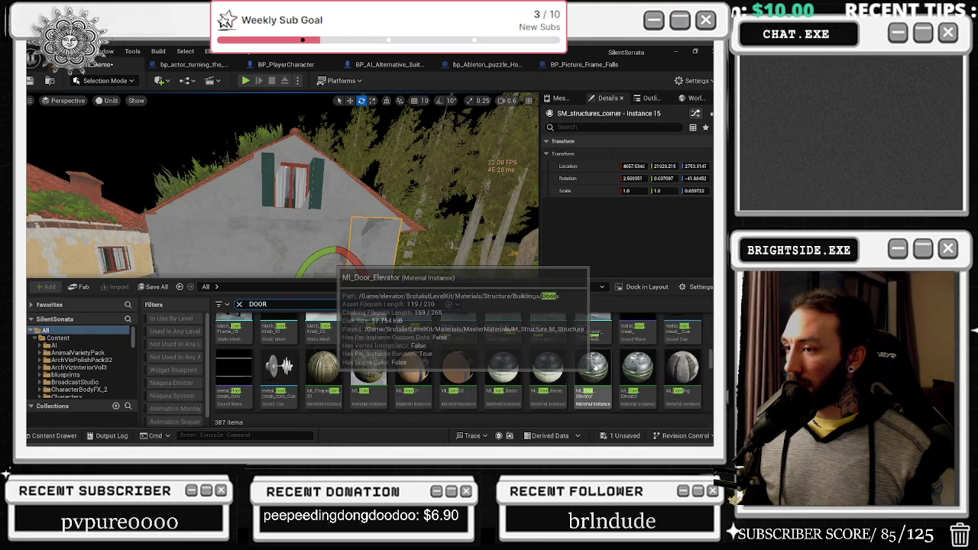
{"action": "scroll", "coordinate": [592, 367], "scroll_direction": "down", "scroll_amount": 3}
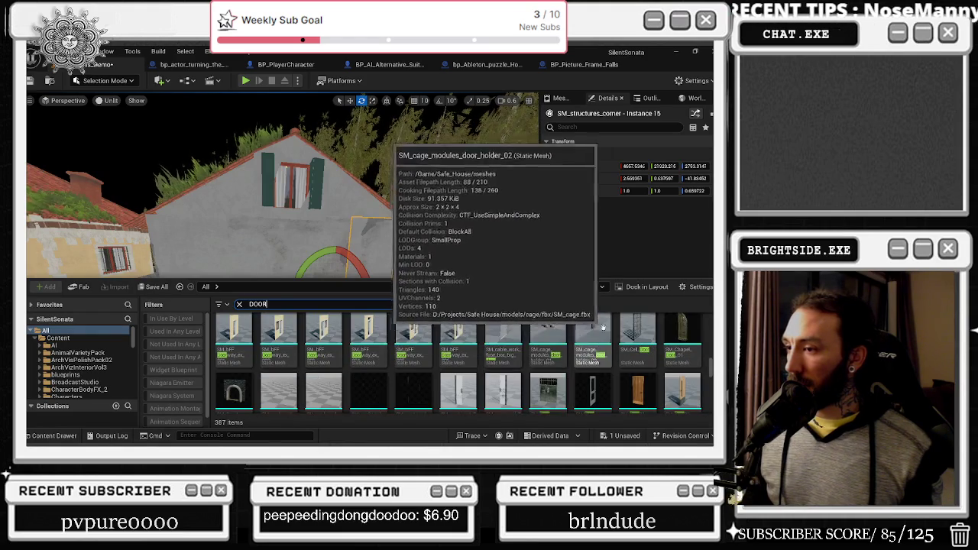
{"action": "scroll", "coordinate": [608, 345], "scroll_direction": "down", "scroll_amount": 3}
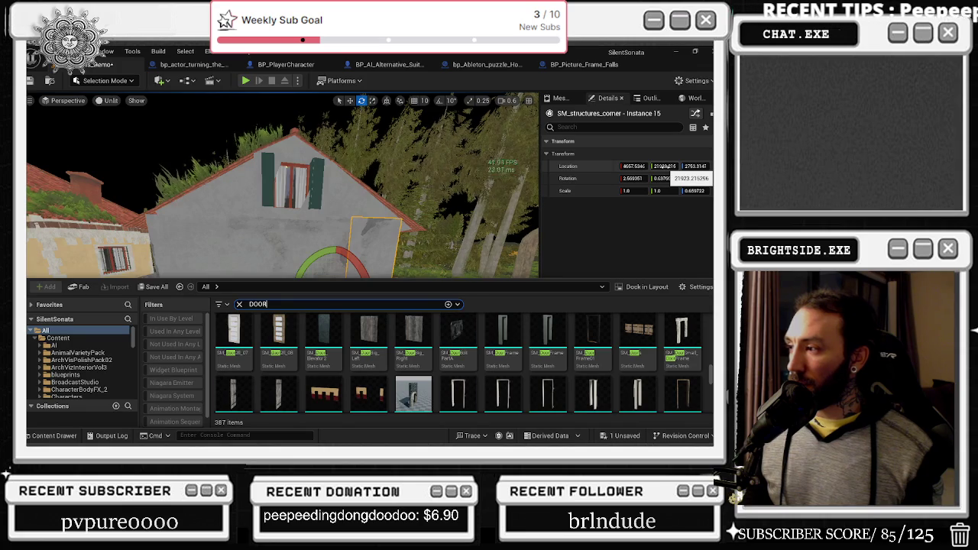
{"action": "scroll", "coordinate": [527, 336], "scroll_direction": "down", "scroll_amount": 3}
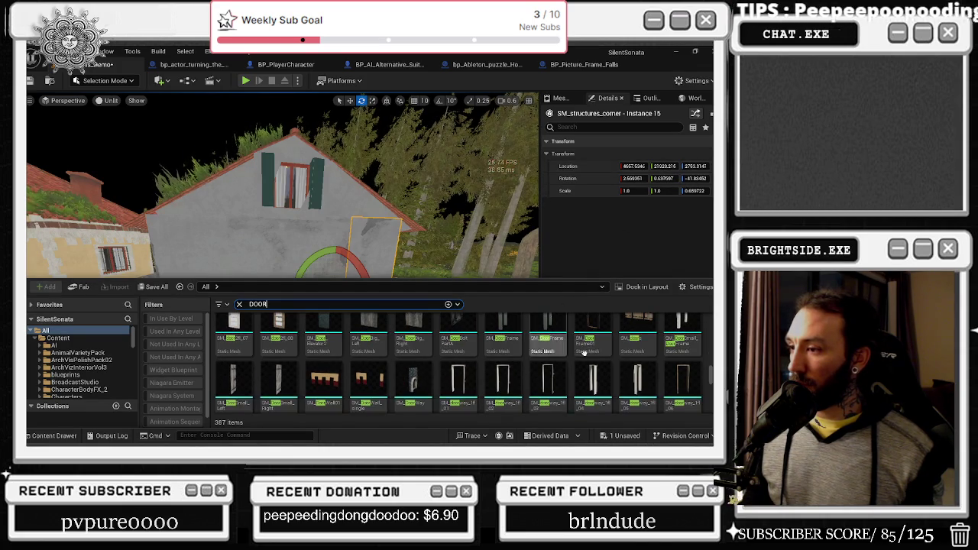
{"action": "scroll", "coordinate": [664, 344], "scroll_direction": "down", "scroll_amount": 2}
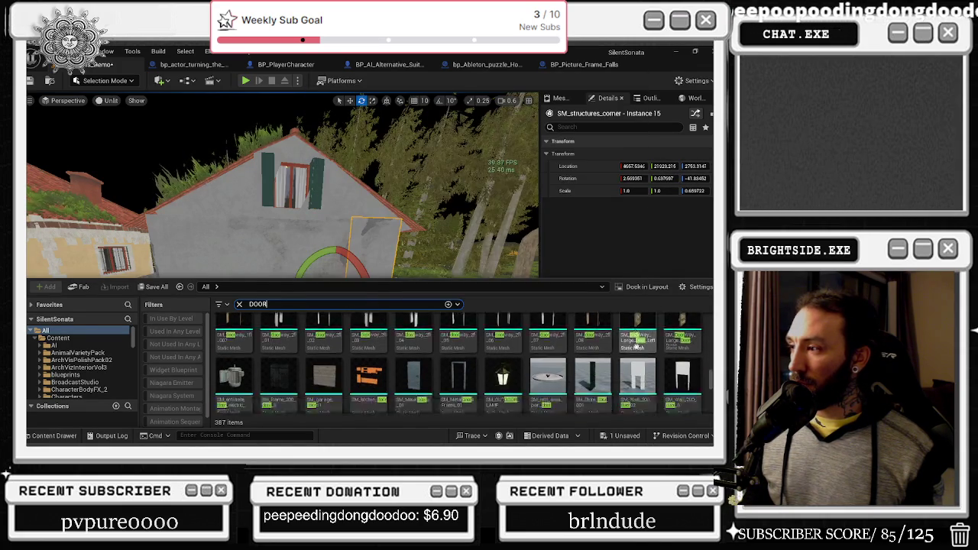
{"action": "scroll", "coordinate": [680, 356], "scroll_direction": "down", "scroll_amount": 5}
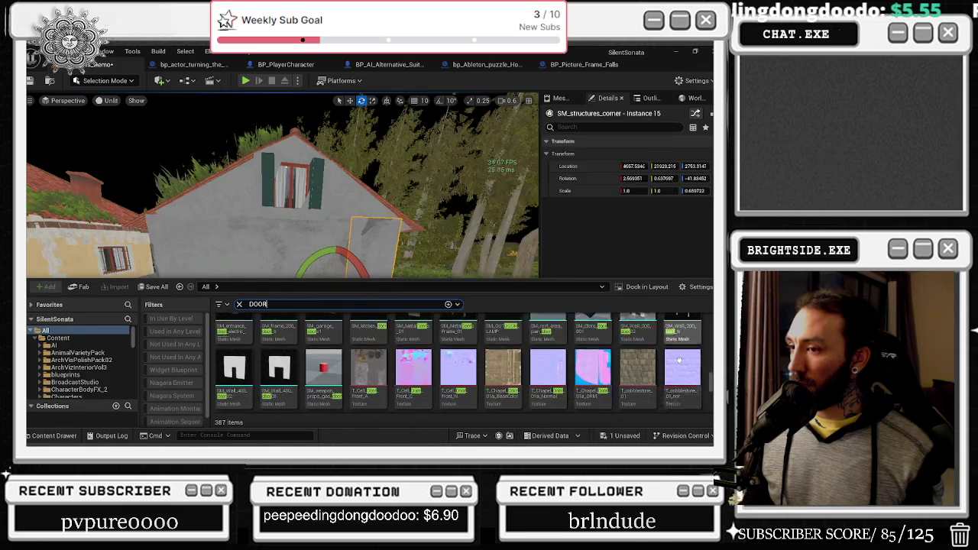
{"action": "scroll", "coordinate": [674, 348], "scroll_direction": "down", "scroll_amount": 8}
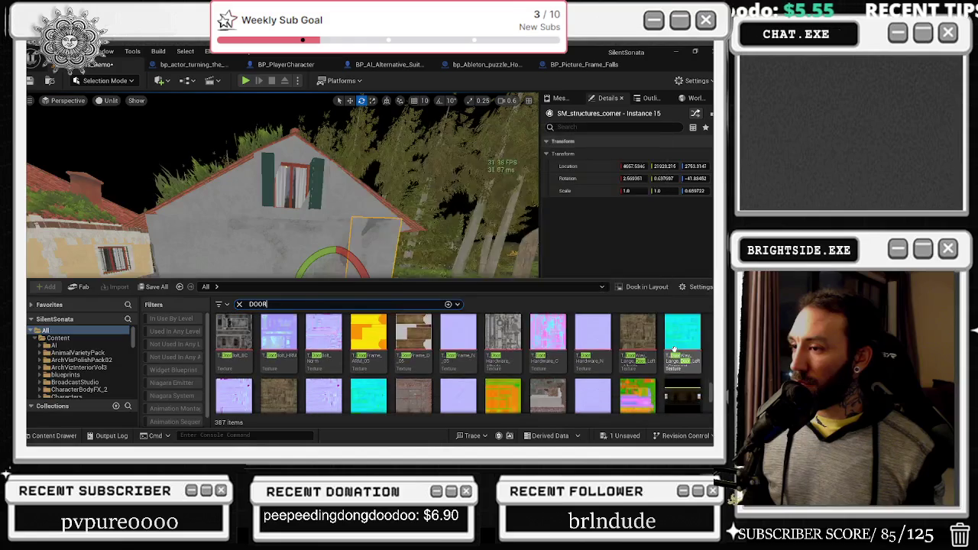
{"action": "scroll", "coordinate": [672, 346], "scroll_direction": "down", "scroll_amount": 1}
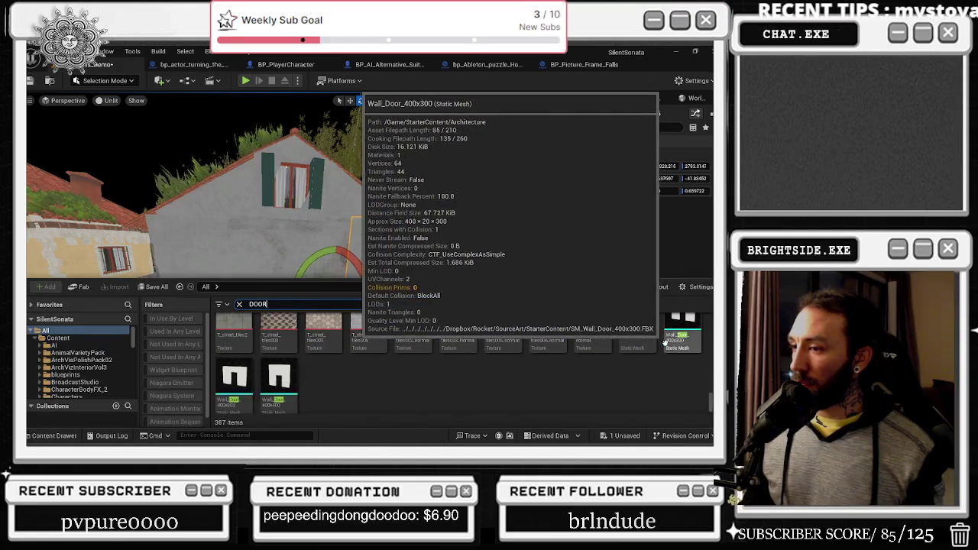
{"action": "scroll", "coordinate": [540, 389], "scroll_direction": "up", "scroll_amount": 1}
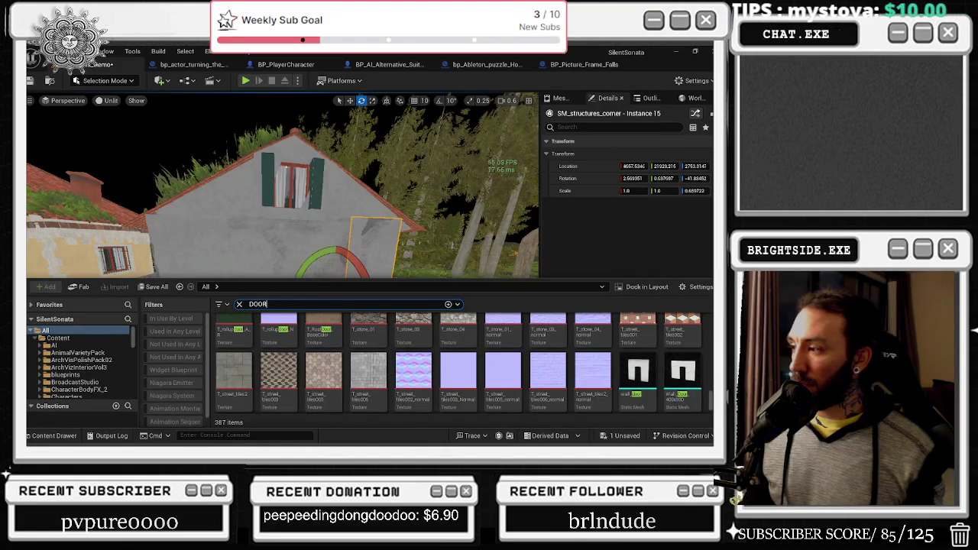
{"action": "scroll", "coordinate": [459, 366], "scroll_direction": "up", "scroll_amount": 3}
{"action": "left_click_drag", "start_coordinate": [282, 191], "coordinate": [352, 229]}
{"action": "mouse_move", "coordinate": [268, 314]}
{"action": "left_mouse_down"}
{"action": "mouse_move", "coordinate": [275, 328]}
{"action": "mouse_move", "coordinate": [268, 314]}
{"action": "left_mouse_up"}
{"action": "key", "text": "ctrl+space"}
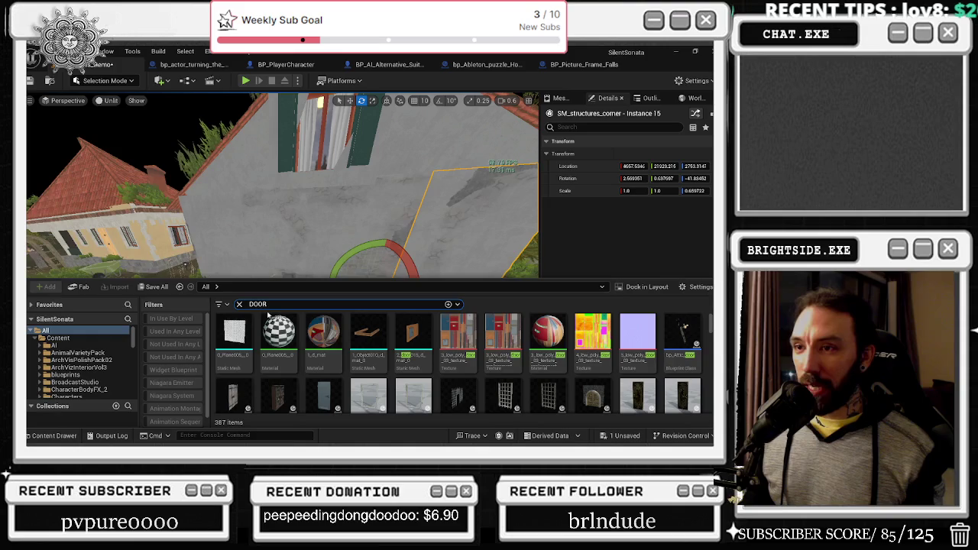
{"action": "left_click", "coordinate": [149, 218]}
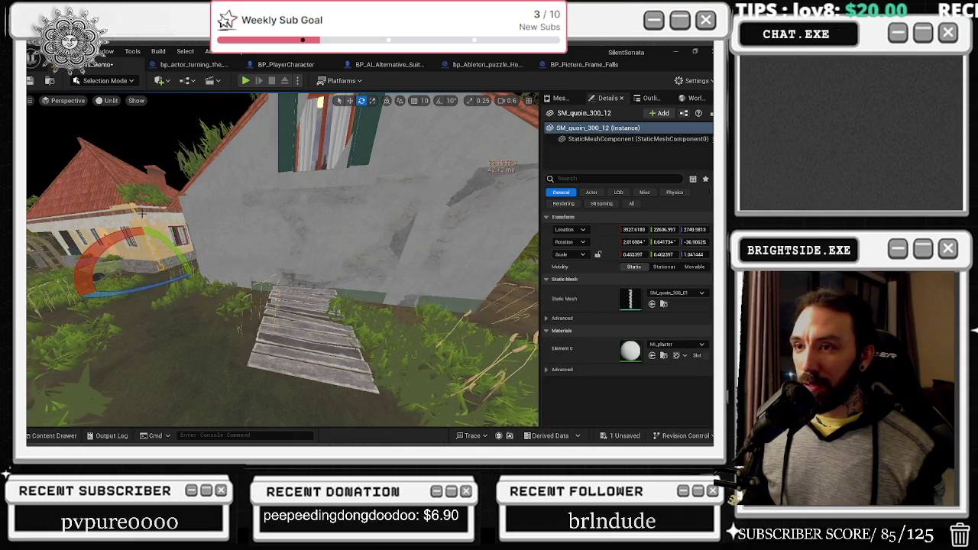
Place a new quoin, SM_quoin_300_14, on the gable wall's other corner and rotate it to fit
{"action": "key", "text": "ctrl+b"}
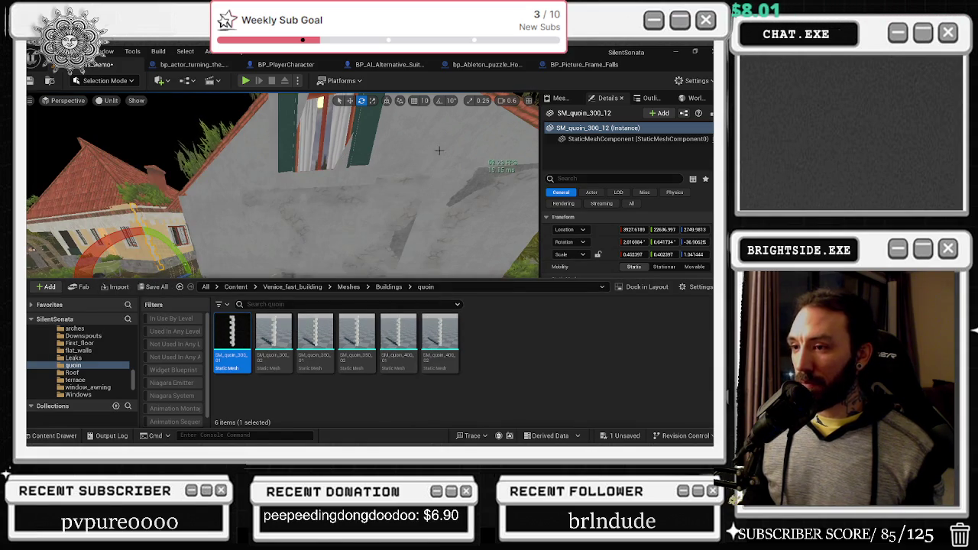
{"action": "mouse_move", "coordinate": [282, 213]}
{"action": "left_mouse_down"}
{"action": "mouse_move", "coordinate": [340, 290]}
{"action": "mouse_move", "coordinate": [378, 275]}
{"action": "mouse_move", "coordinate": [397, 252]}
{"action": "left_mouse_up"}
{"action": "mouse_move", "coordinate": [359, 359]}
{"action": "left_mouse_down"}
{"action": "mouse_move", "coordinate": [367, 379]}
{"action": "mouse_move", "coordinate": [316, 353]}
{"action": "mouse_move", "coordinate": [321, 338]}
{"action": "mouse_move", "coordinate": [313, 367]}
{"action": "mouse_move", "coordinate": [319, 336]}
{"action": "mouse_move", "coordinate": [313, 369]}
{"action": "mouse_move", "coordinate": [316, 336]}
{"action": "mouse_move", "coordinate": [312, 371]}
{"action": "mouse_move", "coordinate": [340, 336]}
{"action": "mouse_move", "coordinate": [328, 327]}
{"action": "mouse_move", "coordinate": [371, 314]}
{"action": "mouse_move", "coordinate": [256, 350]}
{"action": "mouse_move", "coordinate": [264, 360]}
{"action": "mouse_move", "coordinate": [260, 336]}
{"action": "left_mouse_up"}
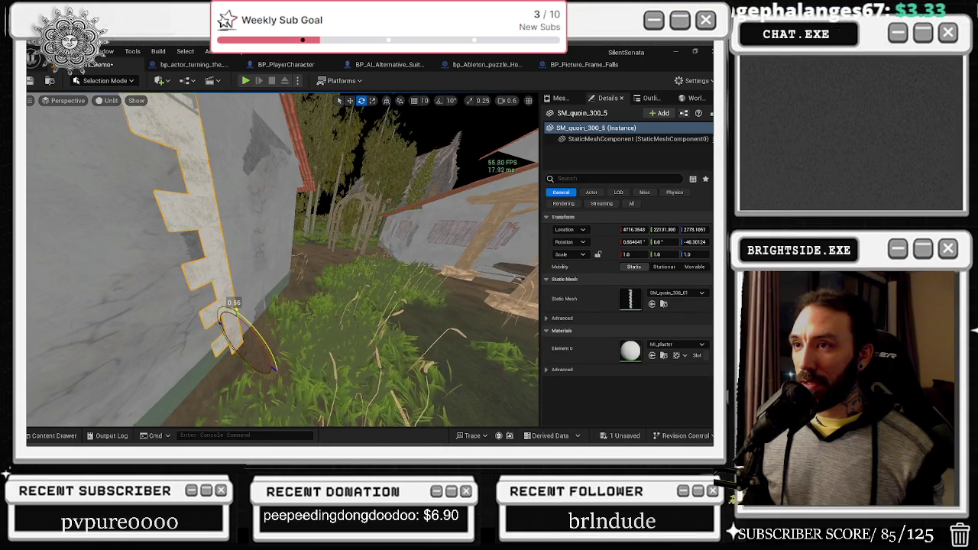
{"action": "scroll", "coordinate": [299, 349], "scroll_direction": "down", "scroll_amount": 3}
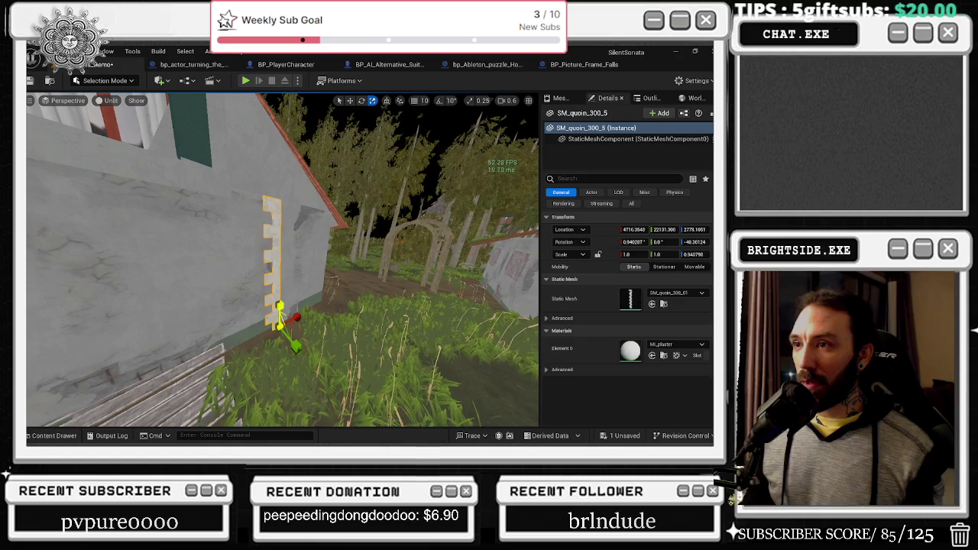
{"action": "mouse_move", "coordinate": [302, 297]}
{"action": "left_mouse_down"}
{"action": "mouse_move", "coordinate": [355, 340]}
{"action": "mouse_move", "coordinate": [263, 344]}
{"action": "left_mouse_up"}
{"action": "left_click", "coordinate": [343, 329]}
{"action": "key", "text": "e"}
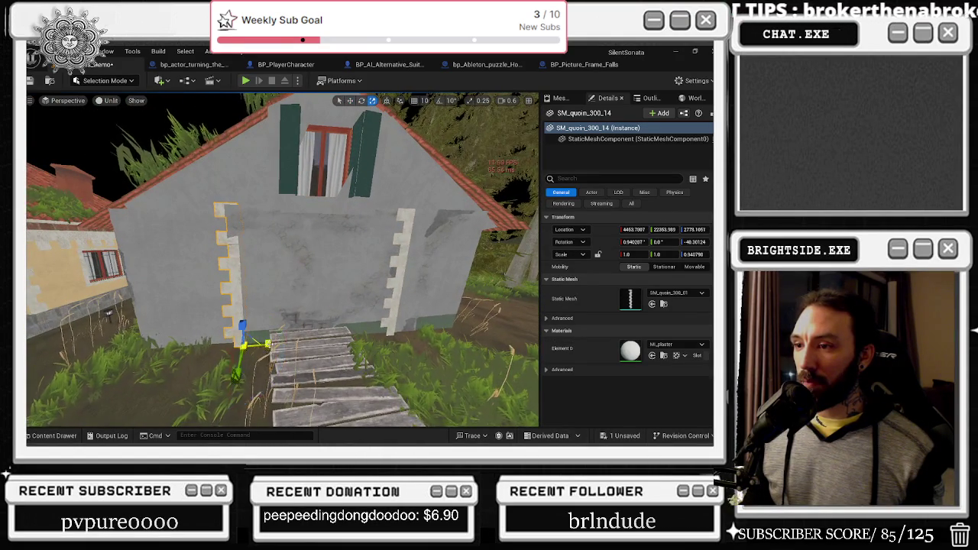
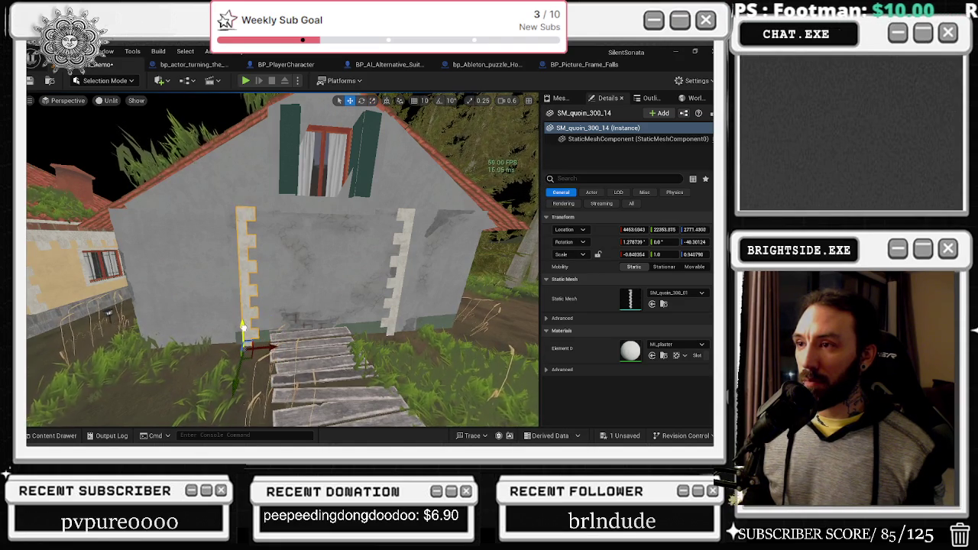
Nudge the left quoin column slightly left and tilt the boardwalk steps a little more
{"action": "left_click_drag", "start_coordinate": [243, 344], "coordinate": [231, 347]}
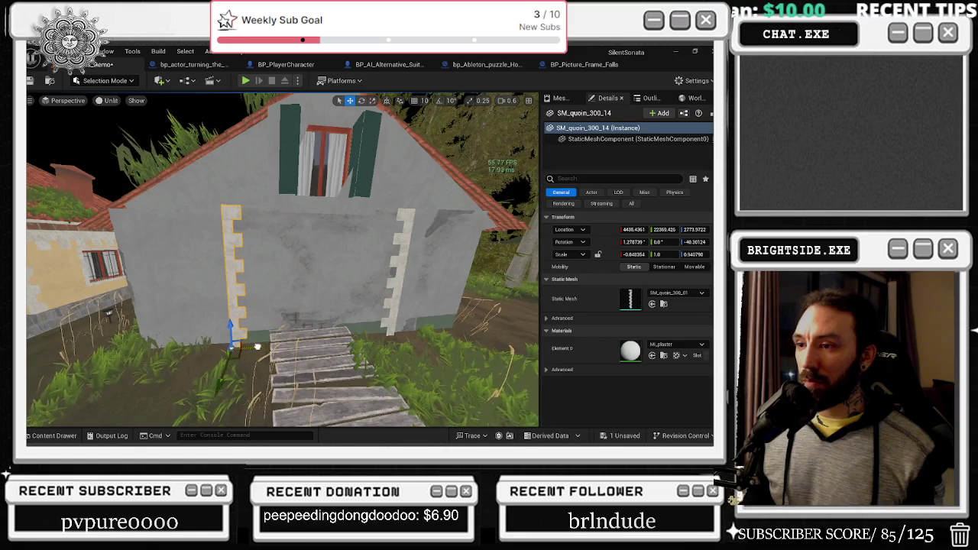
{"action": "mouse_move", "coordinate": [283, 260]}
{"action": "left_mouse_down"}
{"action": "mouse_move", "coordinate": [321, 244]}
{"action": "mouse_move", "coordinate": [298, 268]}
{"action": "mouse_move", "coordinate": [252, 264]}
{"action": "mouse_move", "coordinate": [298, 256]}
{"action": "mouse_move", "coordinate": [298, 268]}
{"action": "mouse_move", "coordinate": [288, 263]}
{"action": "left_mouse_up"}
{"action": "left_click", "coordinate": [291, 393]}
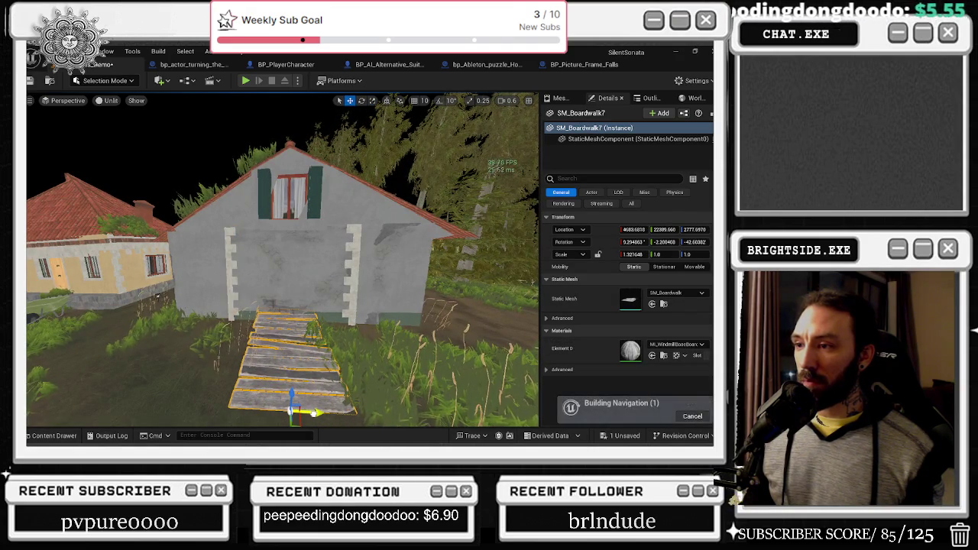
{"action": "left_click_drag", "start_coordinate": [291, 395], "coordinate": [294, 394]}
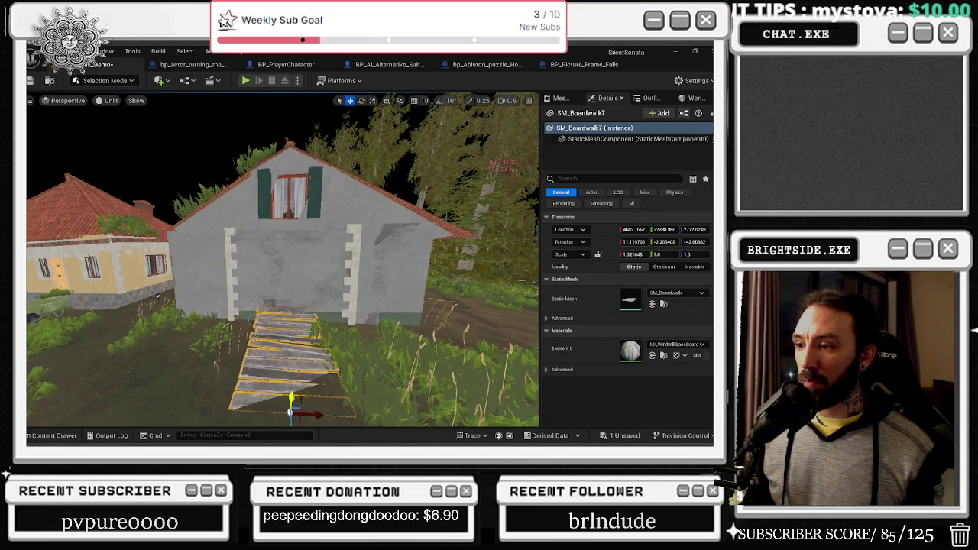
{"action": "scroll", "coordinate": [314, 415], "scroll_direction": "down", "scroll_amount": 5}
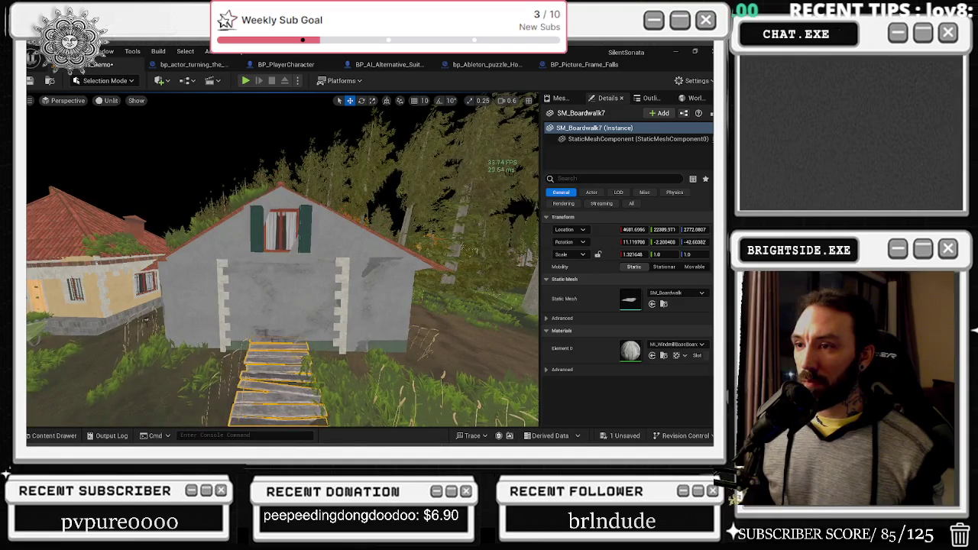
Duplicate the left quoin column and raise the copy up the wall
{"action": "left_click", "coordinate": [225, 275]}
{"action": "mouse_move", "coordinate": [226, 331]}
{"action": "left_mouse_down"}
{"action": "mouse_move", "coordinate": [230, 262]}
{"action": "mouse_move", "coordinate": [258, 255]}
{"action": "mouse_move", "coordinate": [257, 273]}
{"action": "left_mouse_up"}
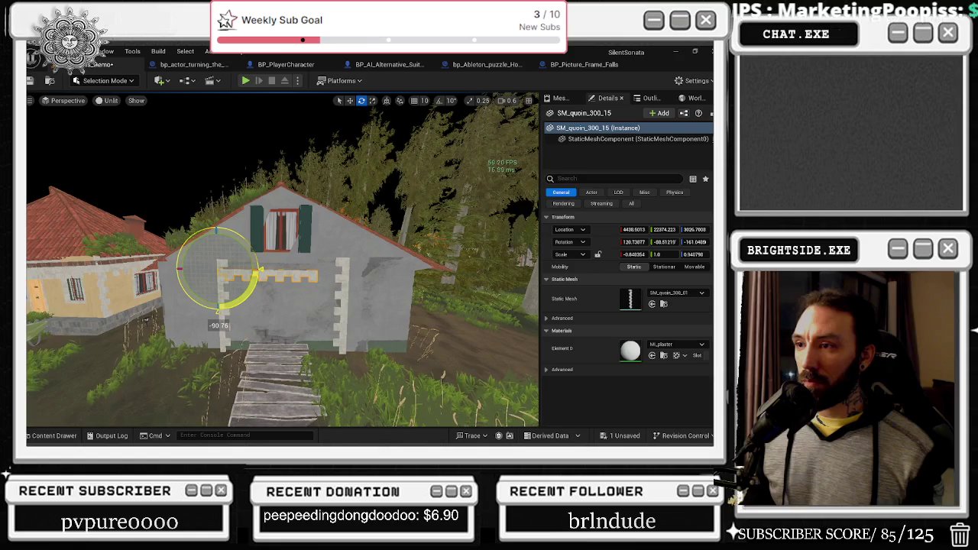
{"action": "scroll", "coordinate": [283, 259], "scroll_direction": "up", "scroll_amount": 10}
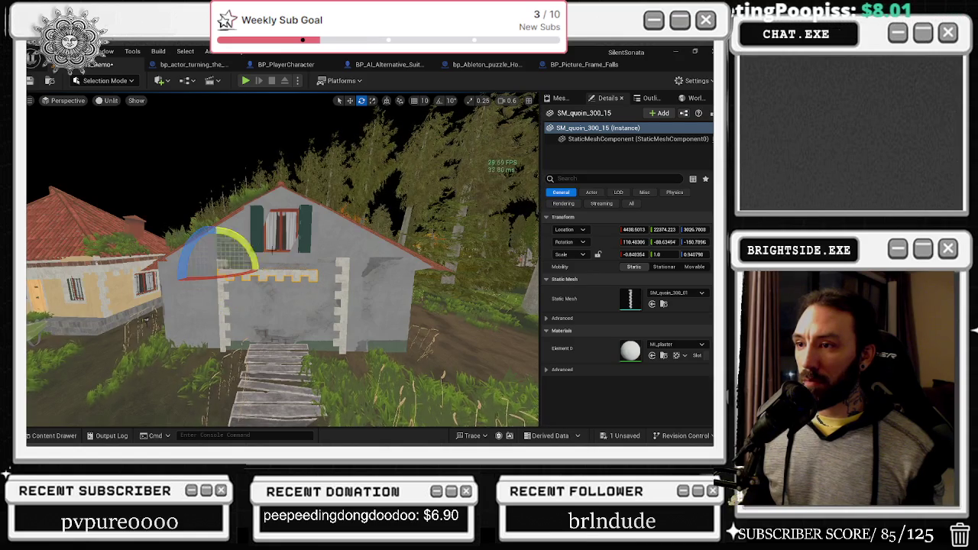
{"action": "key", "text": "w"}
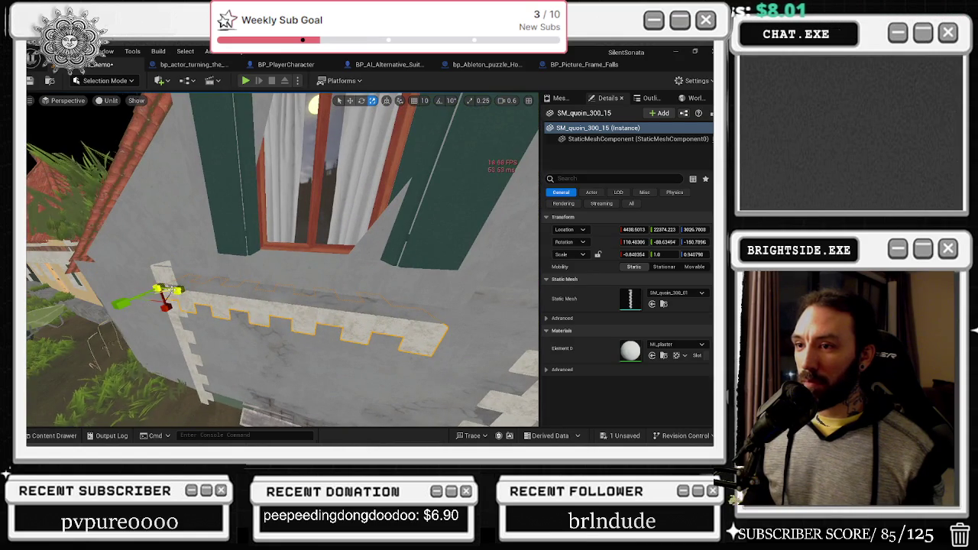
{"action": "mouse_move", "coordinate": [165, 304]}
{"action": "left_mouse_down"}
{"action": "mouse_move", "coordinate": [169, 293]}
{"action": "mouse_move", "coordinate": [137, 283]}
{"action": "mouse_move", "coordinate": [165, 288]}
{"action": "mouse_move", "coordinate": [191, 264]}
{"action": "mouse_move", "coordinate": [221, 256]}
{"action": "mouse_move", "coordinate": [231, 269]}
{"action": "mouse_move", "coordinate": [153, 260]}
{"action": "mouse_move", "coordinate": [125, 268]}
{"action": "mouse_move", "coordinate": [126, 222]}
{"action": "left_mouse_up"}
Rotate the copied quoin -90° and scale it wider across the opening's top
{"action": "key", "text": "e"}
{"action": "key", "text": "r"}
{"action": "key", "text": "w"}
{"action": "key", "text": "e"}
{"action": "key", "text": "r"}
{"action": "mouse_move", "coordinate": [191, 198]}
{"action": "left_mouse_down"}
{"action": "mouse_move", "coordinate": [236, 165]}
{"action": "mouse_move", "coordinate": [192, 116]}
{"action": "left_mouse_up"}
{"action": "key", "text": "r"}
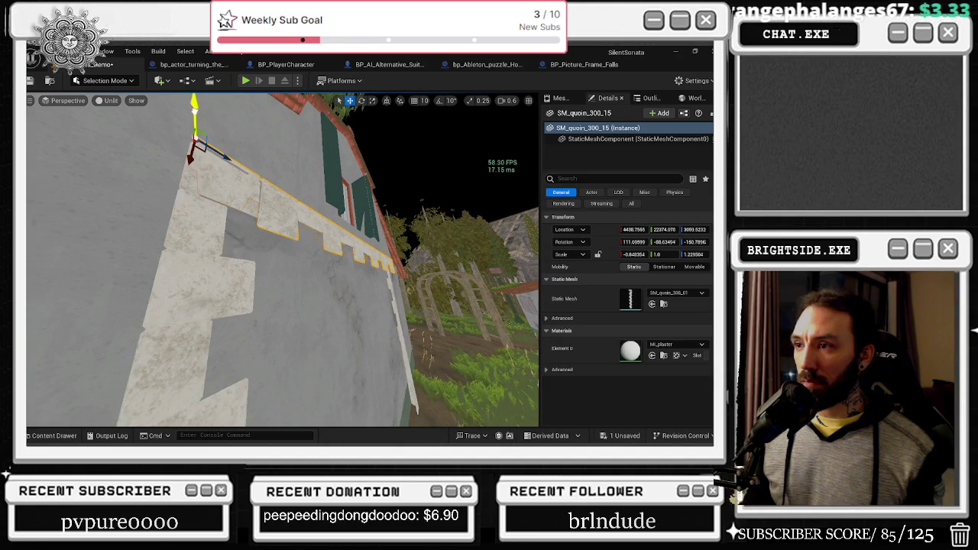
Orbit around the roof to face the wall and undo a bad quoin strip move
{"action": "left_click_drag", "start_coordinate": [282, 259], "coordinate": [329, 260]}
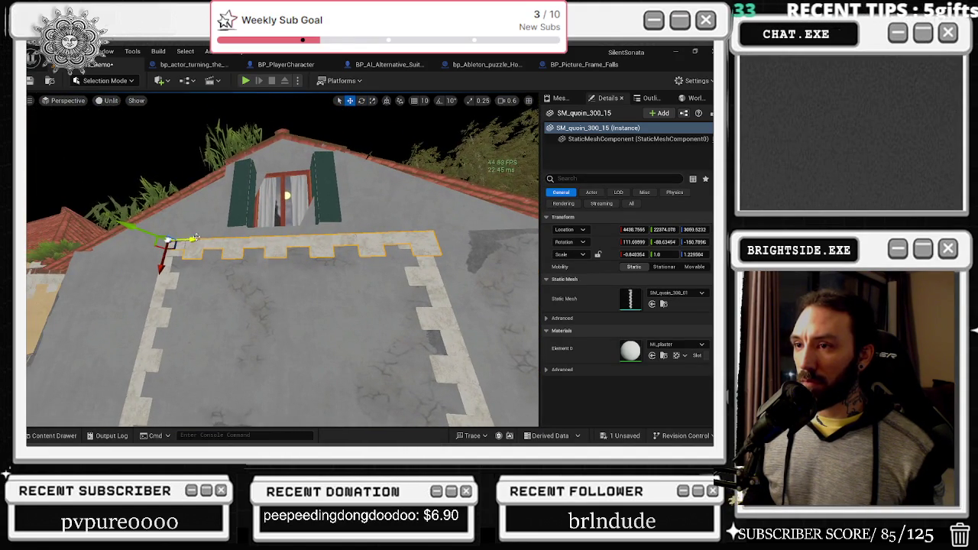
{"action": "left_click_drag", "start_coordinate": [448, 353], "coordinate": [373, 326]}
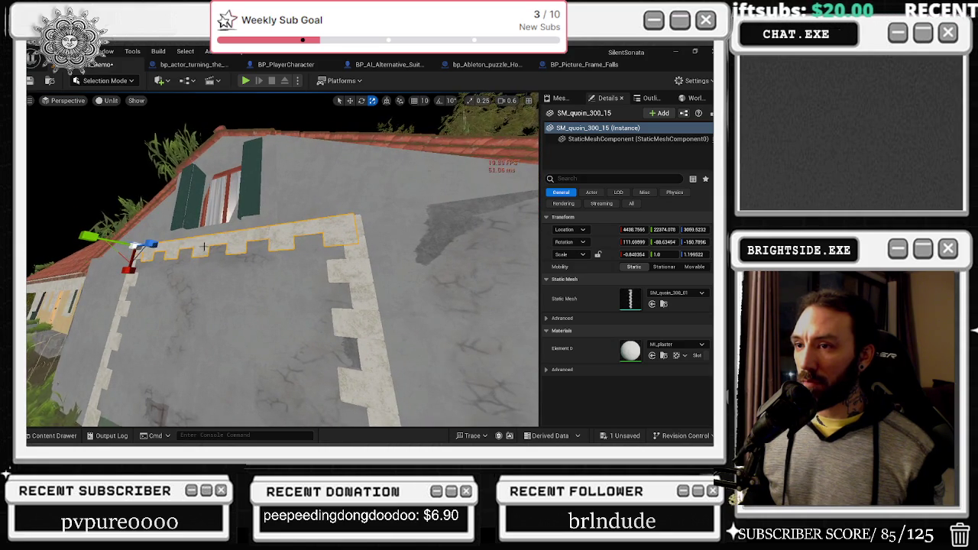
{"action": "mouse_move", "coordinate": [306, 267]}
{"action": "left_mouse_down"}
{"action": "mouse_move", "coordinate": [336, 225]}
{"action": "mouse_move", "coordinate": [378, 225]}
{"action": "mouse_move", "coordinate": [304, 265]}
{"action": "left_mouse_up"}
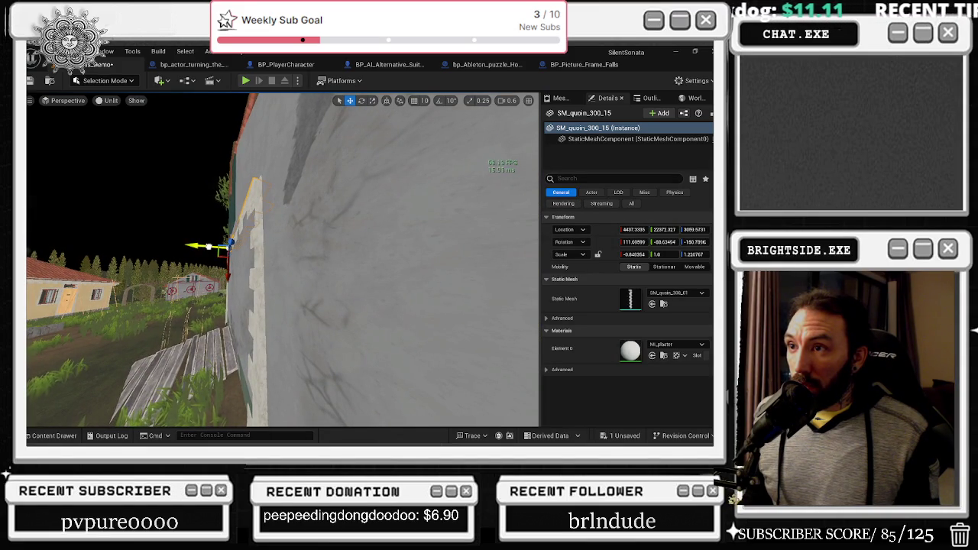
{"action": "left_click_drag", "start_coordinate": [292, 229], "coordinate": [245, 246]}
{"action": "key", "text": "ctrl+z"}
{"action": "left_click_drag", "start_coordinate": [359, 246], "coordinate": [327, 246]}
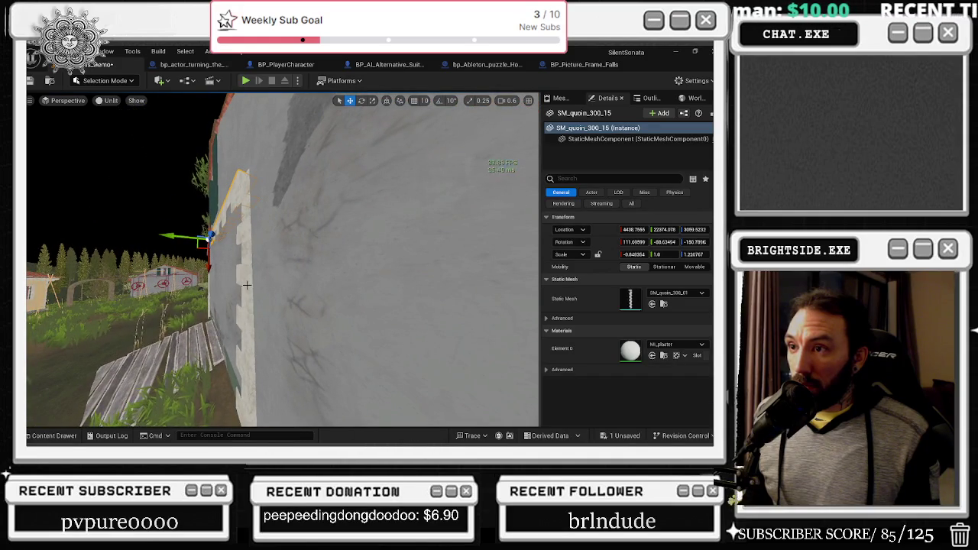
{"action": "mouse_move", "coordinate": [238, 363]}
{"action": "left_mouse_down"}
{"action": "mouse_move", "coordinate": [252, 352]}
{"action": "mouse_move", "coordinate": [250, 361]}
{"action": "left_mouse_up"}
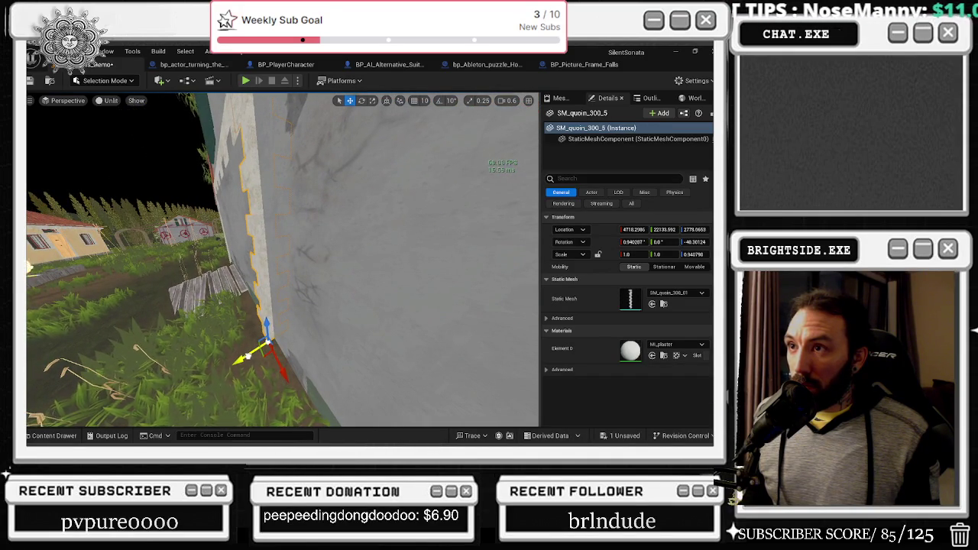
Orbit around the house and select the quoin SM_quoin_300_16 on the wall's left corner
{"action": "left_click_drag", "start_coordinate": [310, 288], "coordinate": [264, 304]}
{"action": "left_click", "coordinate": [275, 309]}
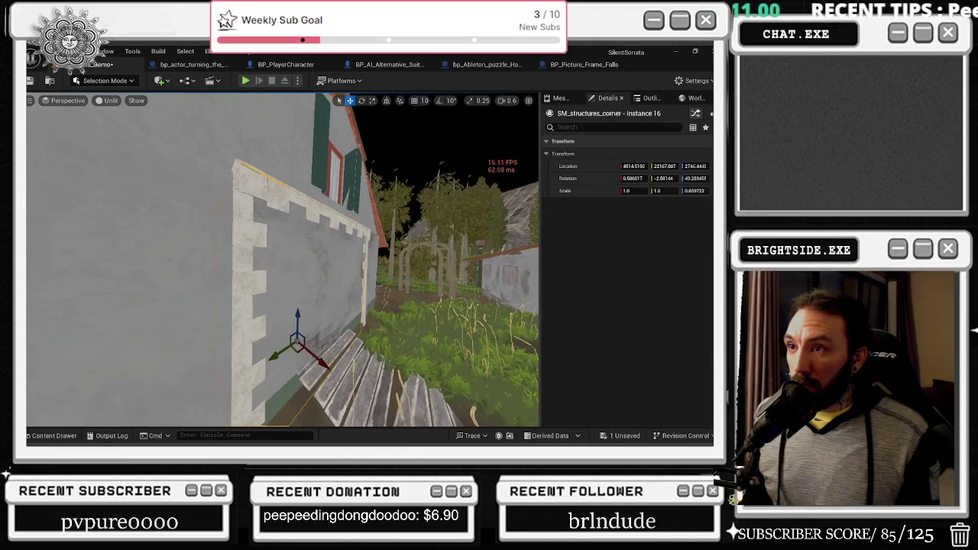
{"action": "left_click", "coordinate": [130, 291]}
{"action": "left_click_drag", "start_coordinate": [130, 291], "coordinate": [256, 302]}
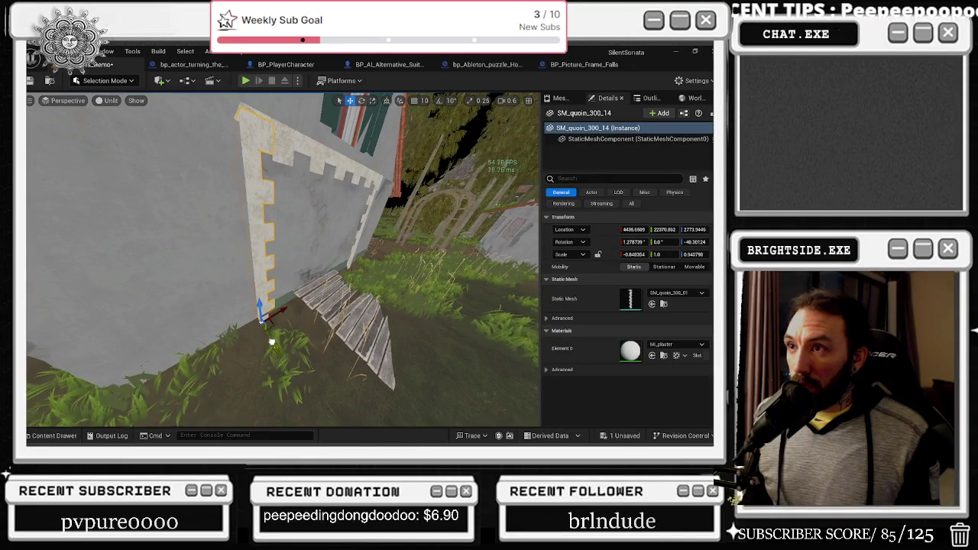
{"action": "left_click", "coordinate": [337, 336]}
{"action": "left_click_drag", "start_coordinate": [337, 336], "coordinate": [306, 419]}
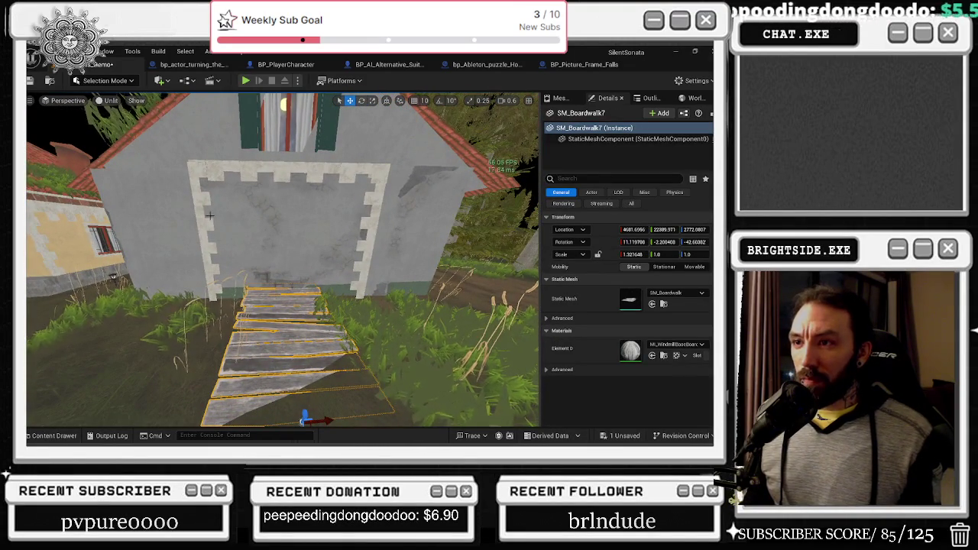
{"action": "left_click", "coordinate": [205, 252]}
{"action": "left_click_drag", "start_coordinate": [205, 253], "coordinate": [313, 294]}
{"action": "left_click", "coordinate": [183, 279]}
{"action": "mouse_move", "coordinate": [183, 280]}
{"action": "left_mouse_down"}
{"action": "mouse_move", "coordinate": [214, 321]}
{"action": "mouse_move", "coordinate": [286, 340]}
{"action": "mouse_move", "coordinate": [247, 343]}
{"action": "mouse_move", "coordinate": [273, 363]}
{"action": "left_mouse_up"}
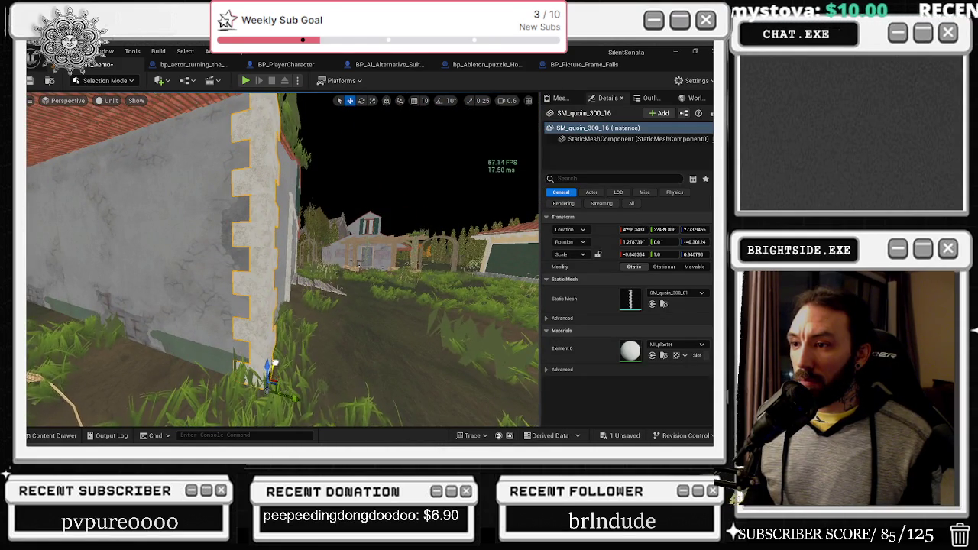
Slide the corner quoin slightly left and adjust its rotation to match the wall edge
{"action": "left_click_drag", "start_coordinate": [293, 397], "coordinate": [269, 390]}
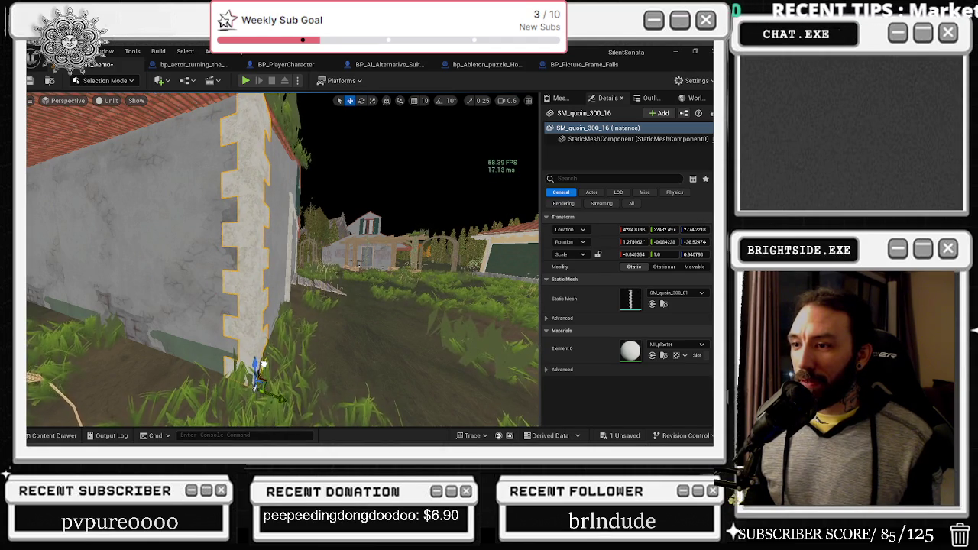
{"action": "left_click", "coordinate": [264, 382]}
{"action": "left_click", "coordinate": [258, 376]}
{"action": "left_click_drag", "start_coordinate": [267, 395], "coordinate": [263, 394]}
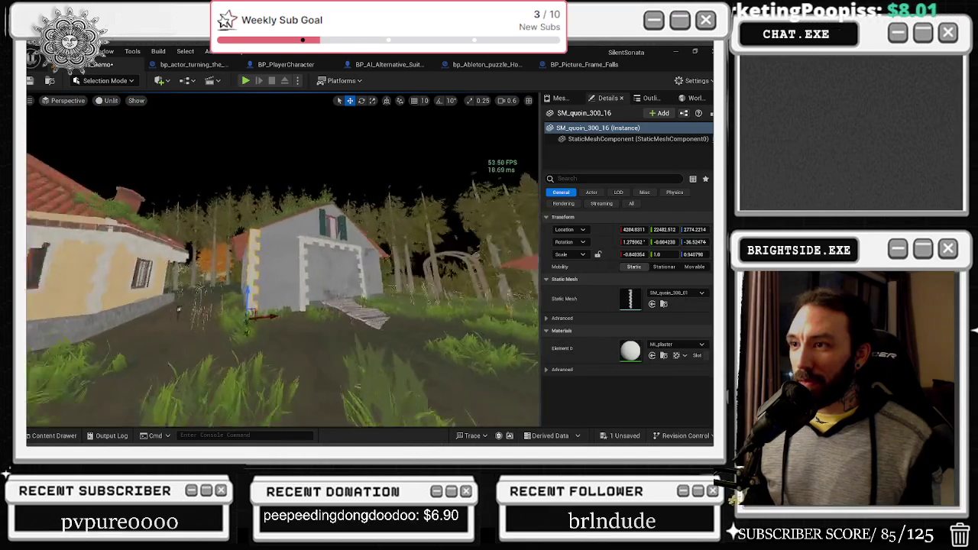
{"action": "key", "text": "e"}
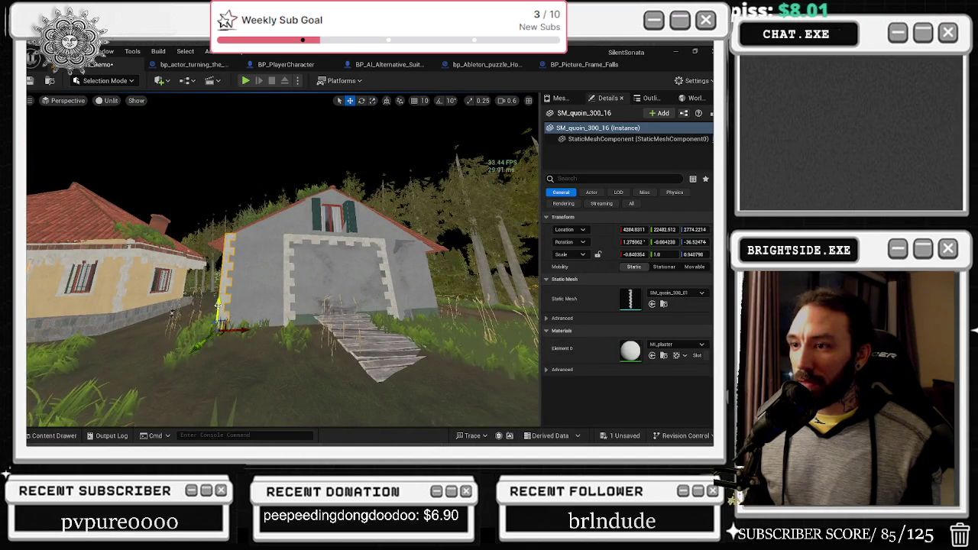
{"action": "left_click_drag", "start_coordinate": [282, 260], "coordinate": [229, 259]}
{"action": "left_click_drag", "start_coordinate": [298, 244], "coordinate": [305, 267]}
Cycle the viewport through the Alt+2 to Alt+7 view modes, ending back on Lit
{"action": "key", "text": "alt+2"}
{"action": "key", "text": "alt+3"}
{"action": "key", "text": "alt+4"}
{"action": "key", "text": "alt+5"}
{"action": "key", "text": "alt+6"}
{"action": "key", "text": "alt+7"}
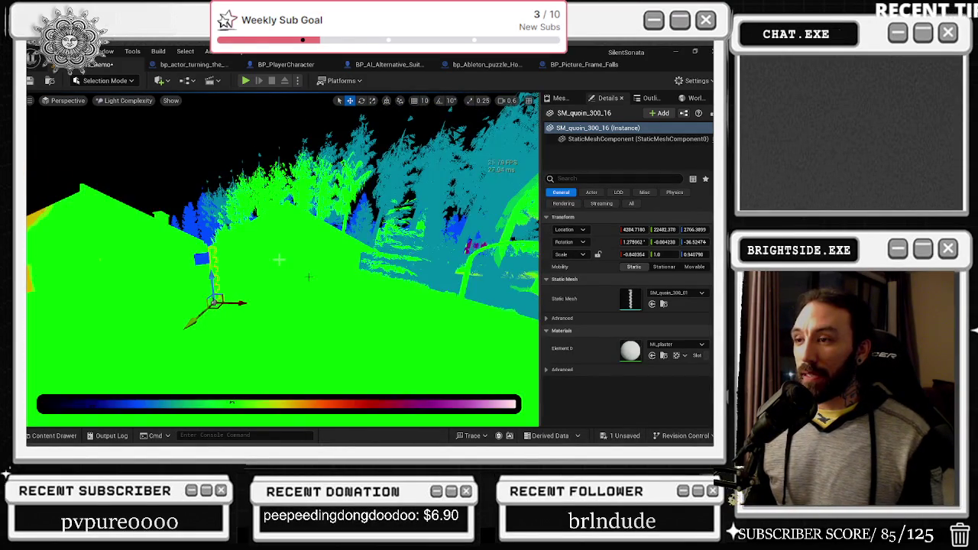
{"action": "key", "text": "alt+6"}
{"action": "key", "text": "alt+4"}
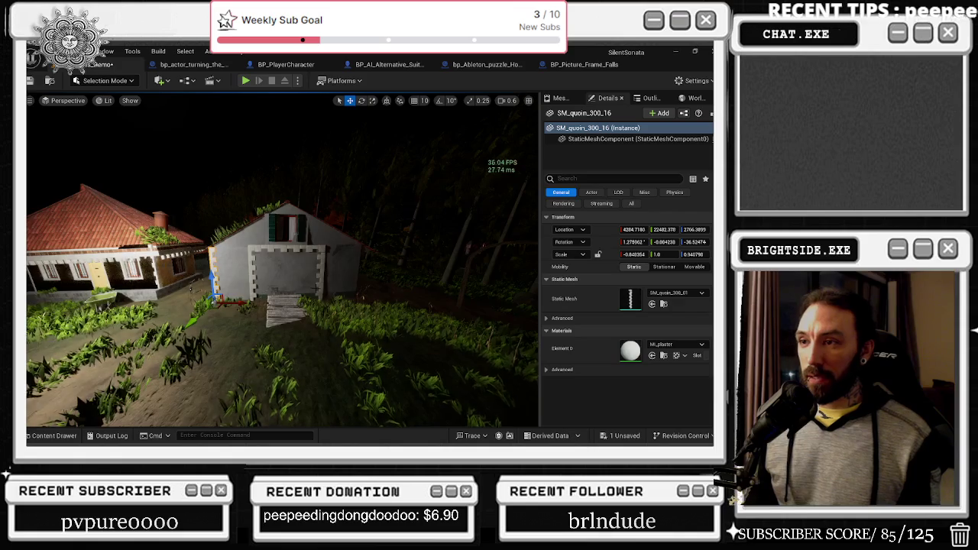
Select and focus the SM_Boardwalk7 steps and nudge them slightly lower
{"action": "scroll", "coordinate": [314, 287], "scroll_direction": "up", "scroll_amount": 10}
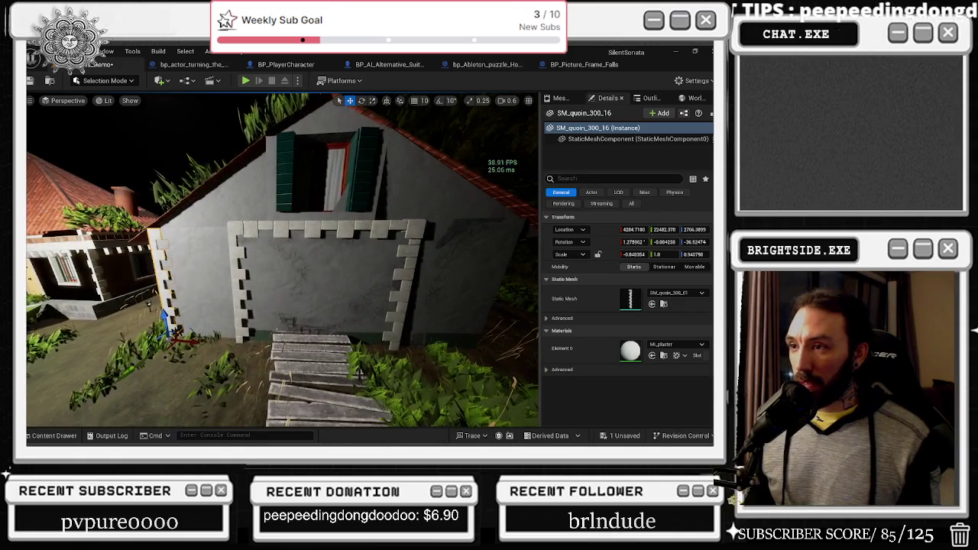
{"action": "scroll", "coordinate": [315, 288], "scroll_direction": "up", "scroll_amount": 5}
{"action": "scroll", "coordinate": [315, 287], "scroll_direction": "down", "scroll_amount": 5}
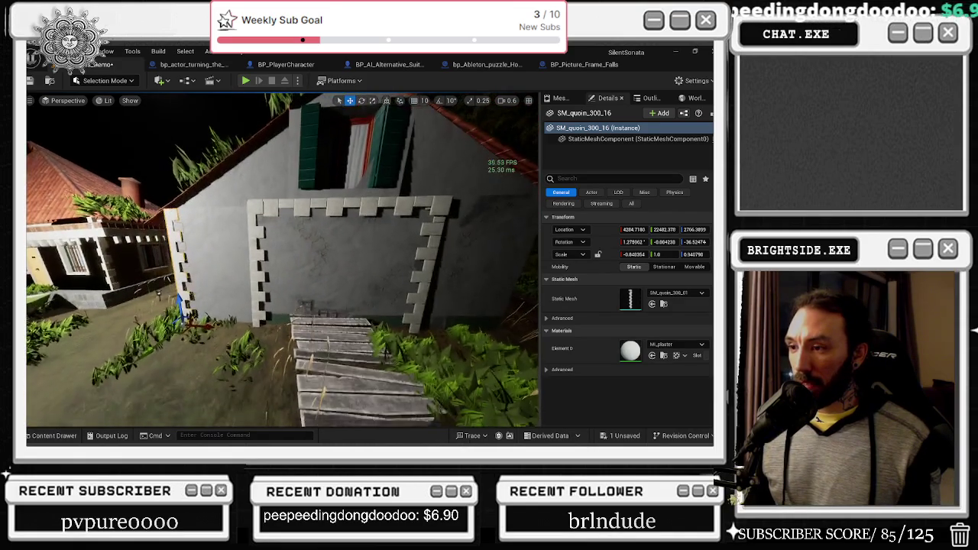
{"action": "scroll", "coordinate": [314, 287], "scroll_direction": "down", "scroll_amount": 2}
{"action": "left_click", "coordinate": [322, 351]}
{"action": "key", "text": "f"}
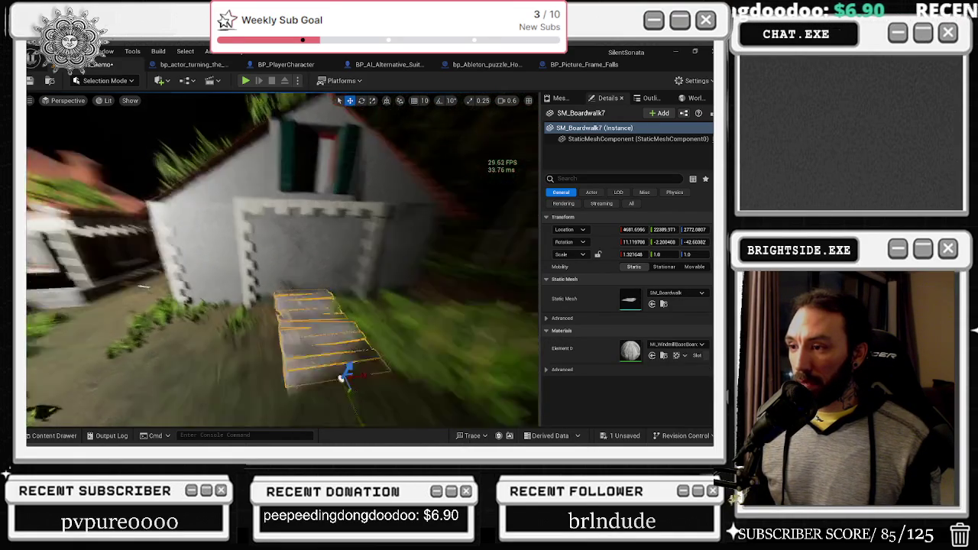
{"action": "key", "text": "e"}
{"action": "key", "text": "r"}
{"action": "key", "text": "w"}
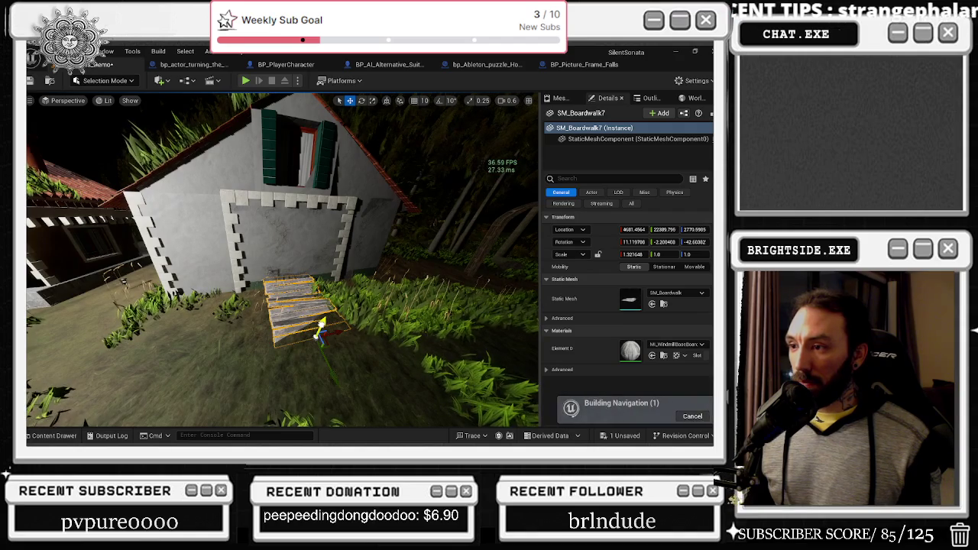
Rotate the left quoin column slightly, undoing a trial tilt of the right column
{"action": "mouse_move", "coordinate": [305, 260]}
{"action": "left_mouse_down"}
{"action": "mouse_move", "coordinate": [336, 260]}
{"action": "mouse_move", "coordinate": [291, 260]}
{"action": "mouse_move", "coordinate": [276, 328]}
{"action": "left_mouse_up"}
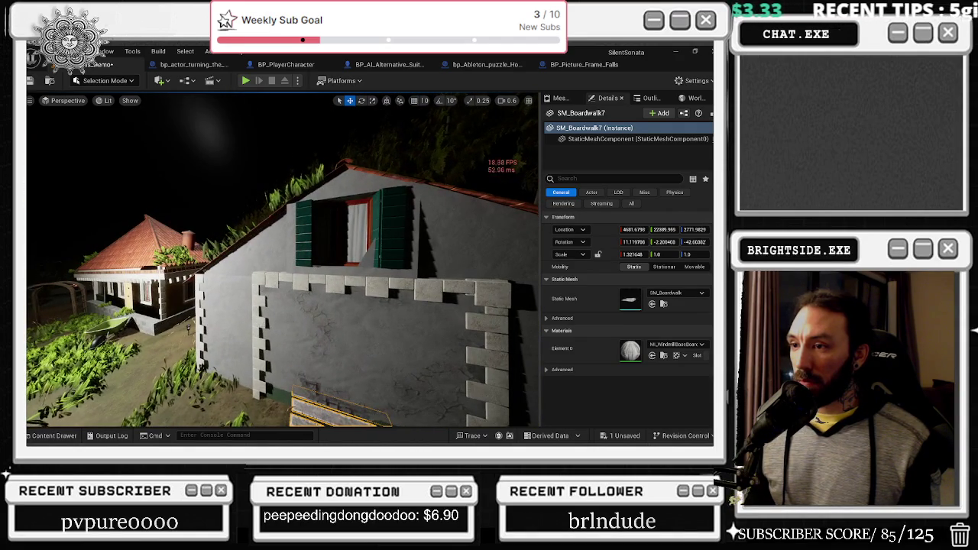
{"action": "right_click", "coordinate": [264, 131]}
{"action": "left_click_drag", "start_coordinate": [269, 259], "coordinate": [223, 255]}
{"action": "key", "text": "e"}
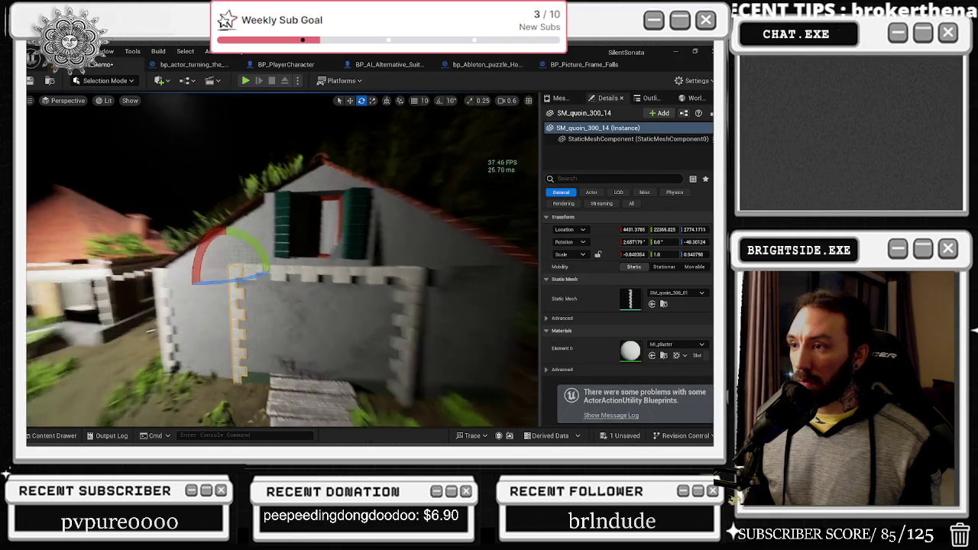
{"action": "left_click_drag", "start_coordinate": [306, 321], "coordinate": [291, 343]}
{"action": "left_click", "coordinate": [372, 285]}
{"action": "left_click_drag", "start_coordinate": [383, 347], "coordinate": [374, 326]}
{"action": "key", "text": "ctrl+z"}
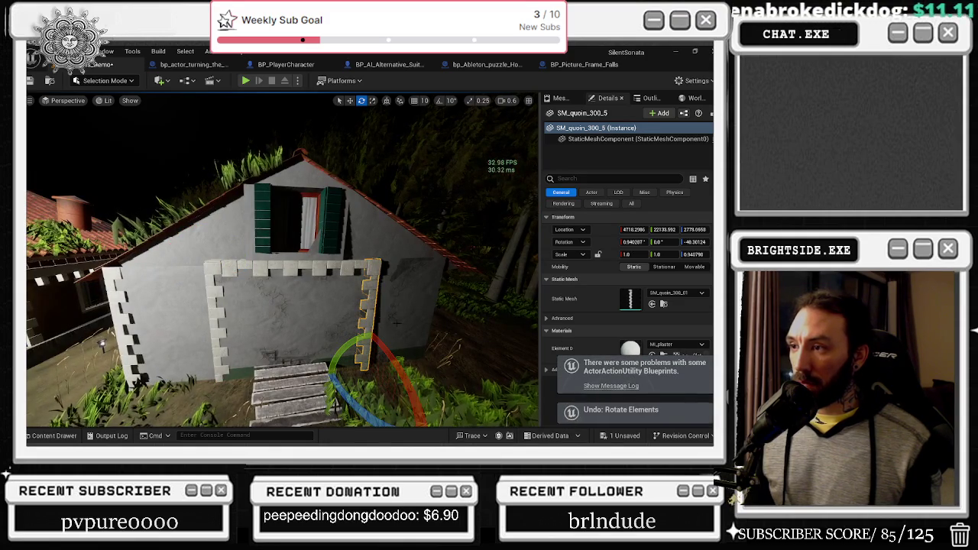
Tilt the top row of quoins over the front opening flush with the wall
{"action": "left_click", "coordinate": [346, 266]}
{"action": "left_click_drag", "start_coordinate": [176, 231], "coordinate": [207, 300]}
{"action": "key", "text": "ctrl+z"}
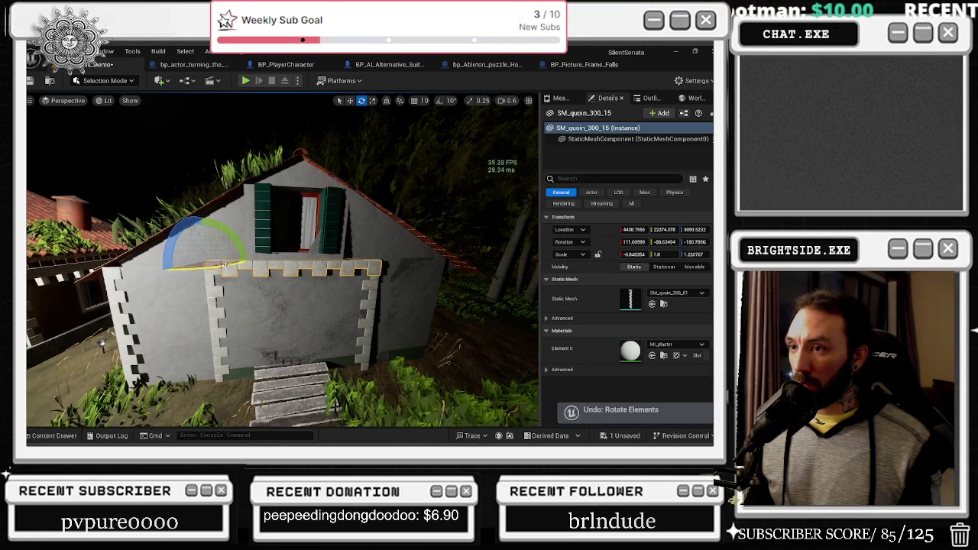
{"action": "left_click_drag", "start_coordinate": [220, 265], "coordinate": [264, 281]}
{"action": "key", "text": "r"}
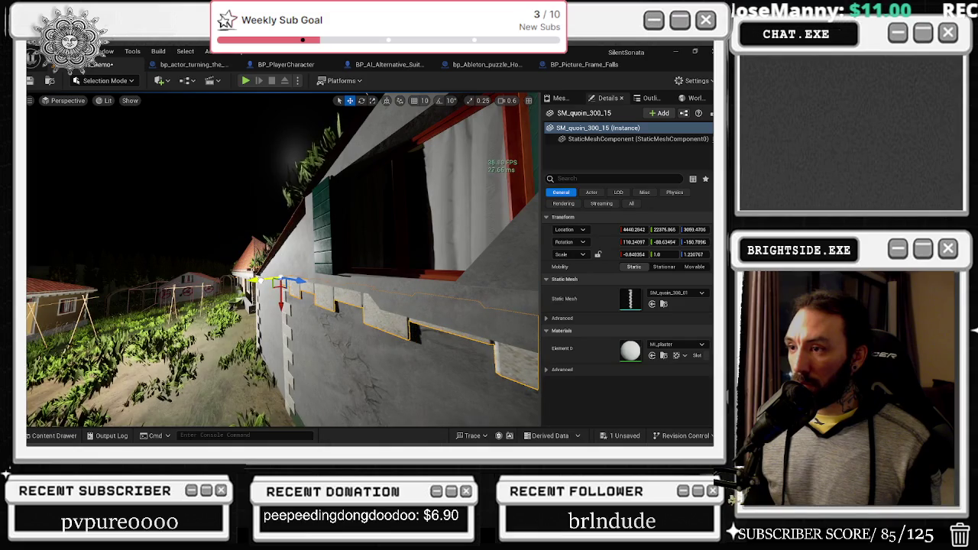
{"action": "key", "text": "w"}
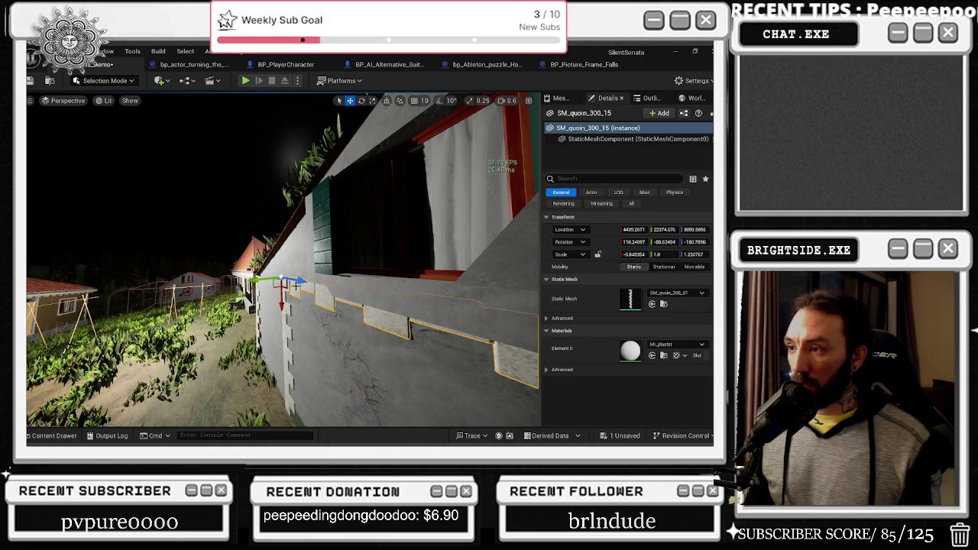
{"action": "key", "text": "e"}
{"action": "mouse_move", "coordinate": [253, 254]}
{"action": "left_mouse_down"}
{"action": "mouse_move", "coordinate": [282, 316]}
{"action": "mouse_move", "coordinate": [229, 321]}
{"action": "mouse_move", "coordinate": [290, 336]}
{"action": "left_mouse_up"}
Slide the right quoin column slightly left and lower it a little
{"action": "left_click", "coordinate": [229, 303]}
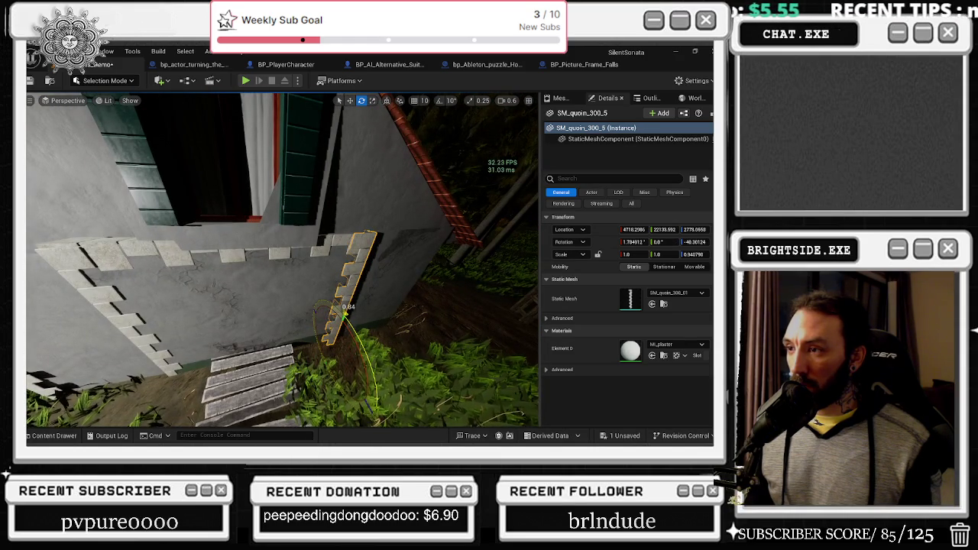
{"action": "left_click_drag", "start_coordinate": [345, 368], "coordinate": [340, 364]}
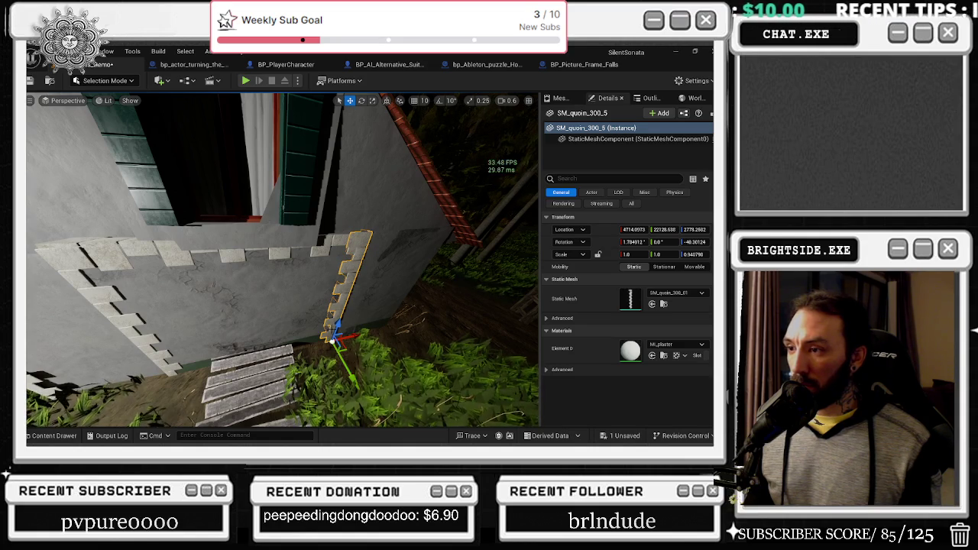
{"action": "left_click_drag", "start_coordinate": [336, 325], "coordinate": [336, 329]}
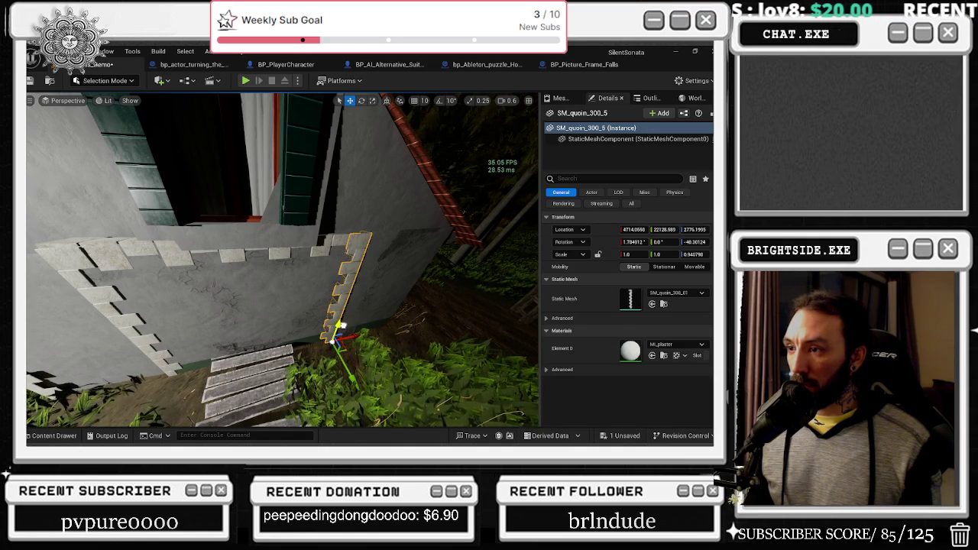
{"action": "left_click", "coordinate": [362, 312]}
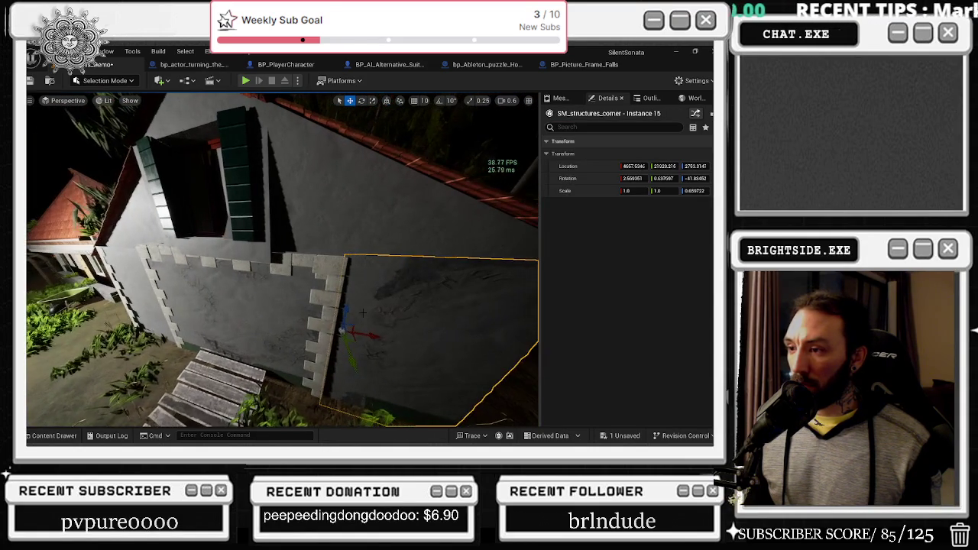
Tilt the right quoin column SM_quoin_300_5 a bit further and fly closer to the house
{"action": "left_click", "coordinate": [336, 329]}
{"action": "mouse_move", "coordinate": [325, 398]}
{"action": "left_mouse_down"}
{"action": "mouse_move", "coordinate": [326, 414]}
{"action": "mouse_move", "coordinate": [326, 369]}
{"action": "left_mouse_up"}
{"action": "key", "text": "w"}
{"action": "key", "text": "e"}
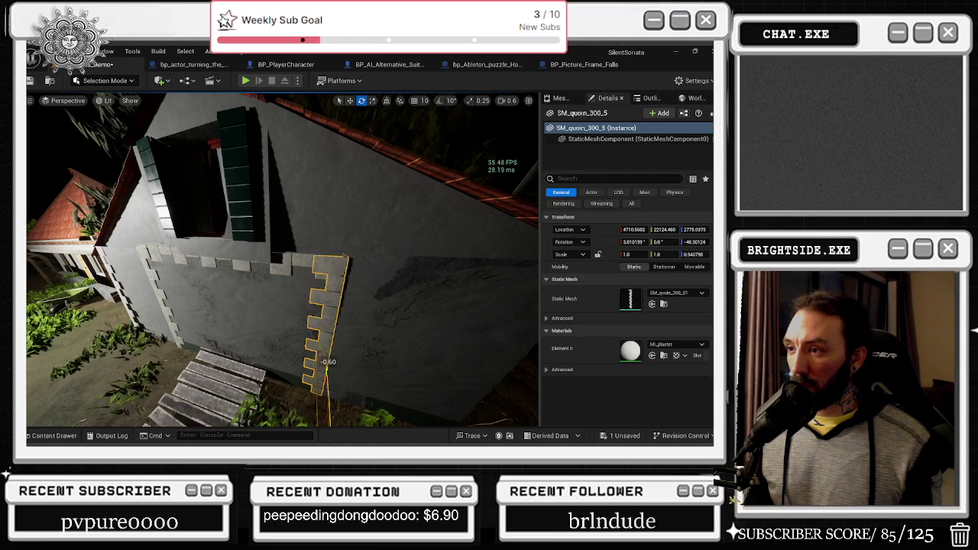
{"action": "left_click", "coordinate": [439, 329]}
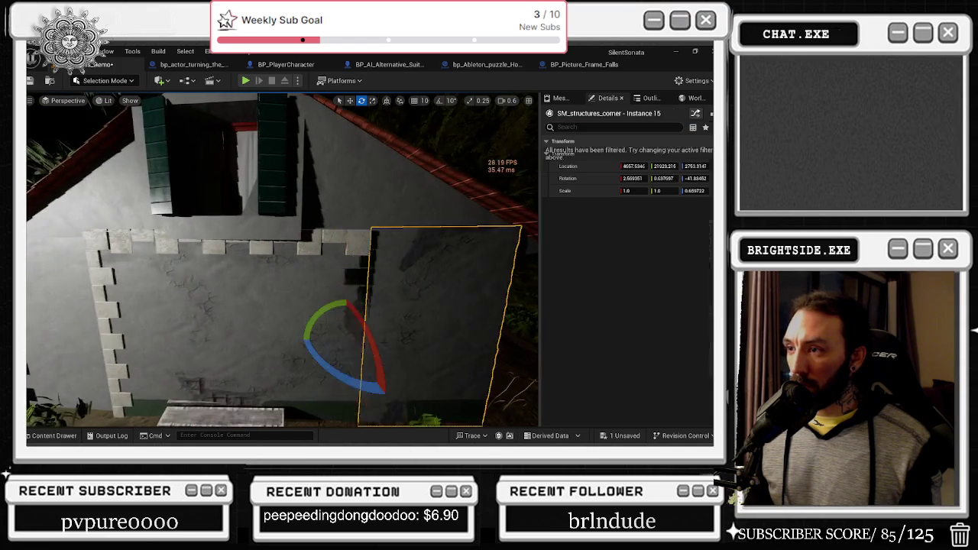
{"action": "key", "text": "w"}
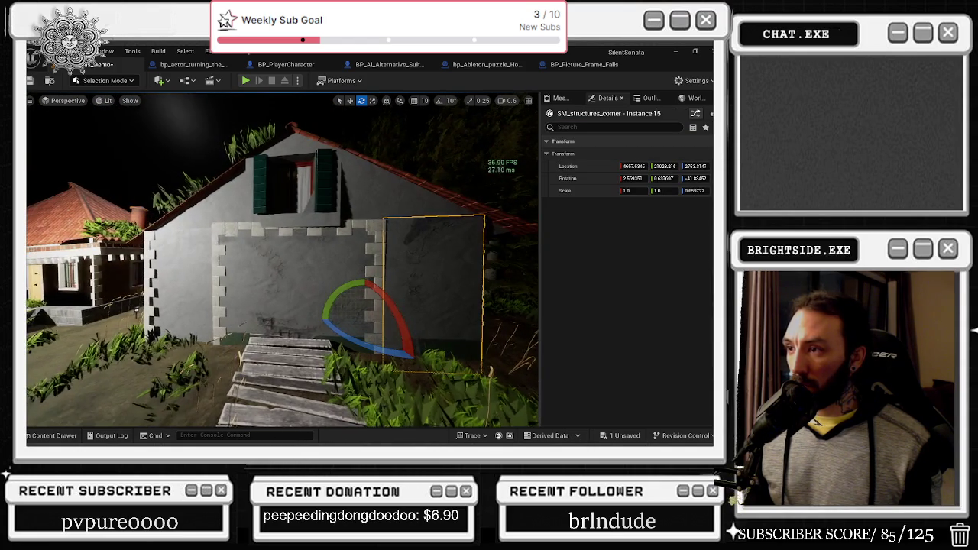
{"action": "key", "text": "w"}
{"action": "left_click", "coordinate": [283, 366]}
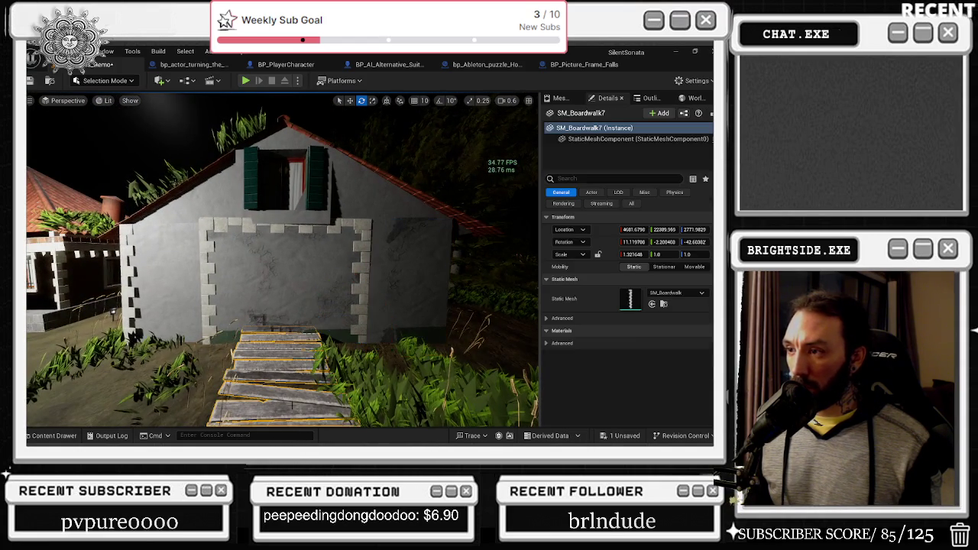
{"action": "key", "text": "w"}
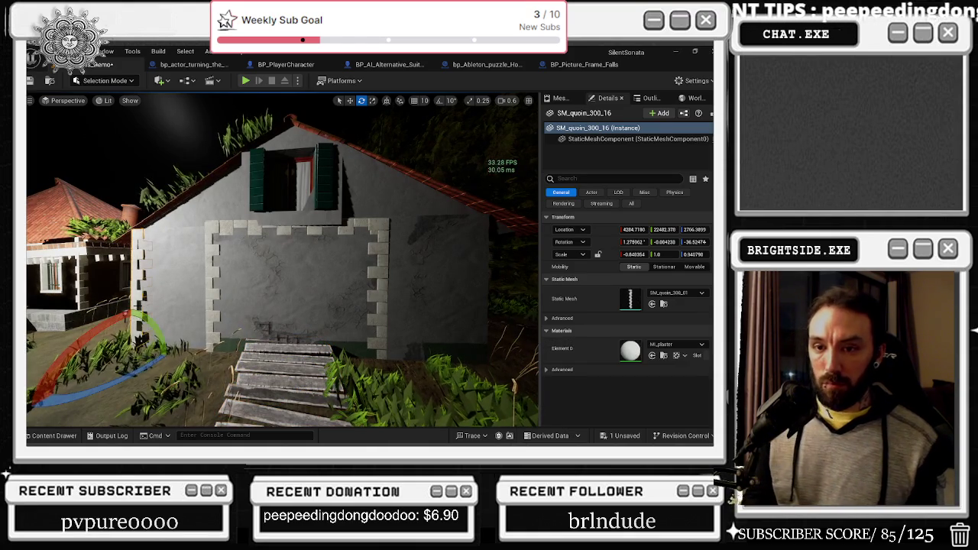
{"action": "key", "text": "Escape"}
{"action": "key", "text": "s"}
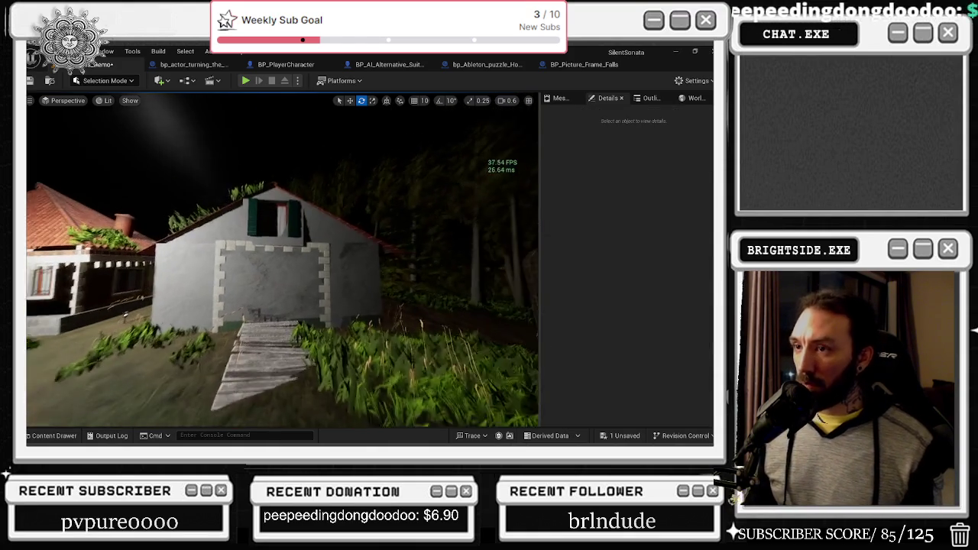
{"action": "key", "text": "w"}
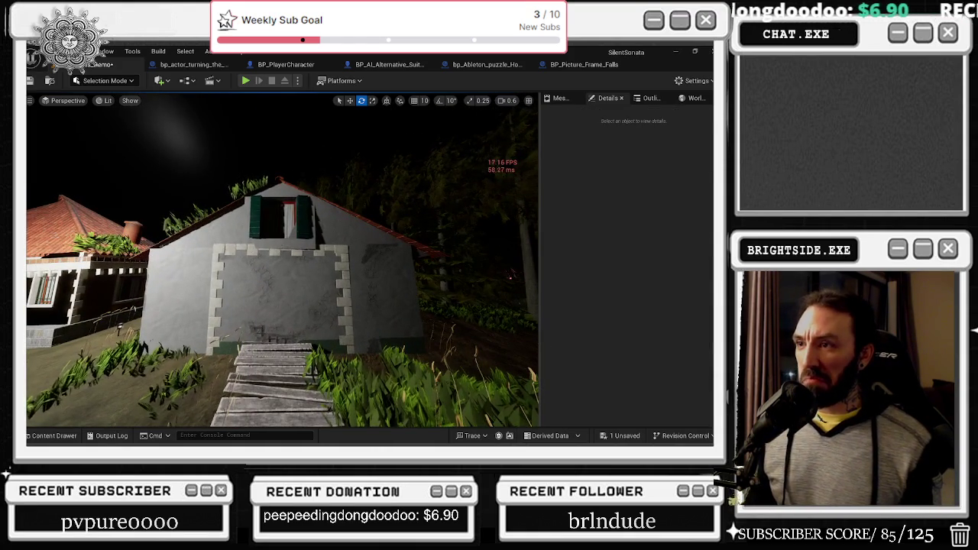
Undo a stray sideways move of the dormer window, then raise it slightly on the roof
{"action": "left_click", "coordinate": [282, 218]}
{"action": "key", "text": "w"}
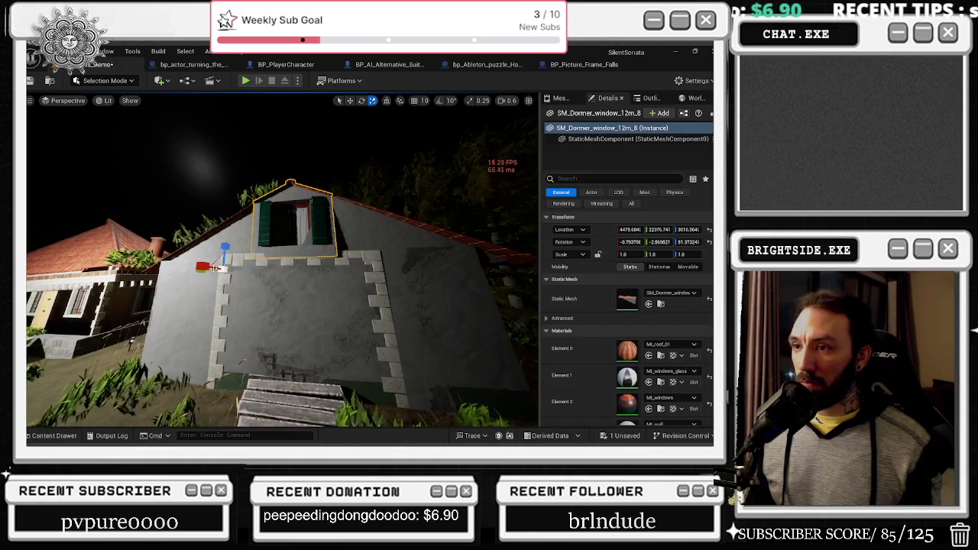
{"action": "left_click_drag", "start_coordinate": [631, 229], "coordinate": [642, 230]}
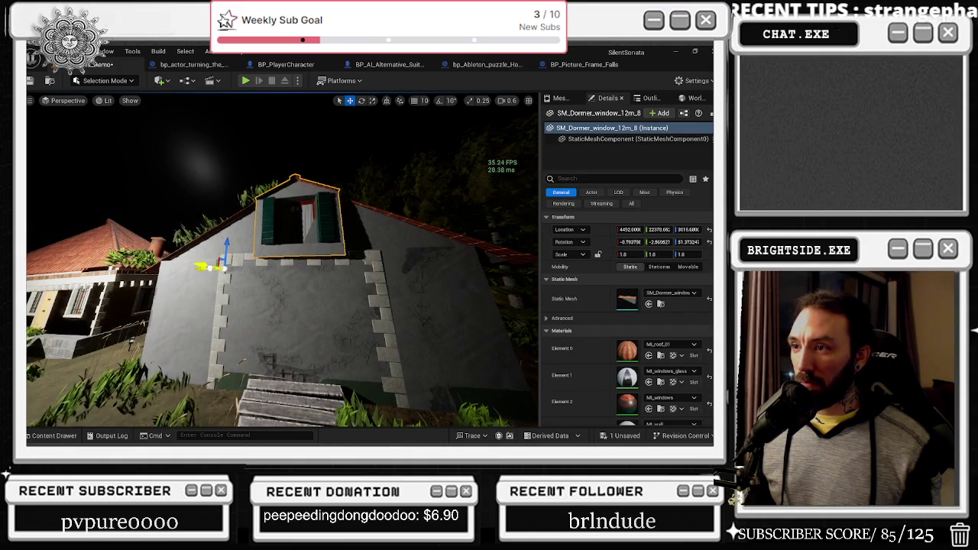
{"action": "key", "text": "ctrl+z"}
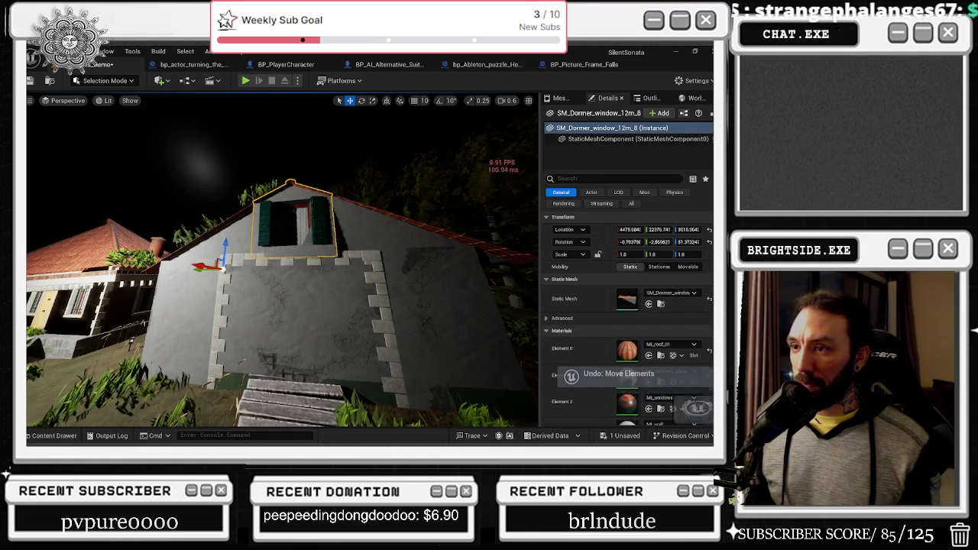
{"action": "key", "text": "a"}
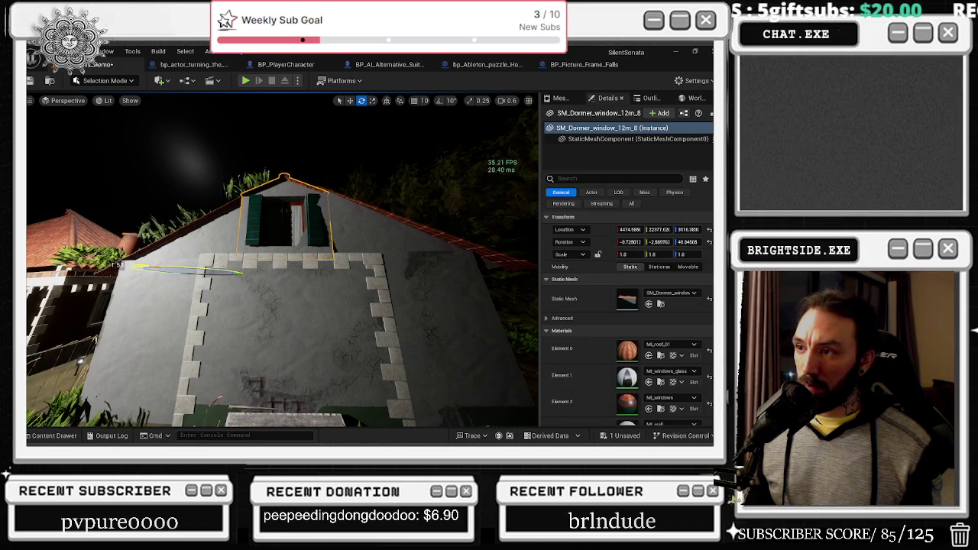
{"action": "left_click_drag", "start_coordinate": [283, 263], "coordinate": [344, 263]}
{"action": "key", "text": "w"}
{"action": "mouse_move", "coordinate": [263, 297]}
{"action": "left_mouse_down"}
{"action": "mouse_move", "coordinate": [242, 299]}
{"action": "mouse_move", "coordinate": [306, 300]}
{"action": "left_mouse_up"}
{"action": "left_click_drag", "start_coordinate": [234, 298], "coordinate": [234, 270]}
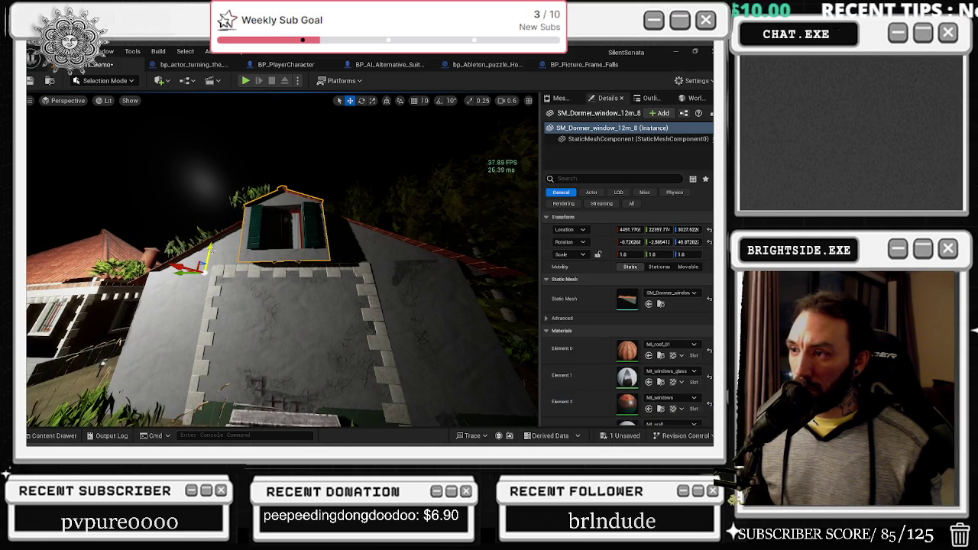
{"action": "left_click_drag", "start_coordinate": [228, 342], "coordinate": [154, 325]}
{"action": "left_click", "coordinate": [258, 248]}
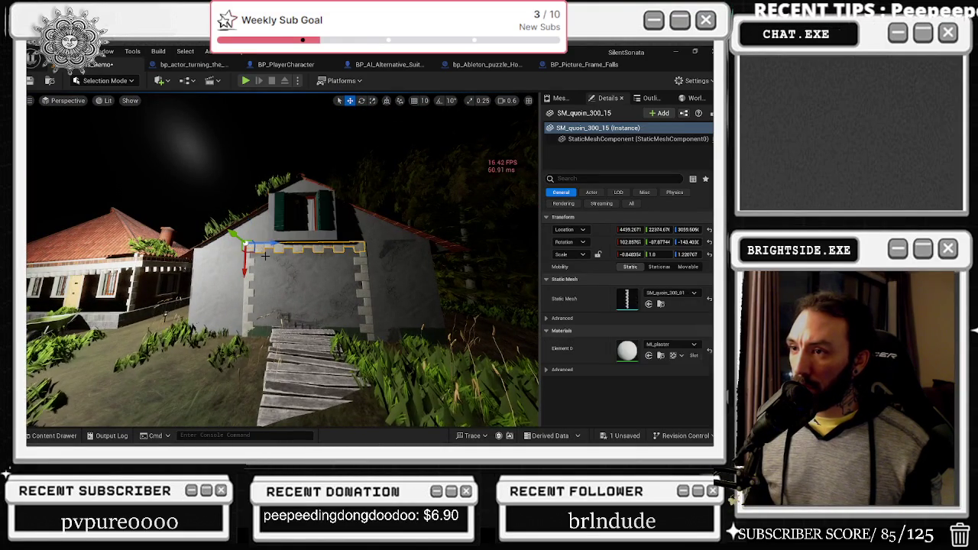
Stretch quoin strip SM_quoin_300_15 longer on Scale Z, then shift and tilt it along the front wall
{"action": "key", "text": "r"}
{"action": "mouse_move", "coordinate": [269, 243]}
{"action": "left_mouse_down"}
{"action": "mouse_move", "coordinate": [297, 243]}
{"action": "mouse_move", "coordinate": [200, 247]}
{"action": "left_mouse_up"}
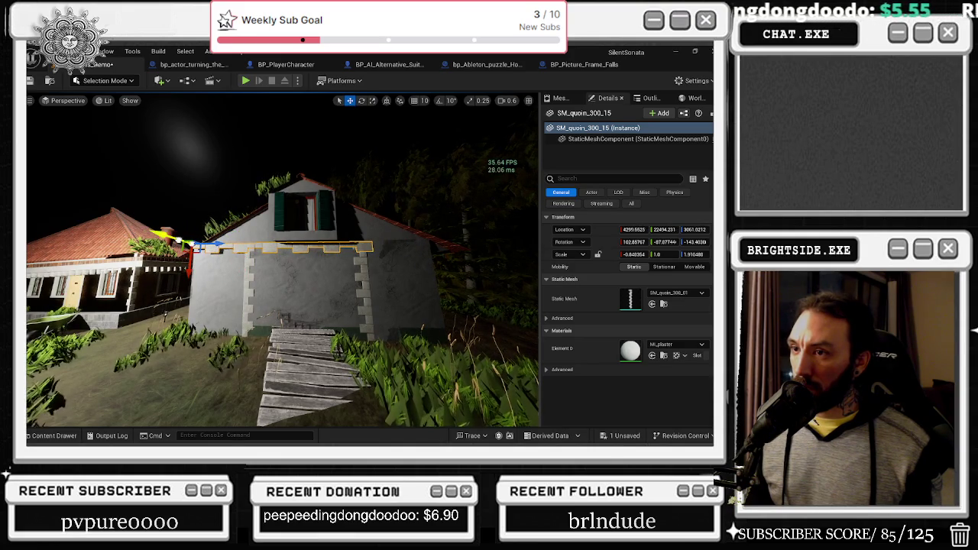
{"action": "key", "text": "ctrl+z"}
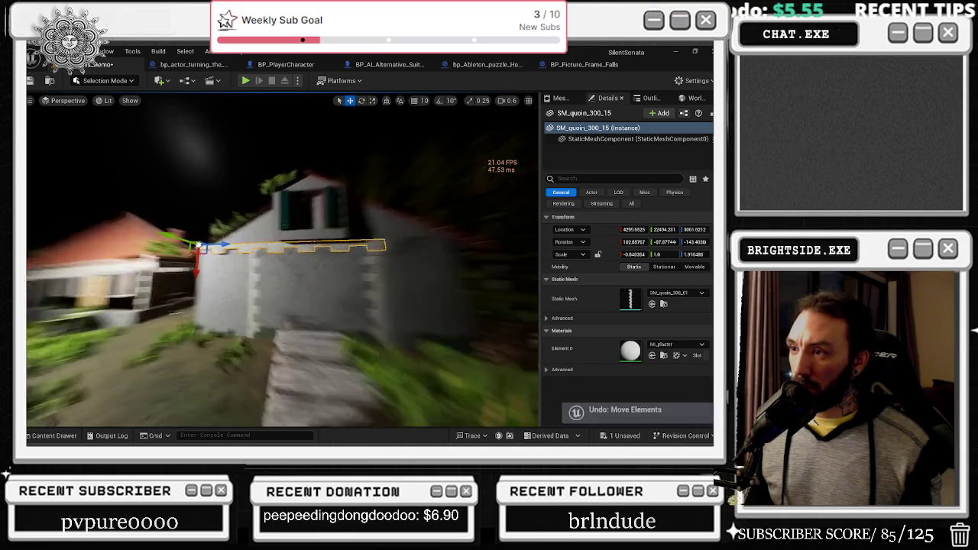
{"action": "mouse_move", "coordinate": [265, 282]}
{"action": "left_mouse_down"}
{"action": "mouse_move", "coordinate": [273, 279]}
{"action": "mouse_move", "coordinate": [294, 329]}
{"action": "mouse_move", "coordinate": [244, 309]}
{"action": "left_mouse_up"}
{"action": "key", "text": "e"}
{"action": "left_click_drag", "start_coordinate": [208, 268], "coordinate": [253, 330]}
{"action": "left_click_drag", "start_coordinate": [98, 270], "coordinate": [130, 269]}
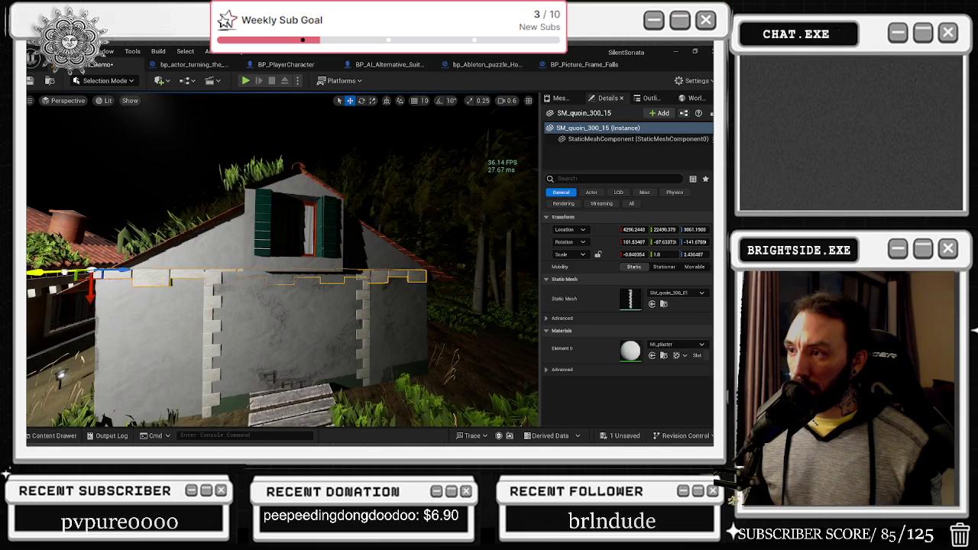
{"action": "left_click_drag", "start_coordinate": [57, 273], "coordinate": [54, 273]}
{"action": "left_click", "coordinate": [213, 321]}
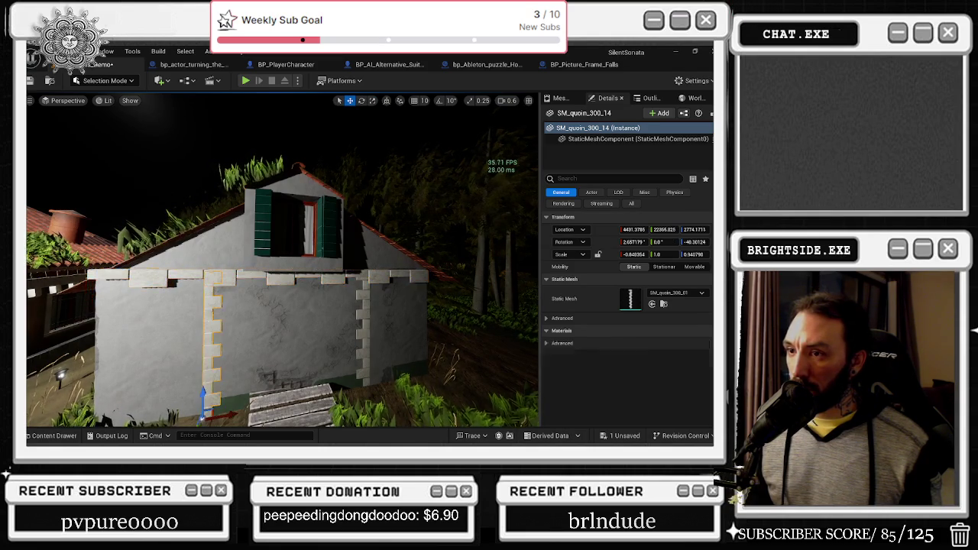
{"action": "mouse_move", "coordinate": [282, 260]}
{"action": "left_mouse_down"}
{"action": "mouse_move", "coordinate": [332, 243]}
{"action": "mouse_move", "coordinate": [235, 264]}
{"action": "left_mouse_up"}
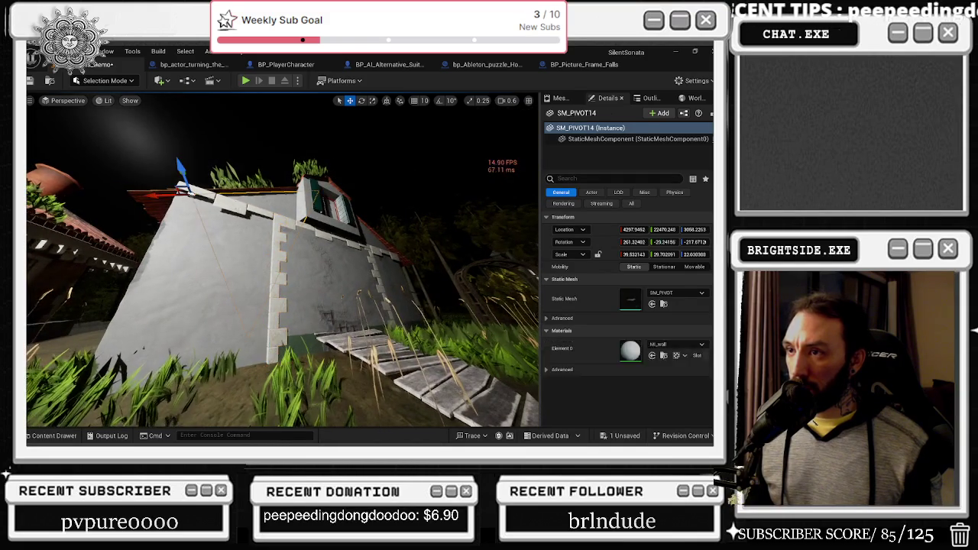
Rotate the top quoin strip slightly
{"action": "left_click", "coordinate": [237, 205]}
{"action": "key", "text": "e"}
{"action": "left_click_drag", "start_coordinate": [197, 158], "coordinate": [197, 158]}
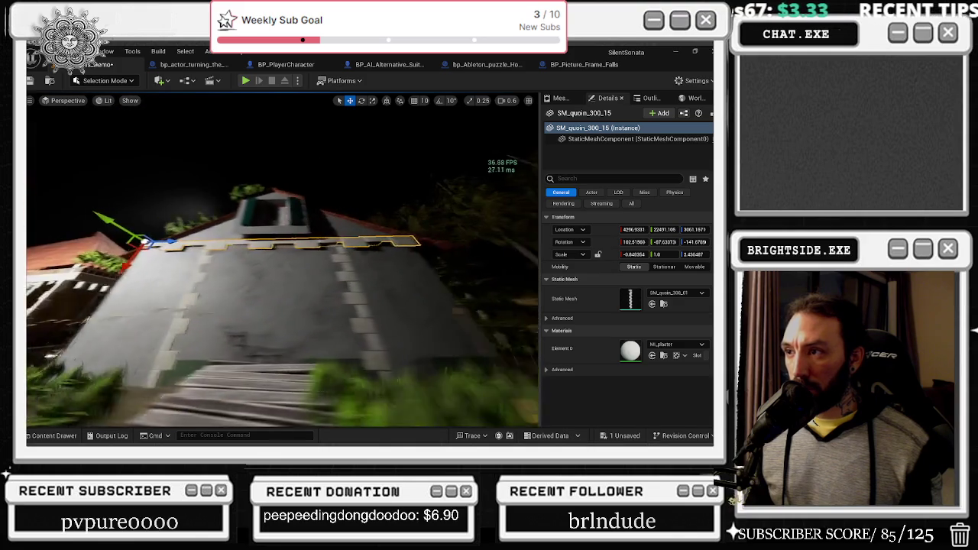
{"action": "left_click", "coordinate": [334, 371]}
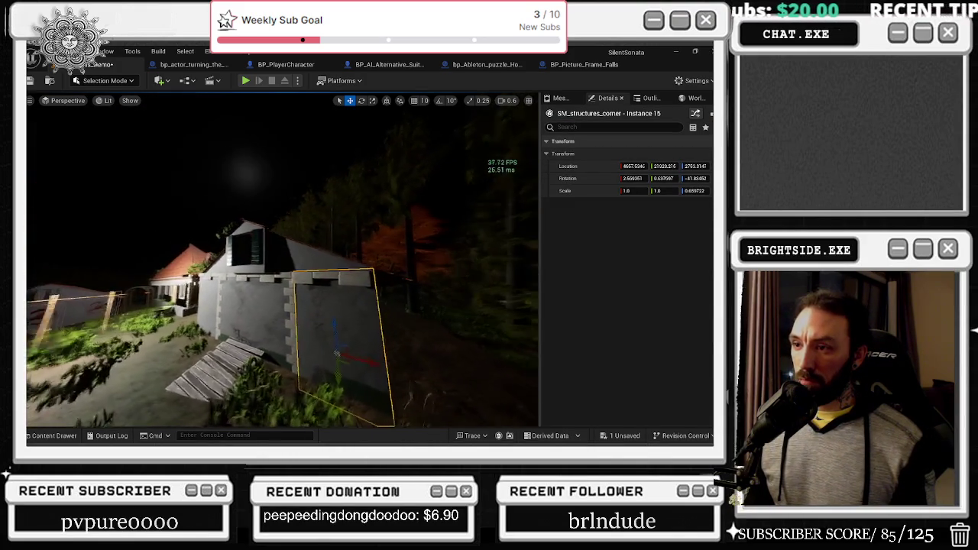
Slide quoin columns SM_quoin_300_14 and SM_quoin_300_5 outward to the front wall's corners
{"action": "scroll", "coordinate": [252, 285], "scroll_direction": "up", "scroll_amount": 3}
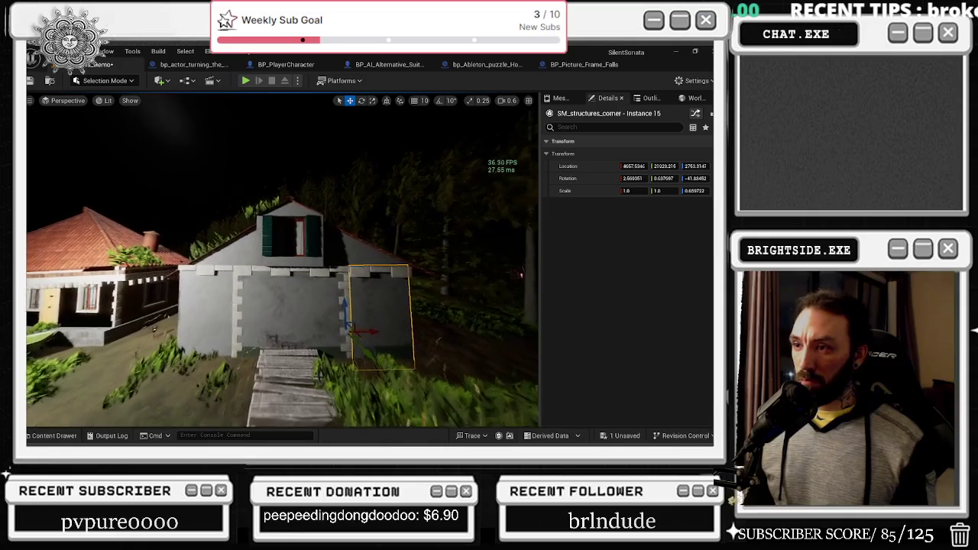
{"action": "left_click", "coordinate": [240, 300]}
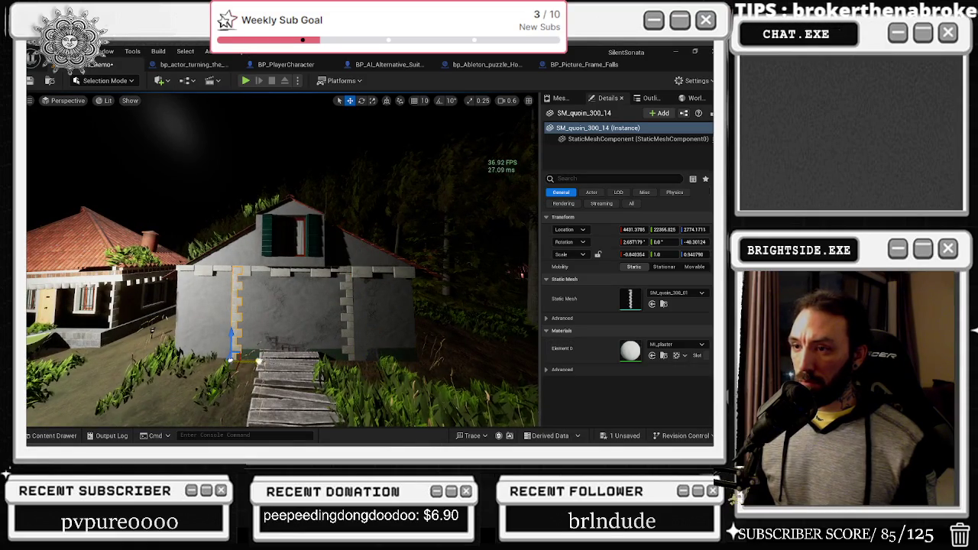
{"action": "left_click_drag", "start_coordinate": [258, 361], "coordinate": [201, 359]}
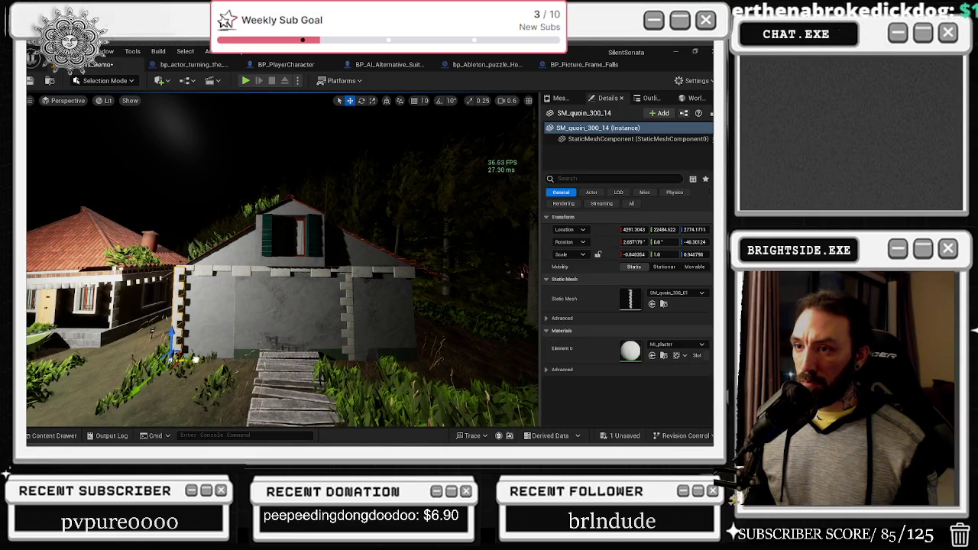
{"action": "left_click", "coordinate": [346, 313]}
{"action": "left_click_drag", "start_coordinate": [374, 361], "coordinate": [441, 365]}
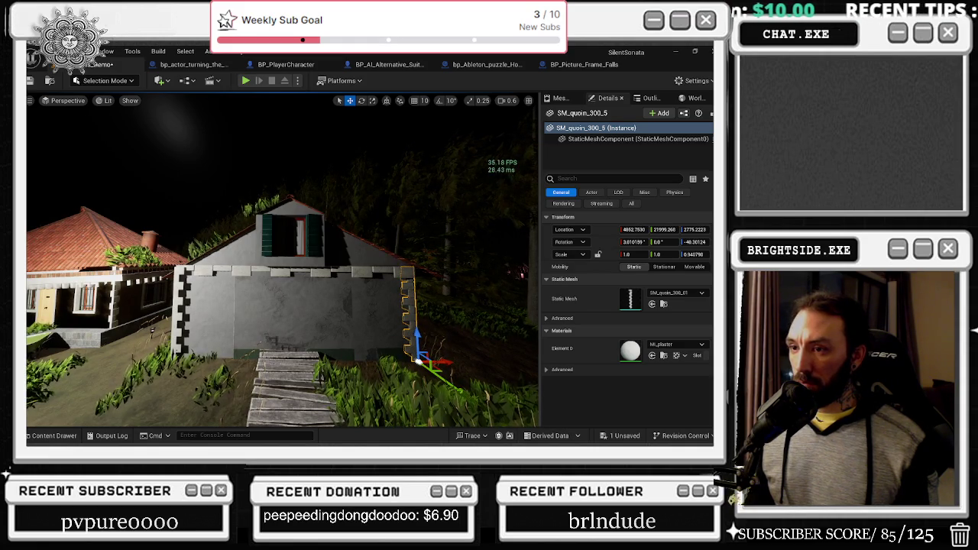
{"action": "left_click", "coordinate": [181, 321]}
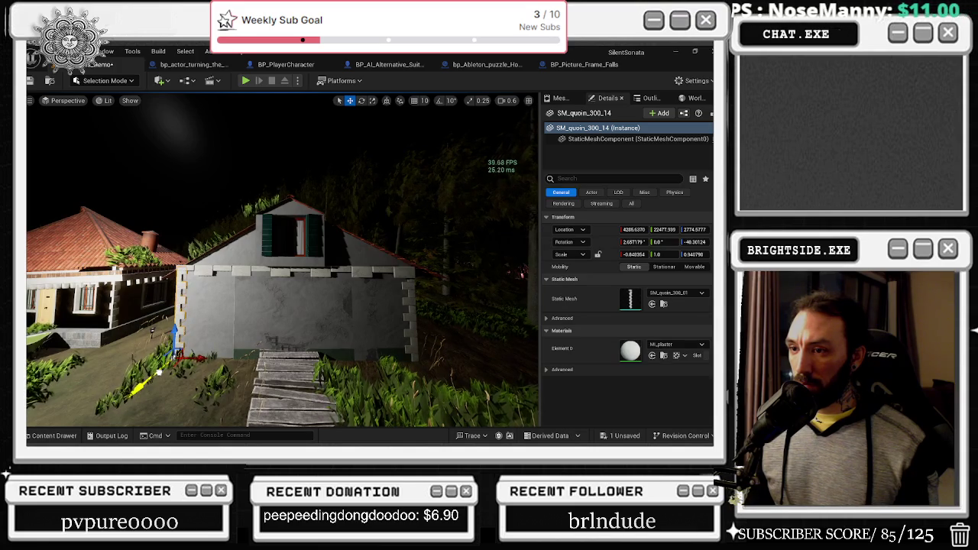
{"action": "left_click", "coordinate": [286, 382]}
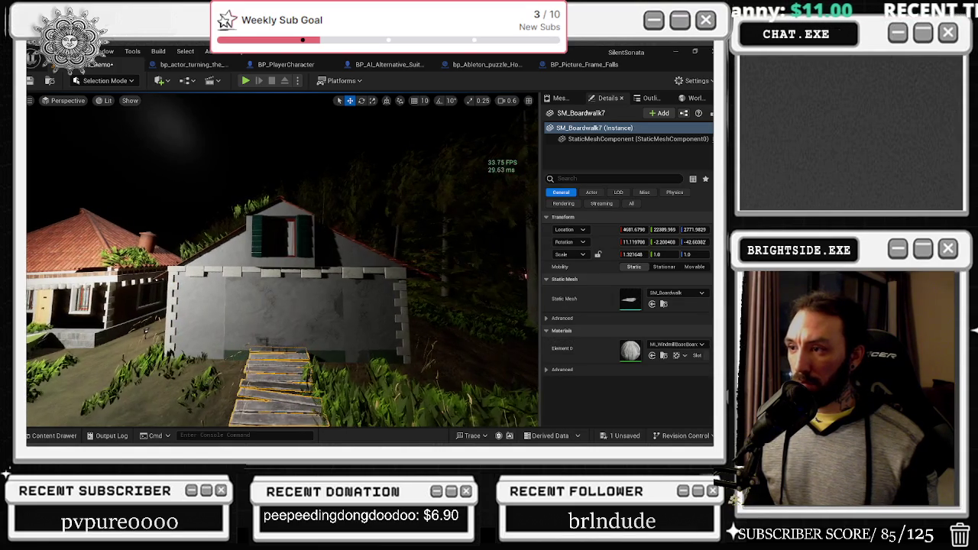
Undo the recent quoin column move and the top strip's rotation and resize
{"action": "scroll", "coordinate": [283, 263], "scroll_direction": "down", "scroll_amount": 10}
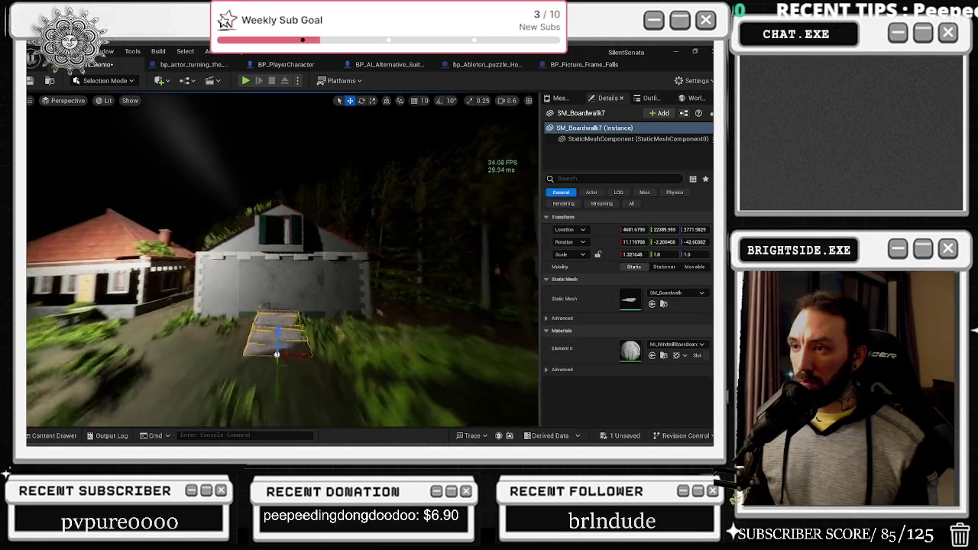
{"action": "key", "text": "ctrl+z"}
{"action": "key", "text": "ctrl+z"}
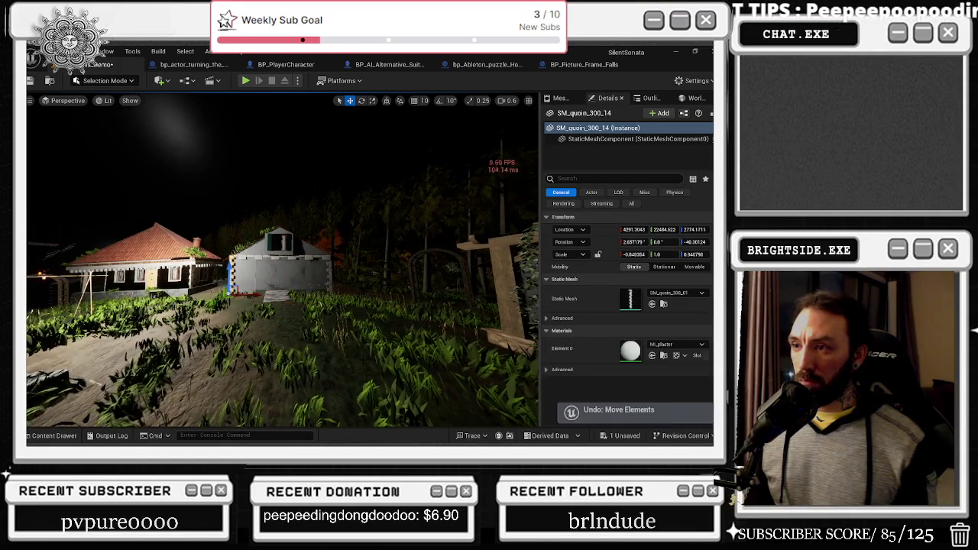
{"action": "key", "text": "ctrl+z"}
{"action": "key", "text": "ctrl+z"}
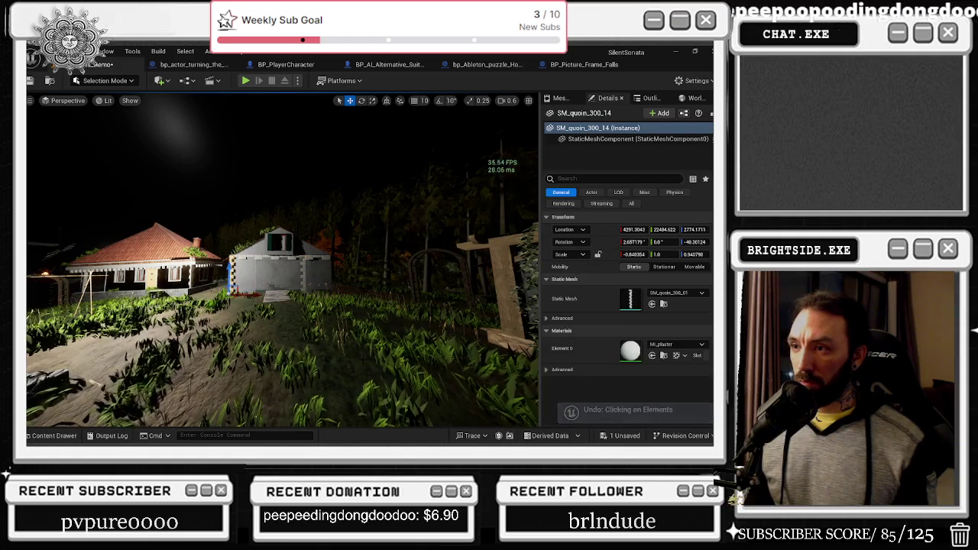
{"action": "key", "text": "ctrl+z"}
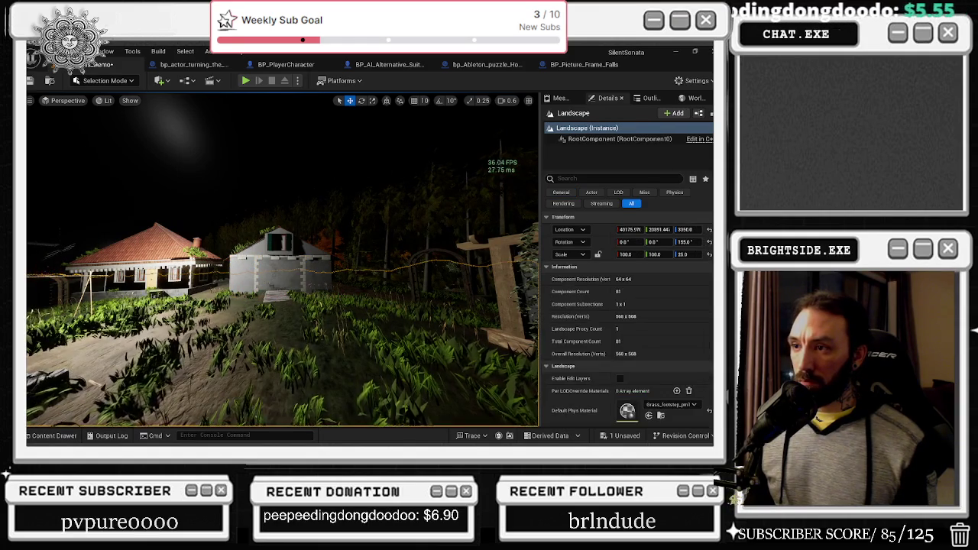
{"action": "key", "text": "ctrl+z"}
{"action": "key", "text": "ctrl+z"}
{"action": "key", "text": "ctrl+z"}
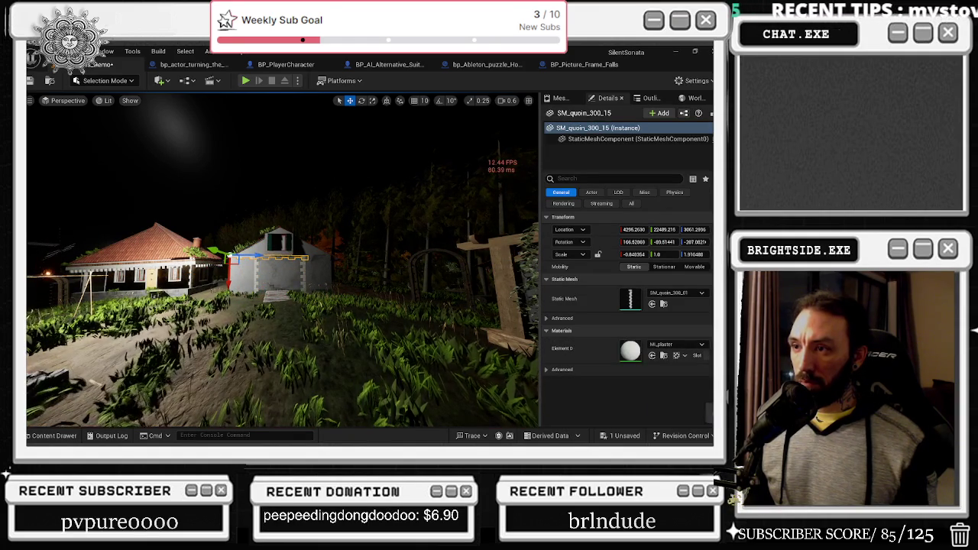
{"action": "key", "text": "ctrl+z"}
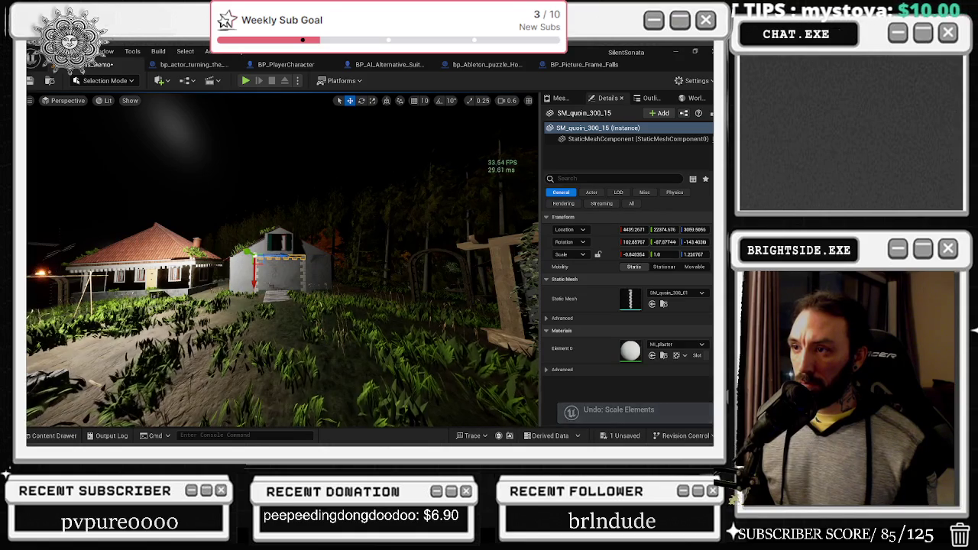
{"action": "key", "text": "ctrl+z"}
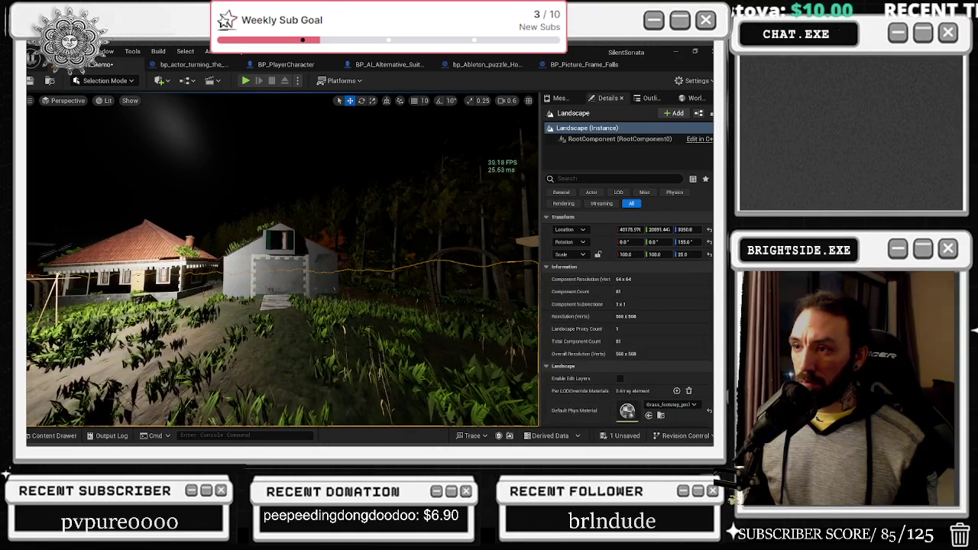
Fly the camera in close to the house's front wall and window
{"action": "key", "text": "w"}
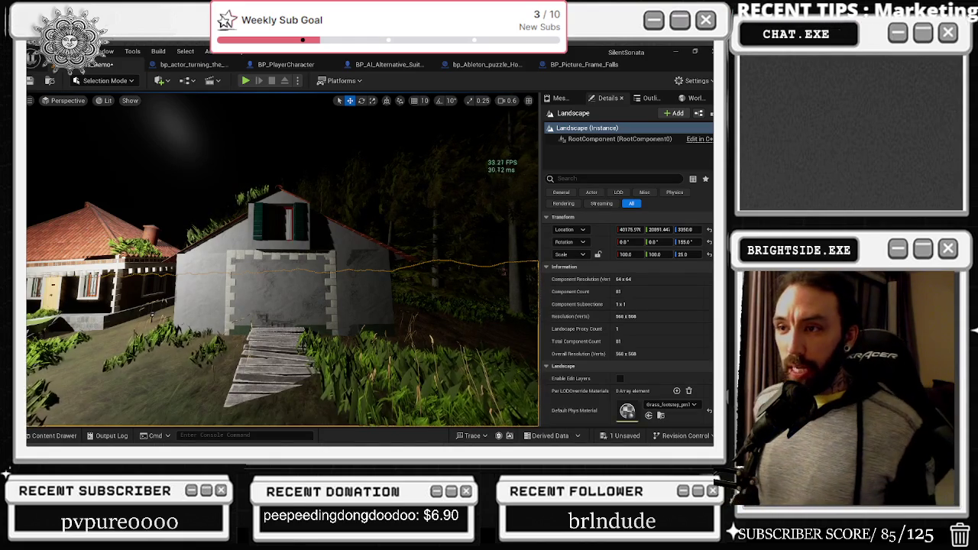
{"action": "key", "text": "w"}
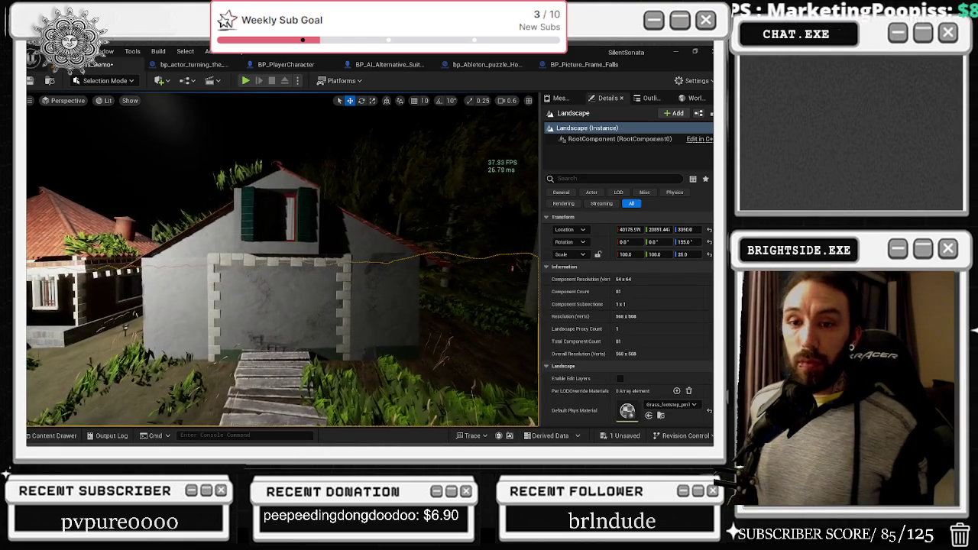
{"action": "key", "text": "w"}
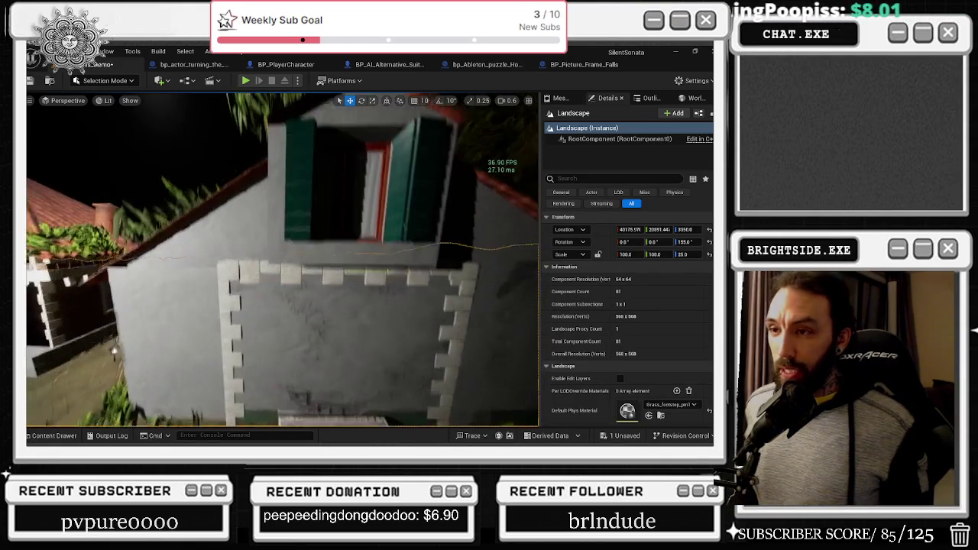
Reselect the quoin strip above the opening and cancel an accidental drag of its mesh onto Roof
{"action": "key", "text": "ctrl+space"}
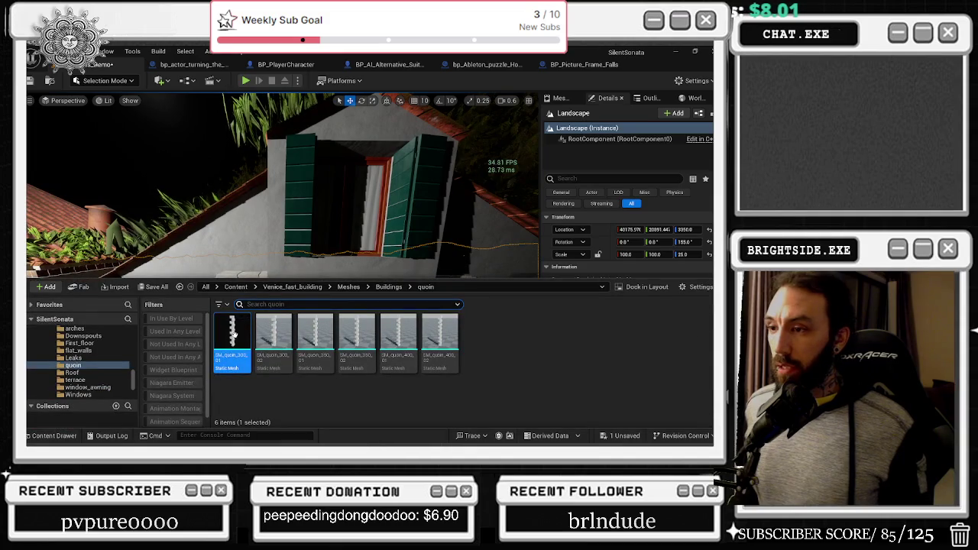
{"action": "key", "text": "w"}
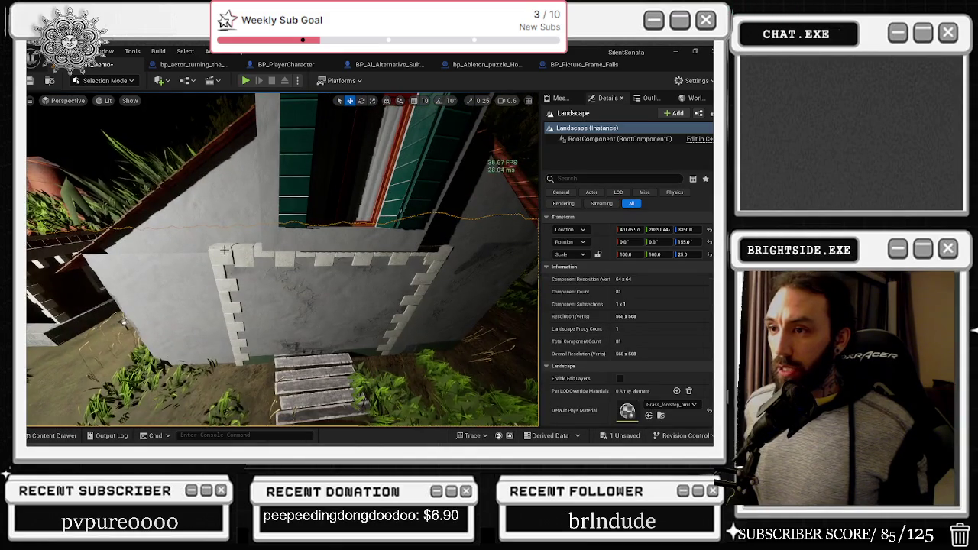
{"action": "left_click", "coordinate": [229, 256]}
{"action": "key", "text": "a"}
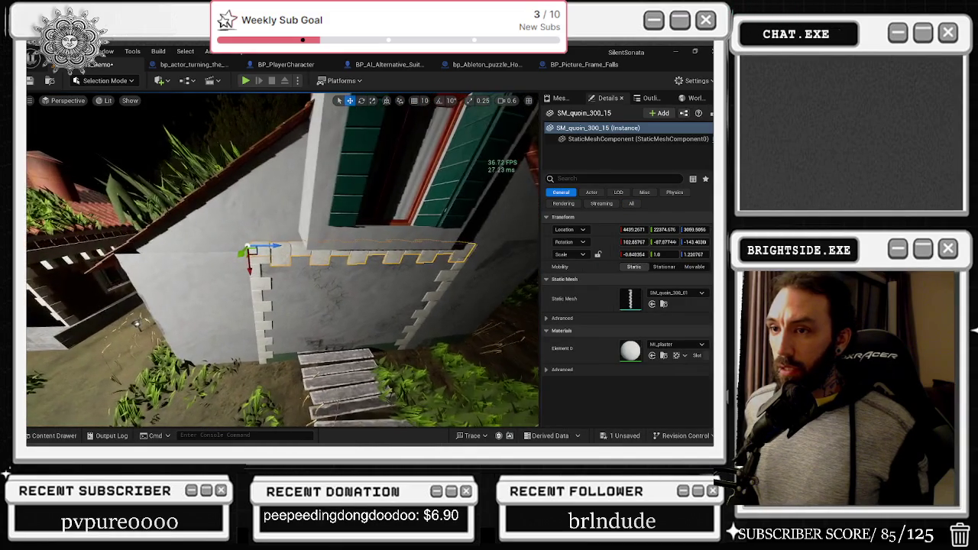
{"action": "key", "text": "ctrl+space"}
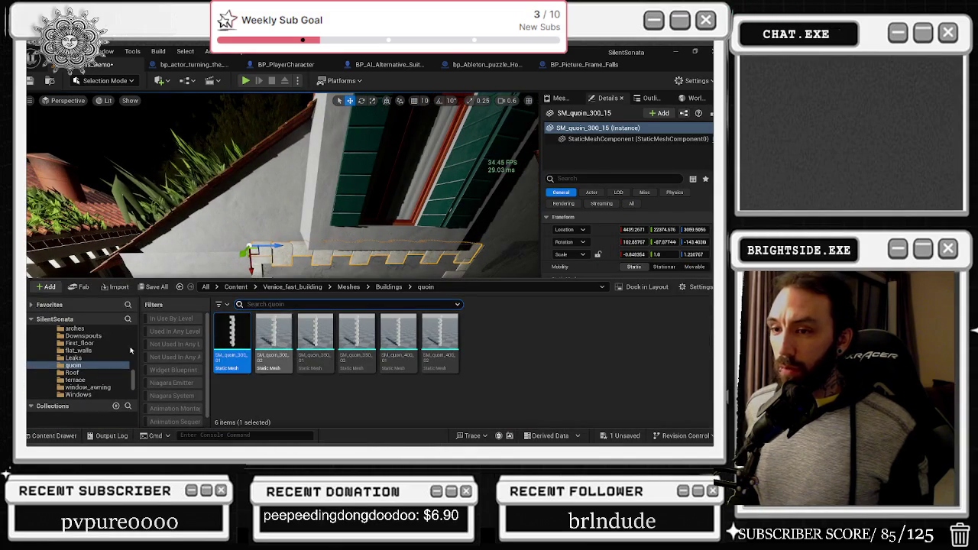
{"action": "mouse_move", "coordinate": [232, 339]}
{"action": "left_mouse_down"}
{"action": "mouse_move", "coordinate": [145, 381]}
{"action": "mouse_move", "coordinate": [118, 372]}
{"action": "left_mouse_up"}
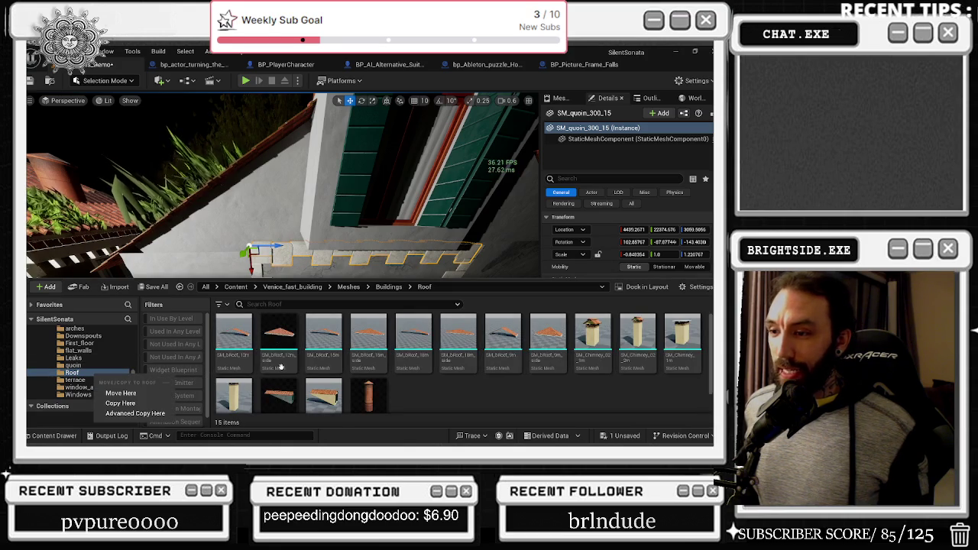
{"action": "key", "text": "Escape"}
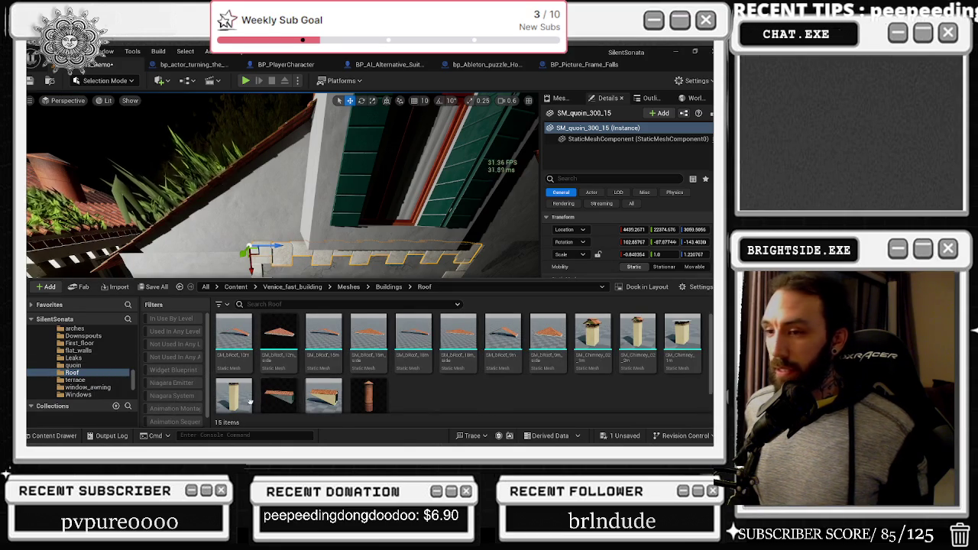
Browse the asset tree up to the Content and Engine root, then switch to the Twitch browser
{"action": "scroll", "coordinate": [130, 379], "scroll_direction": "up", "scroll_amount": 10}
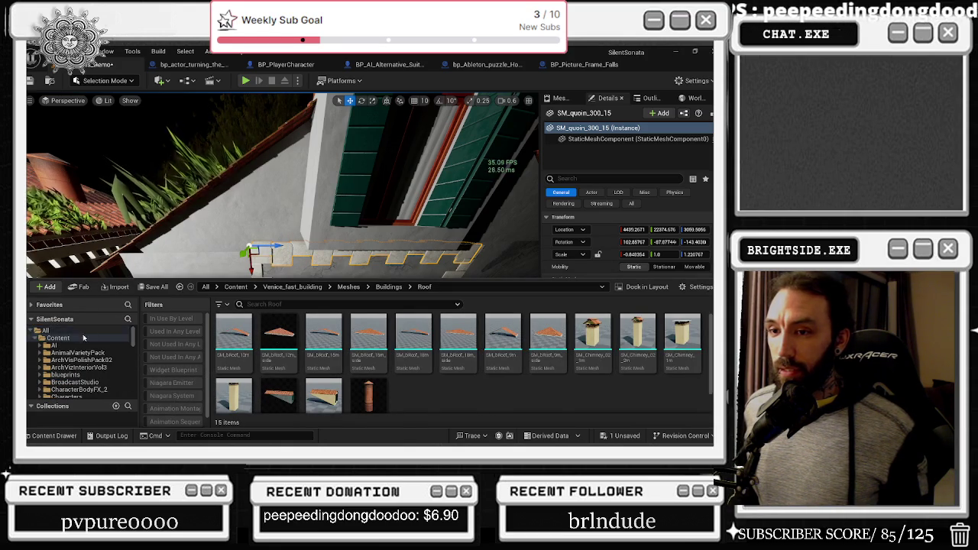
{"action": "left_click", "coordinate": [58, 337]}
{"action": "left_click", "coordinate": [45, 330]}
{"action": "left_click", "coordinate": [232, 337]}
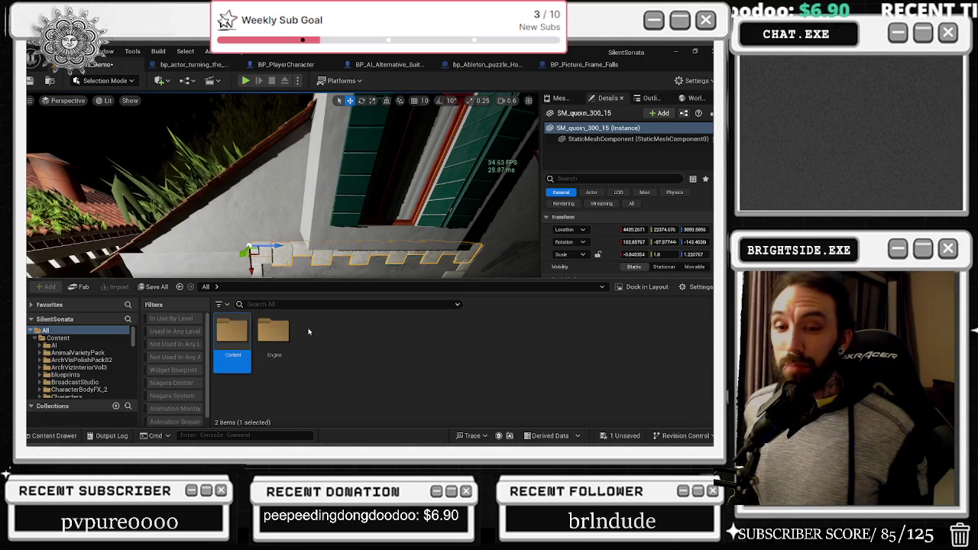
{"action": "key", "text": "alt+Tab"}
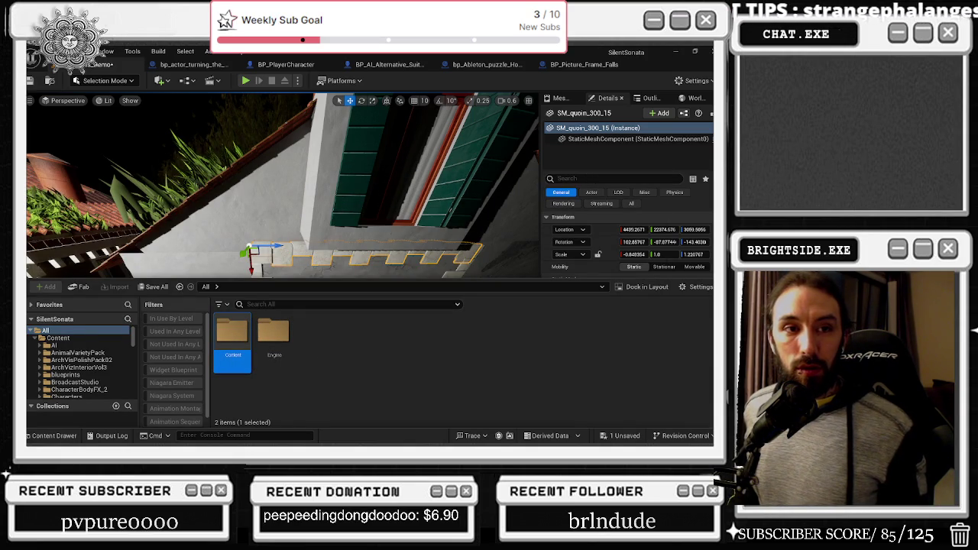
{"action": "key", "text": "alt+Tab"}
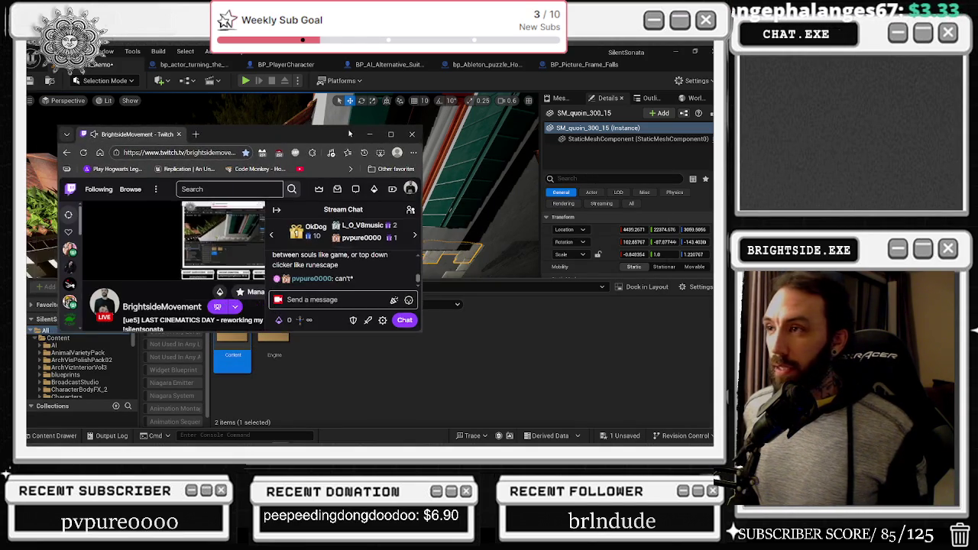
Maximize the Twitch browser and search up another streamer's channel from the Following page
{"action": "left_click", "coordinate": [373, 134]}
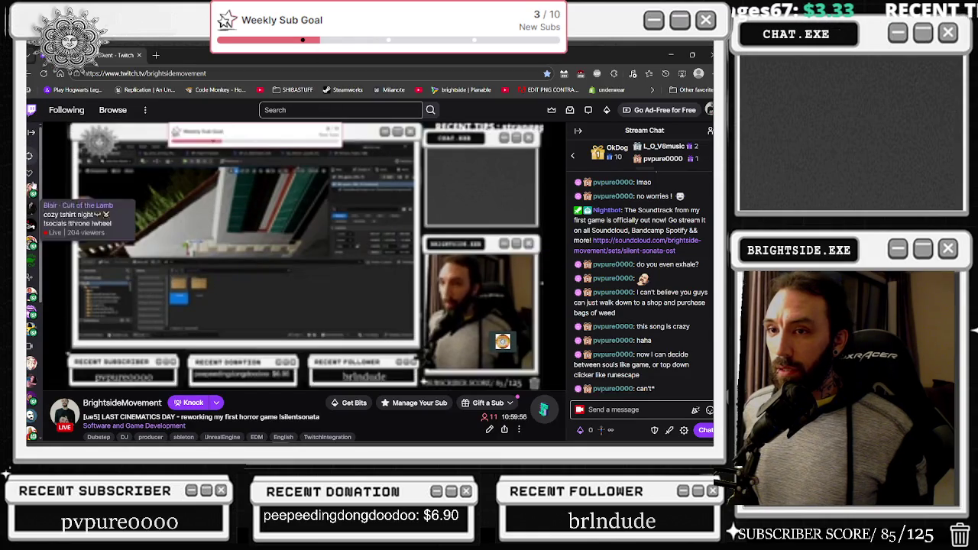
{"action": "middle_click", "coordinate": [48, 114]}
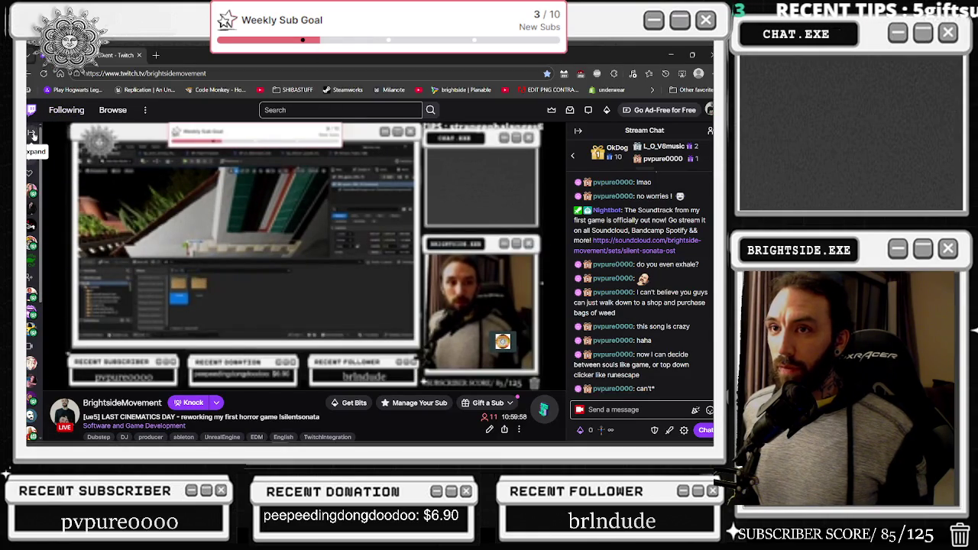
{"action": "left_click", "coordinate": [218, 56]}
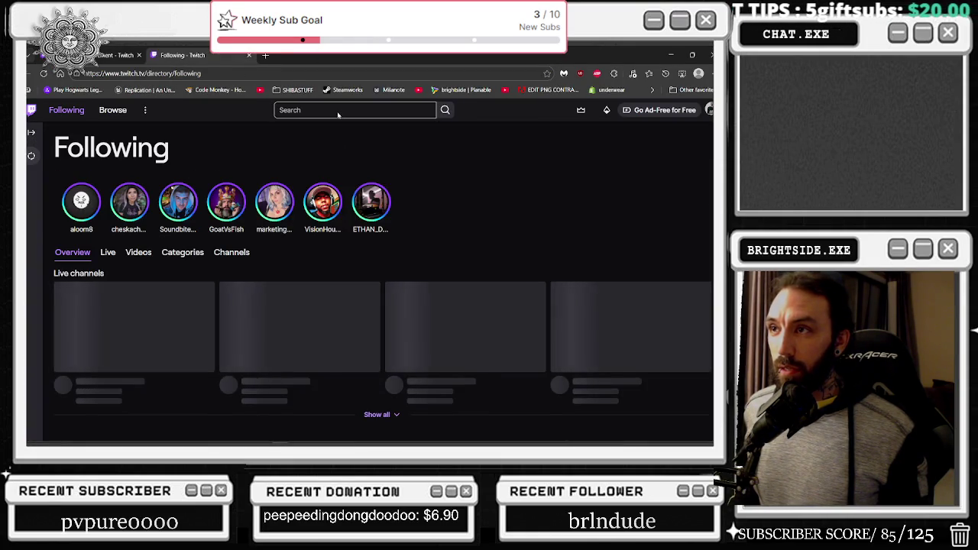
{"action": "left_click", "coordinate": [337, 110]}
{"action": "type", "text": "SEANNYB"}
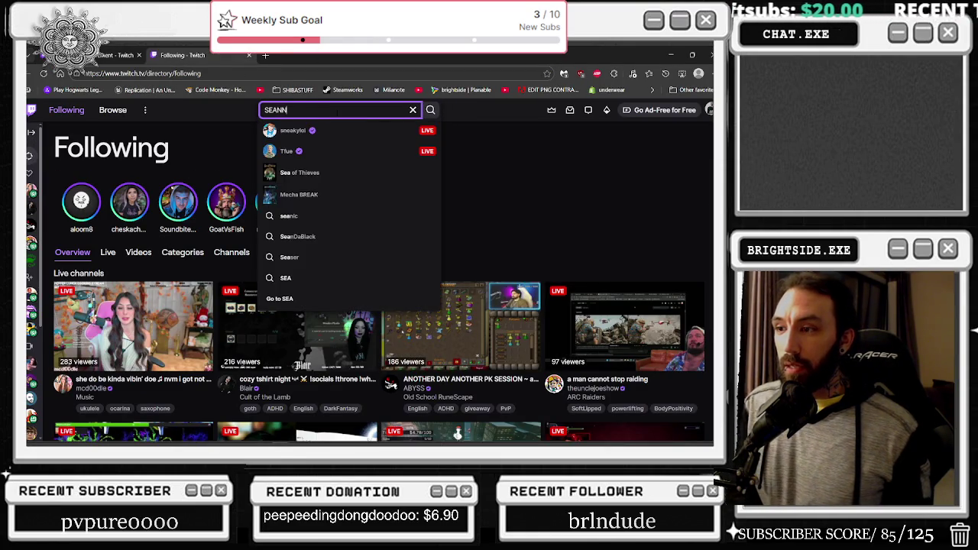
{"action": "left_click", "coordinate": [291, 131]}
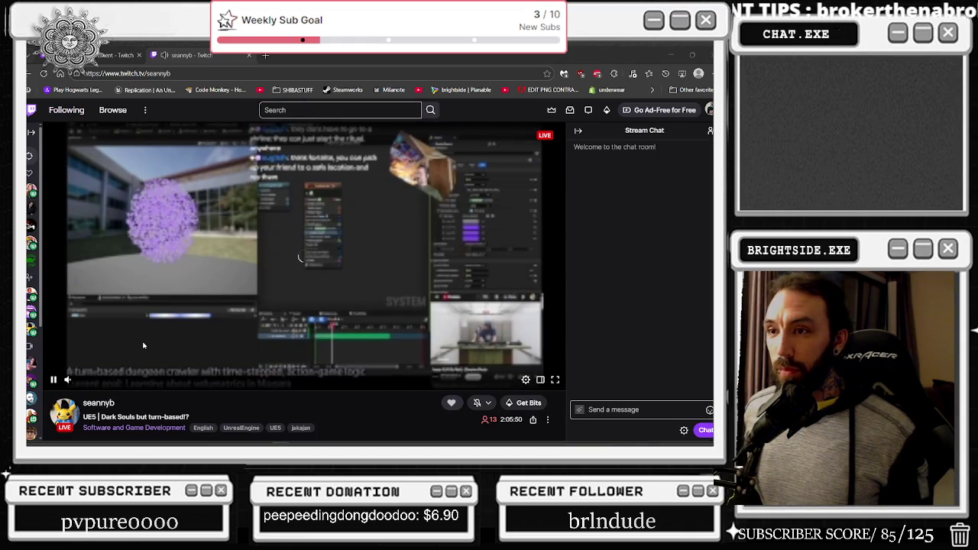
Set that stream's playback quality to 480p30 in the player settings
{"action": "mouse_move", "coordinate": [74, 387]}
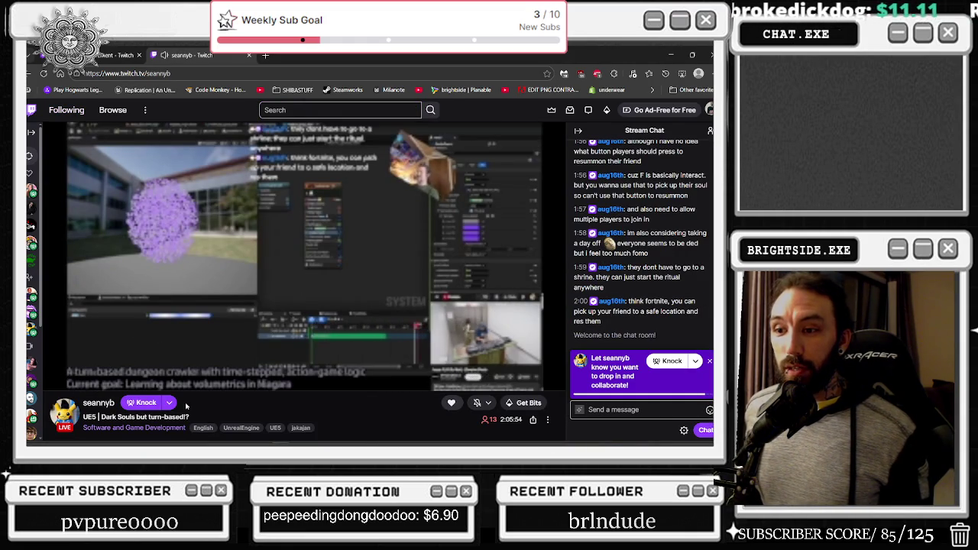
{"action": "left_click_drag", "start_coordinate": [190, 417], "coordinate": [109, 417]}
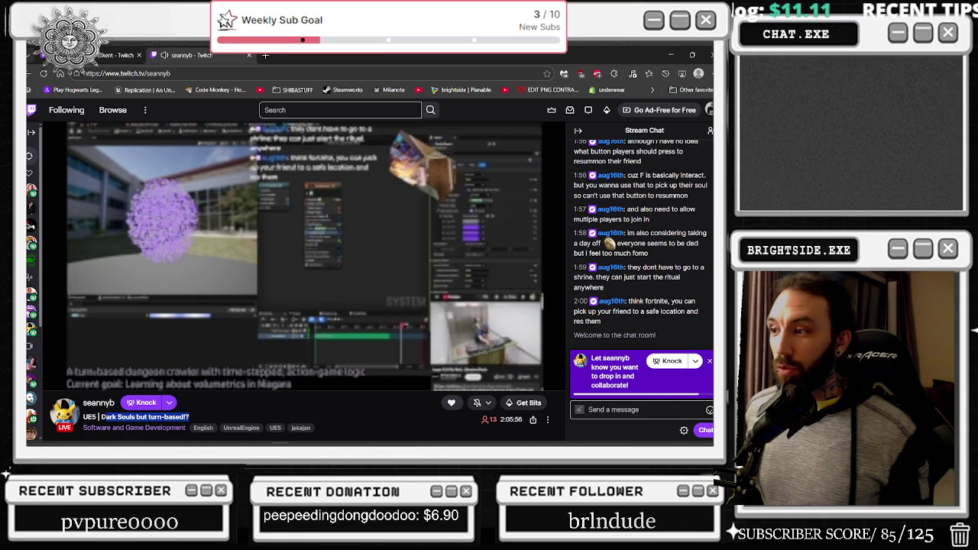
{"action": "key", "text": "alt+Tab"}
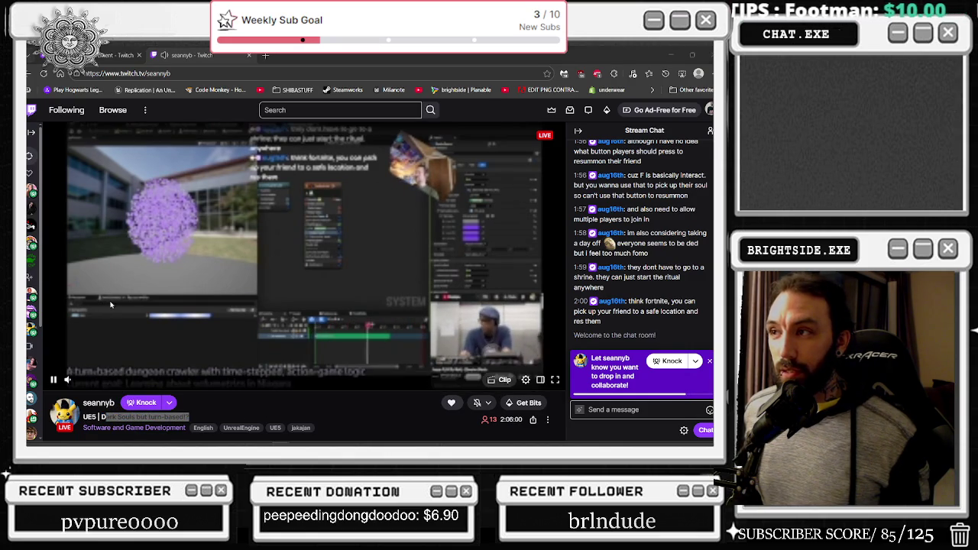
{"action": "key", "text": "alt+Tab"}
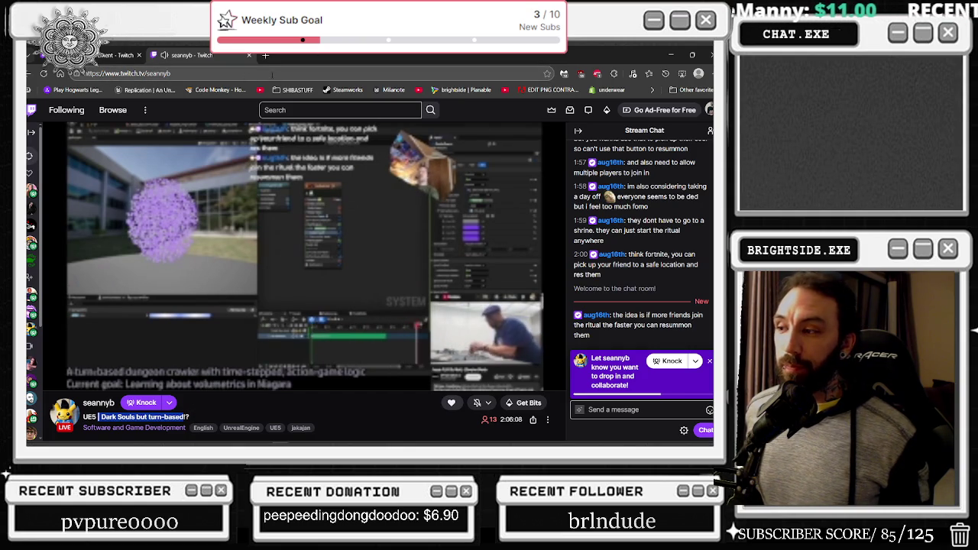
{"action": "mouse_move", "coordinate": [92, 382]}
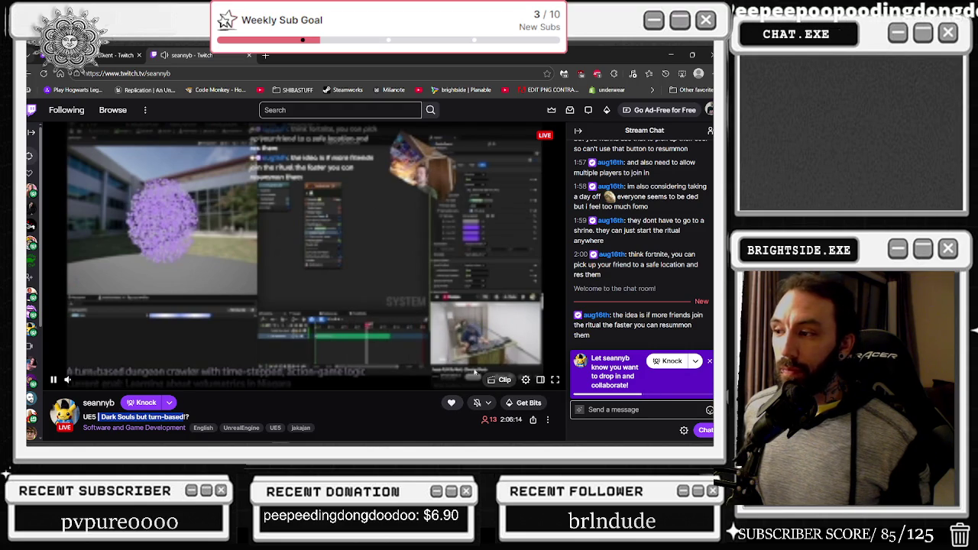
{"action": "left_click", "coordinate": [532, 382]}
{"action": "left_click", "coordinate": [451, 261]}
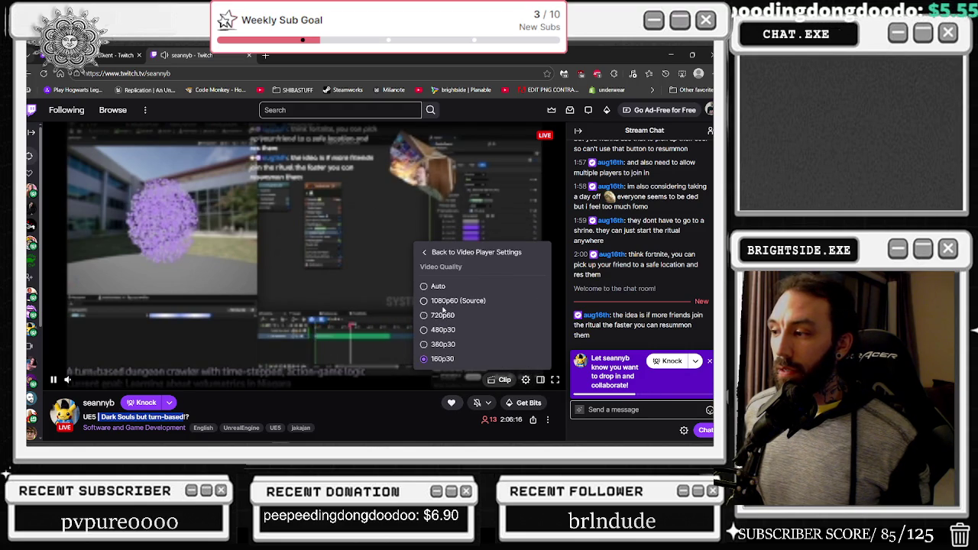
{"action": "left_click", "coordinate": [427, 329]}
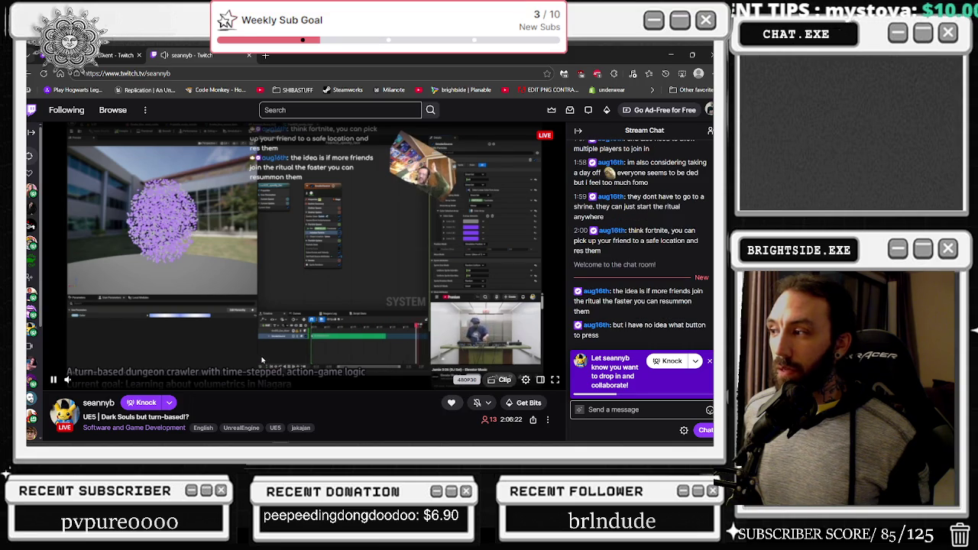
Close the other streamer's tab and minimize the browser to reveal the editor
{"action": "mouse_move", "coordinate": [75, 383]}
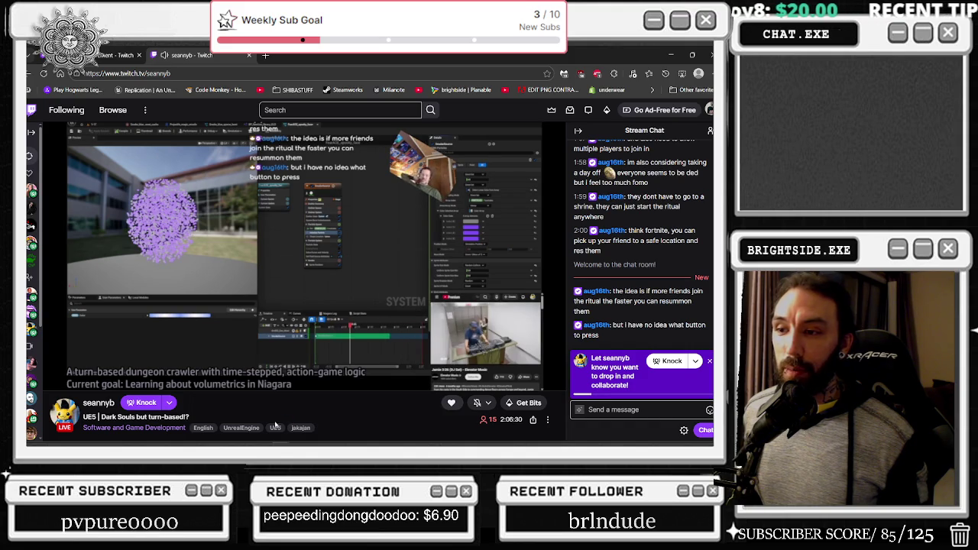
{"action": "mouse_move", "coordinate": [265, 393]}
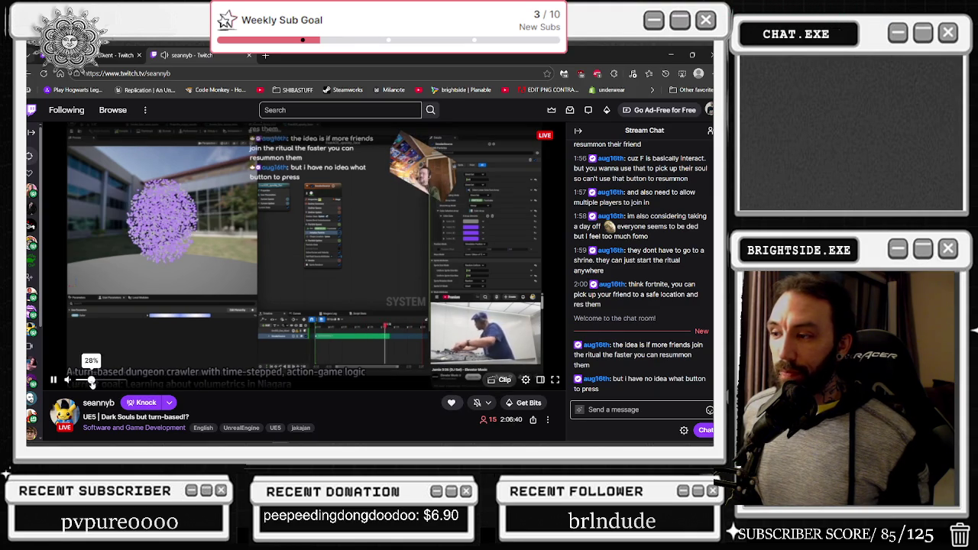
{"action": "left_click", "coordinate": [249, 56]}
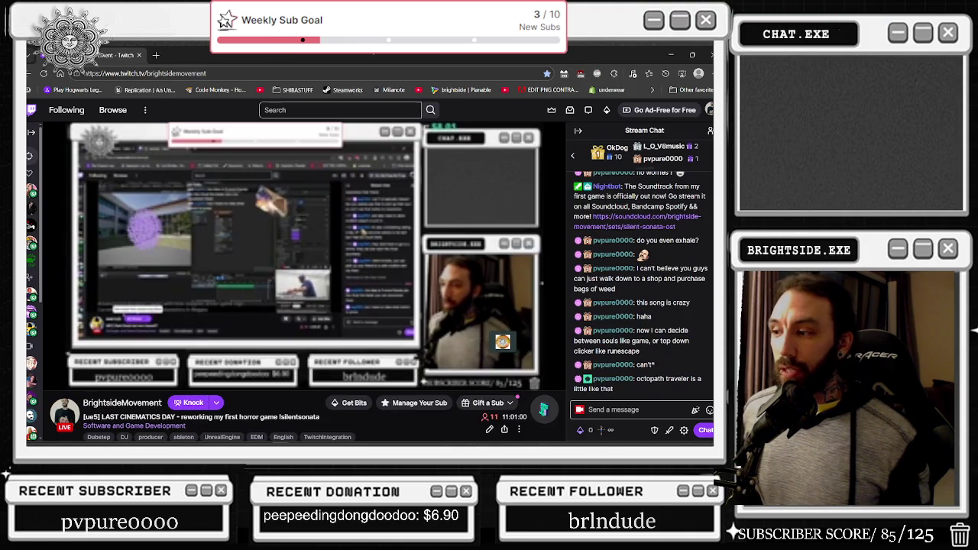
{"action": "left_click", "coordinate": [670, 55]}
{"action": "key", "text": "alt+Tab"}
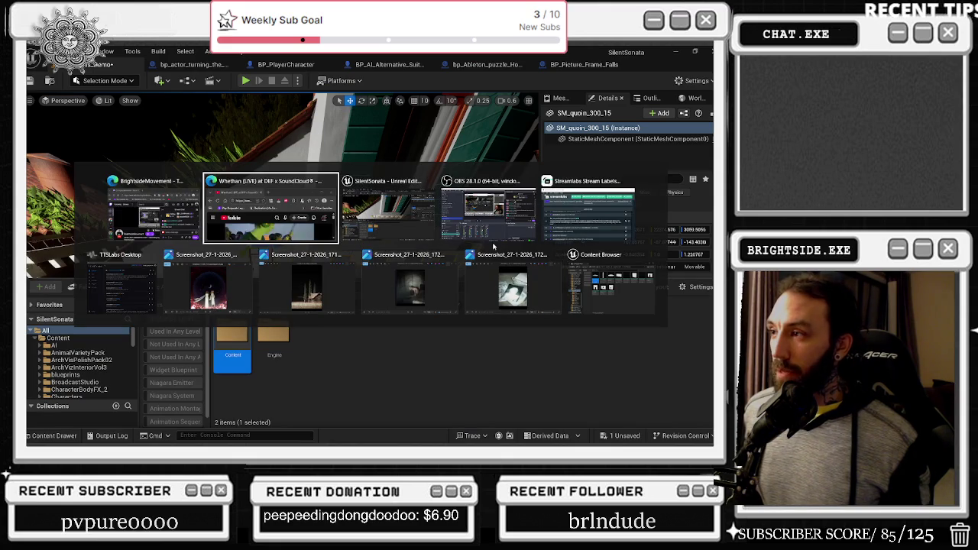
{"action": "key", "text": "Escape"}
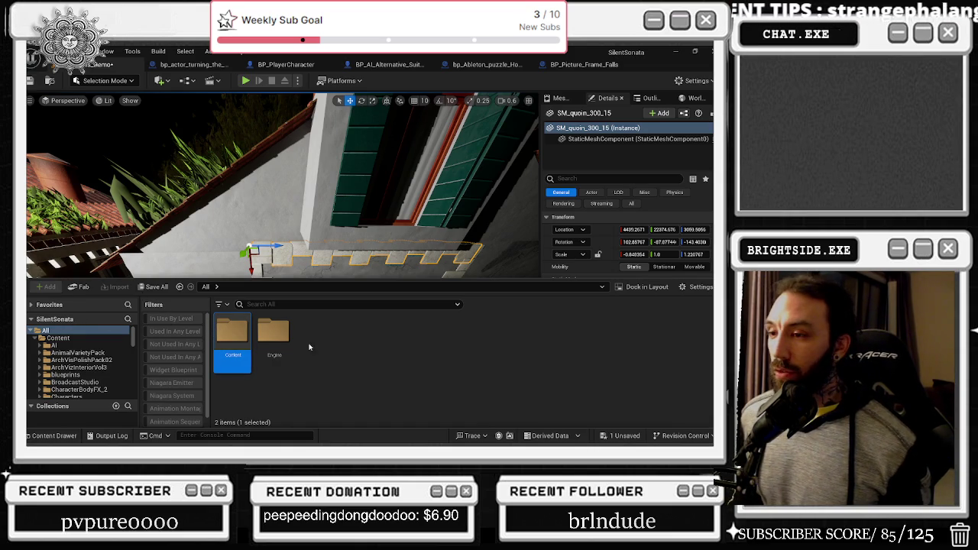
{"action": "left_click_drag", "start_coordinate": [345, 222], "coordinate": [313, 238]}
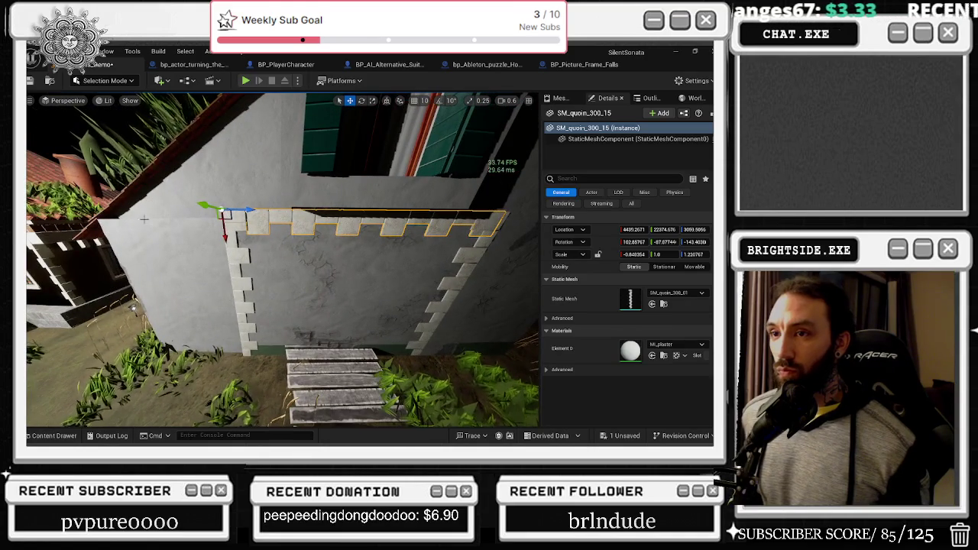
{"action": "left_click", "coordinate": [130, 228]}
{"action": "mouse_move", "coordinate": [131, 227]}
{"action": "left_mouse_down"}
{"action": "mouse_move", "coordinate": [231, 258]}
{"action": "mouse_move", "coordinate": [214, 262]}
{"action": "left_mouse_up"}
{"action": "left_click", "coordinate": [270, 230]}
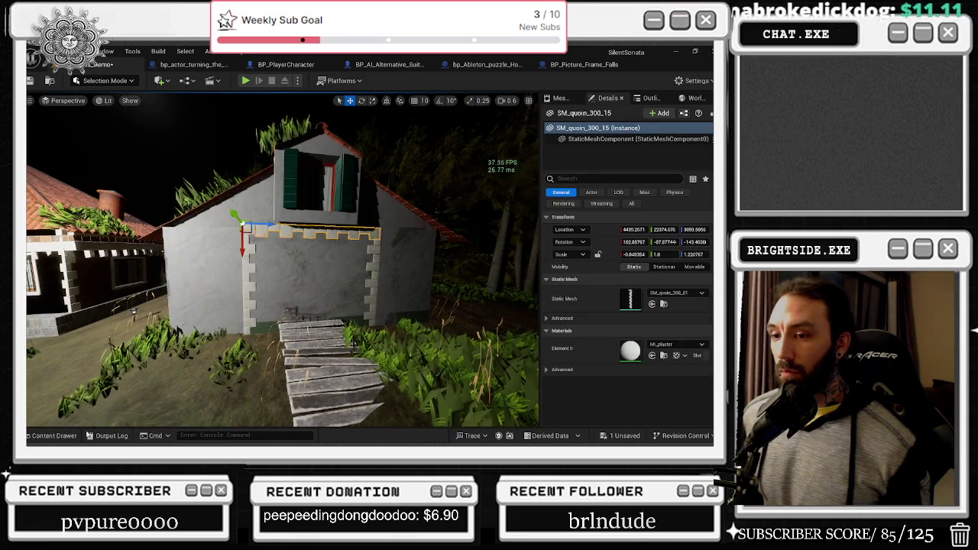
{"action": "left_click", "coordinate": [55, 436]}
{"action": "left_click", "coordinate": [232, 336]}
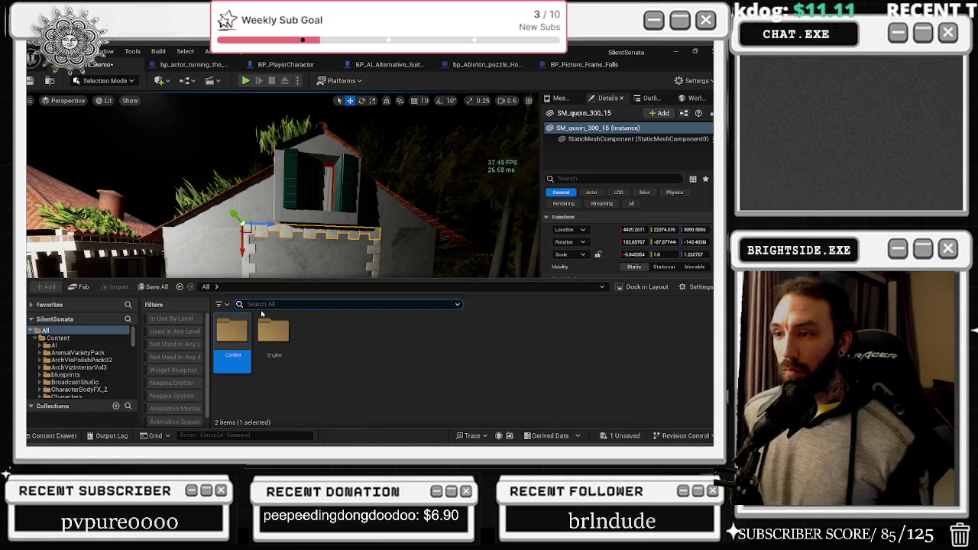
Place a MOLDING search result on the gable wall top, stretching and rotating it level
{"action": "type", "text": "MOLDING"}
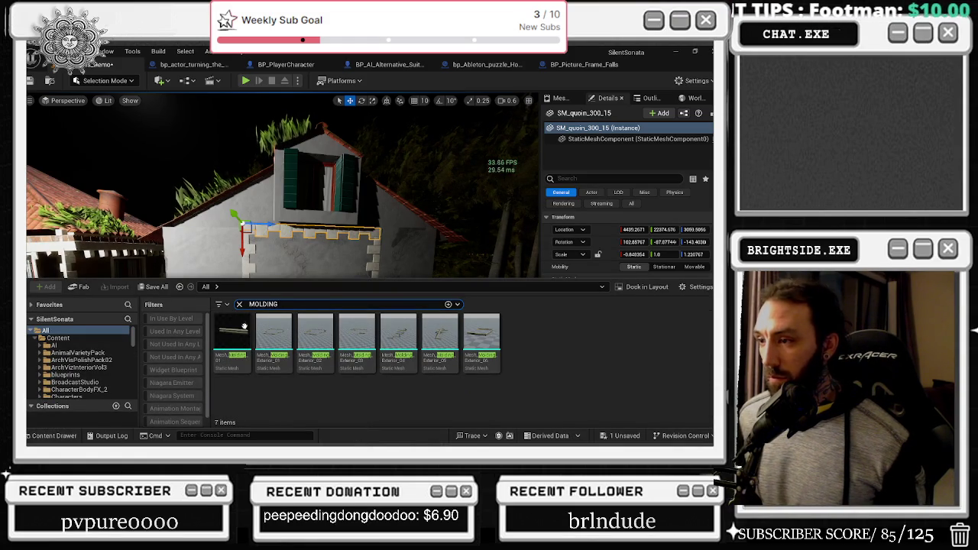
{"action": "mouse_move", "coordinate": [181, 221]}
{"action": "left_mouse_down"}
{"action": "mouse_move", "coordinate": [178, 232]}
{"action": "mouse_move", "coordinate": [163, 226]}
{"action": "mouse_move", "coordinate": [183, 220]}
{"action": "left_mouse_up"}
{"action": "key", "text": "e"}
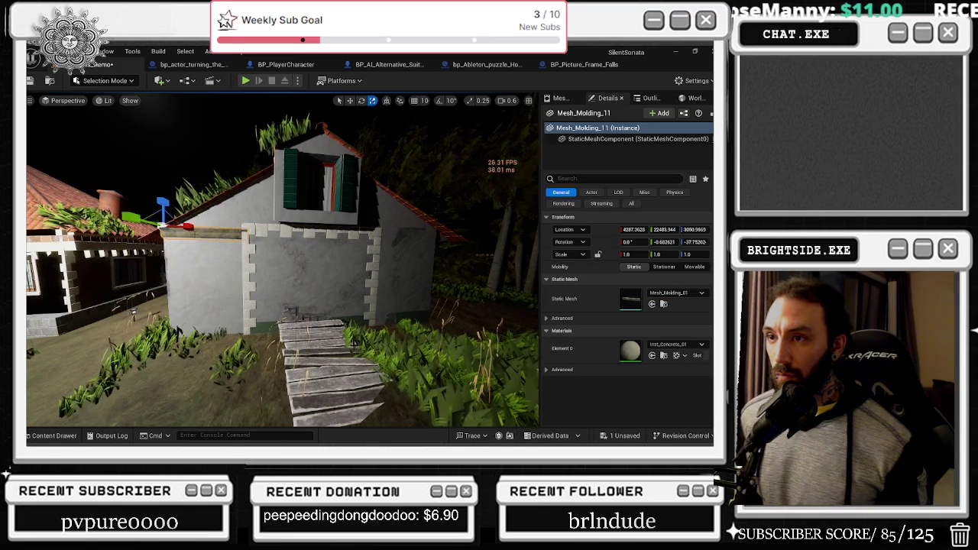
{"action": "left_click_drag", "start_coordinate": [187, 226], "coordinate": [252, 226]}
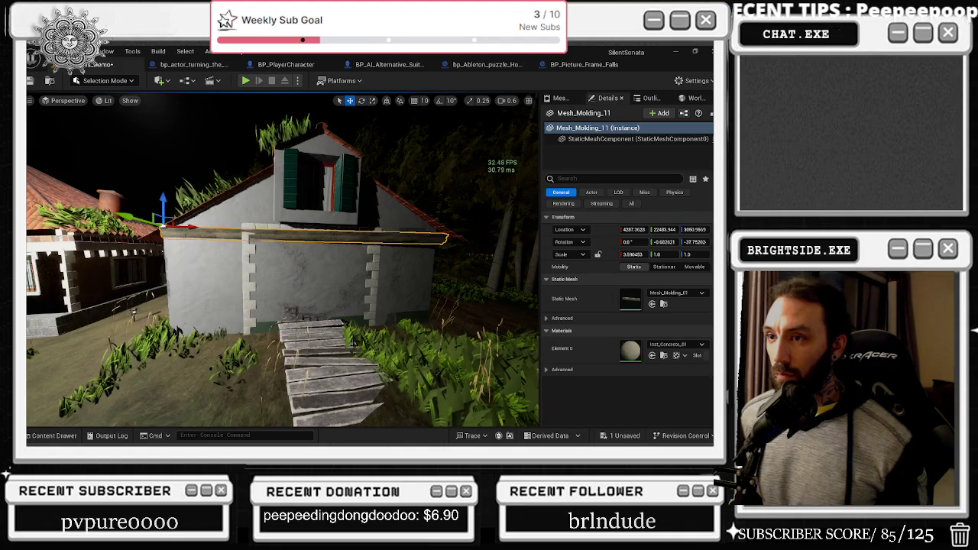
{"action": "mouse_move", "coordinate": [197, 241]}
{"action": "left_mouse_down"}
{"action": "mouse_move", "coordinate": [209, 229]}
{"action": "mouse_move", "coordinate": [197, 225]}
{"action": "mouse_move", "coordinate": [212, 229]}
{"action": "left_mouse_up"}
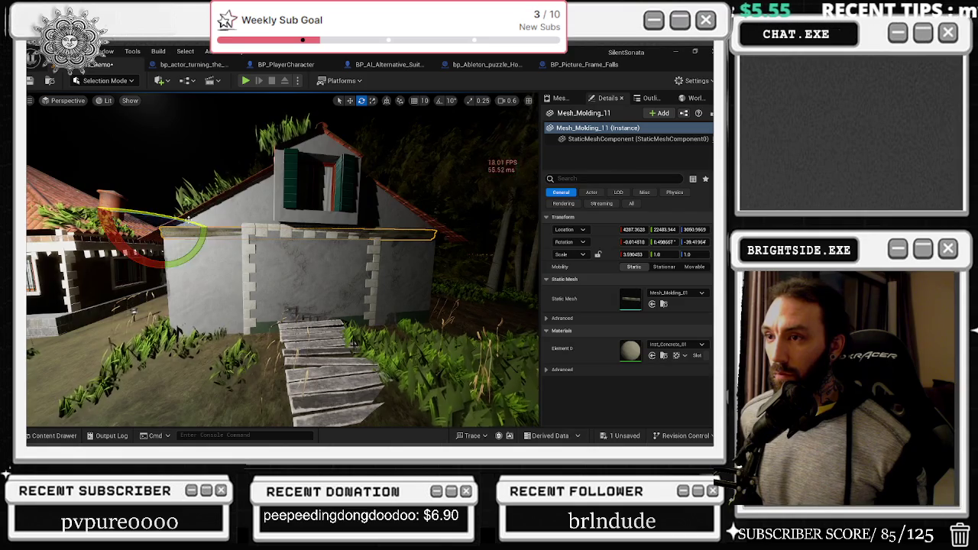
{"action": "key", "text": "f"}
{"action": "key", "text": "w"}
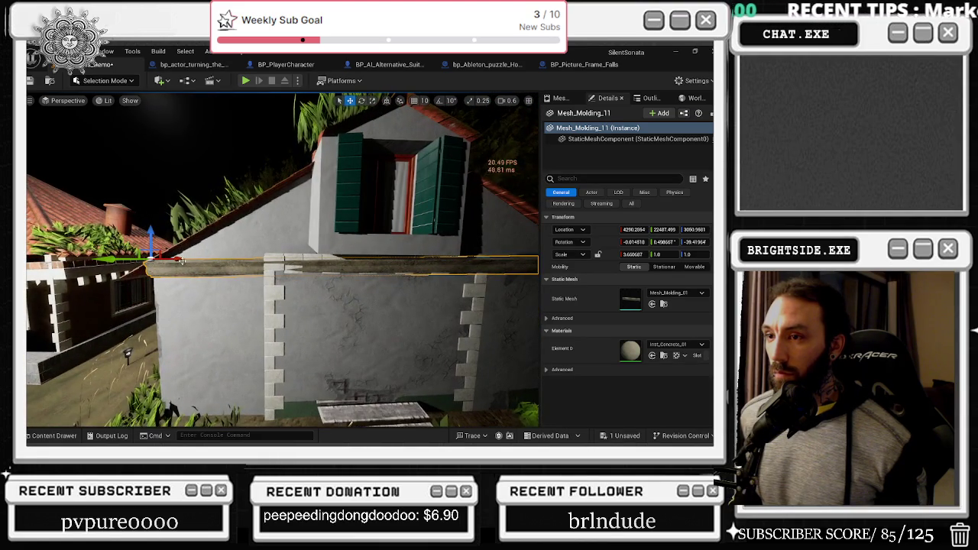
{"action": "key", "text": "ctrl+z"}
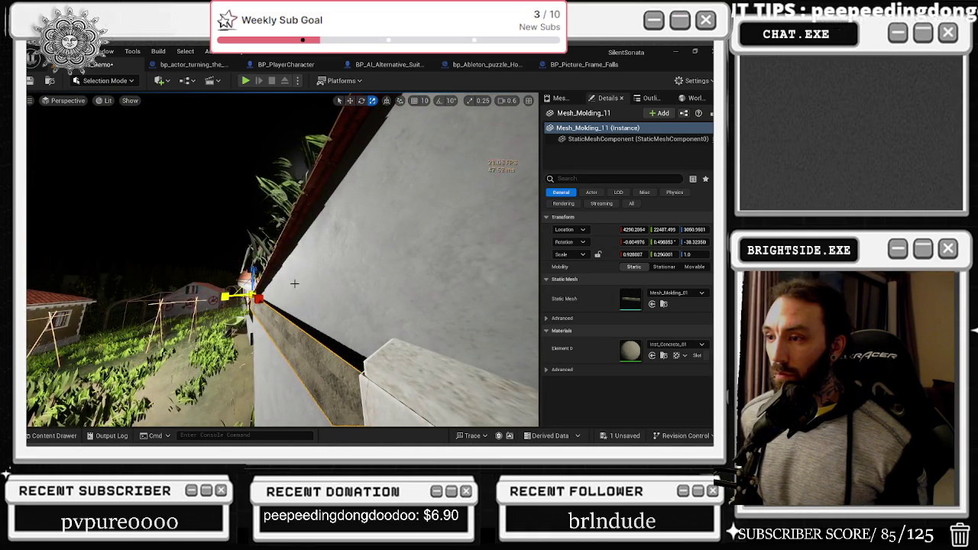
Duplicate the molding further along the wall top, raising, shortening and tilting it to the roofline
{"action": "key", "text": "r"}
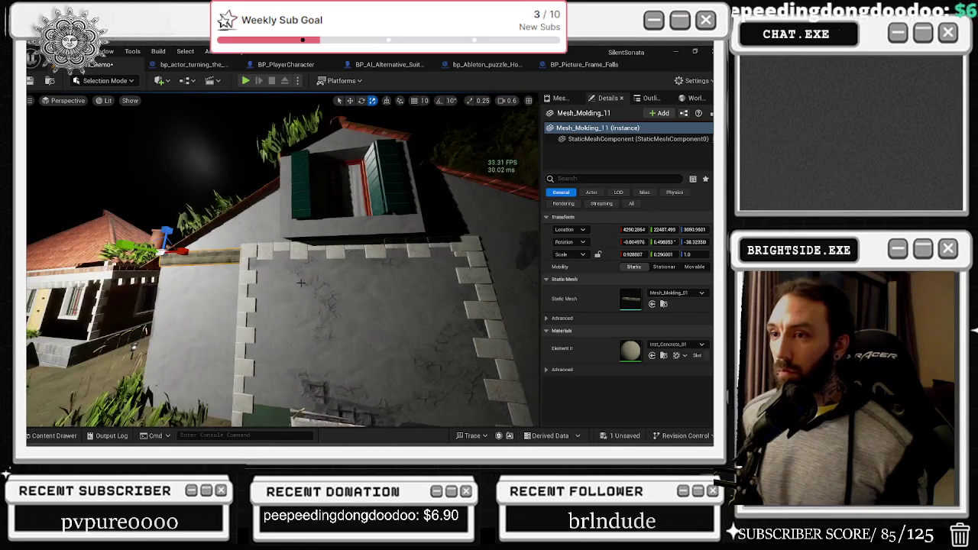
{"action": "key", "text": "w"}
{"action": "mouse_move", "coordinate": [203, 259]}
{"action": "left_mouse_down"}
{"action": "mouse_move", "coordinate": [451, 279]}
{"action": "mouse_move", "coordinate": [284, 219]}
{"action": "mouse_move", "coordinate": [153, 212]}
{"action": "mouse_move", "coordinate": [157, 221]}
{"action": "mouse_move", "coordinate": [351, 229]}
{"action": "mouse_move", "coordinate": [304, 232]}
{"action": "mouse_move", "coordinate": [295, 217]}
{"action": "left_mouse_up"}
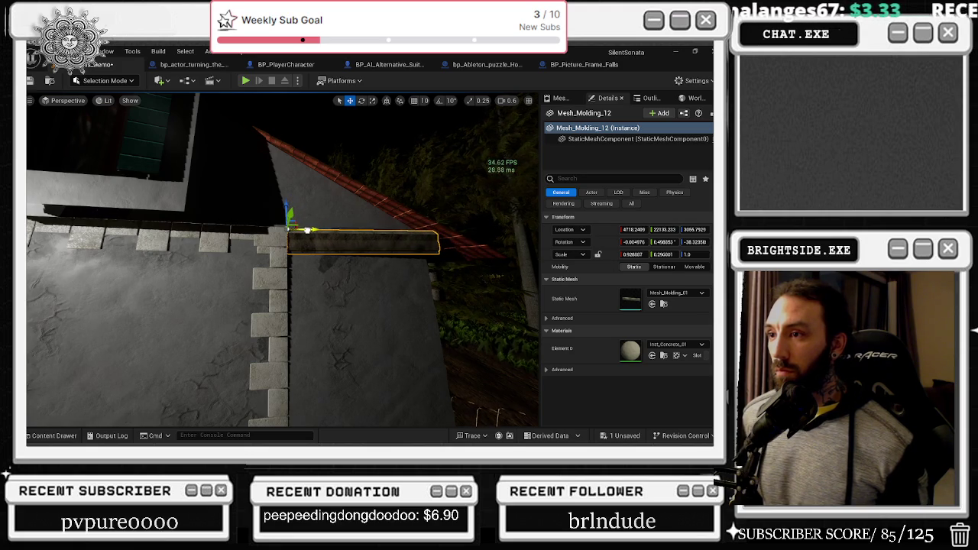
{"action": "mouse_move", "coordinate": [295, 217]}
{"action": "left_mouse_down"}
{"action": "mouse_move", "coordinate": [306, 252]}
{"action": "mouse_move", "coordinate": [291, 244]}
{"action": "mouse_move", "coordinate": [311, 229]}
{"action": "left_mouse_up"}
{"action": "key", "text": "space"}
{"action": "key", "text": "space"}
{"action": "key", "text": "w"}
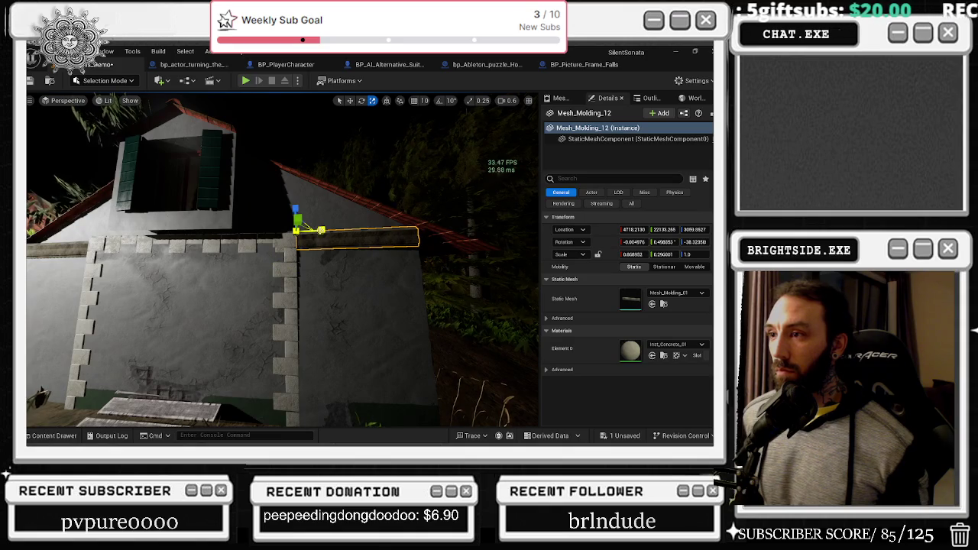
{"action": "key", "text": "e"}
{"action": "left_click_drag", "start_coordinate": [295, 208], "coordinate": [294, 207]}
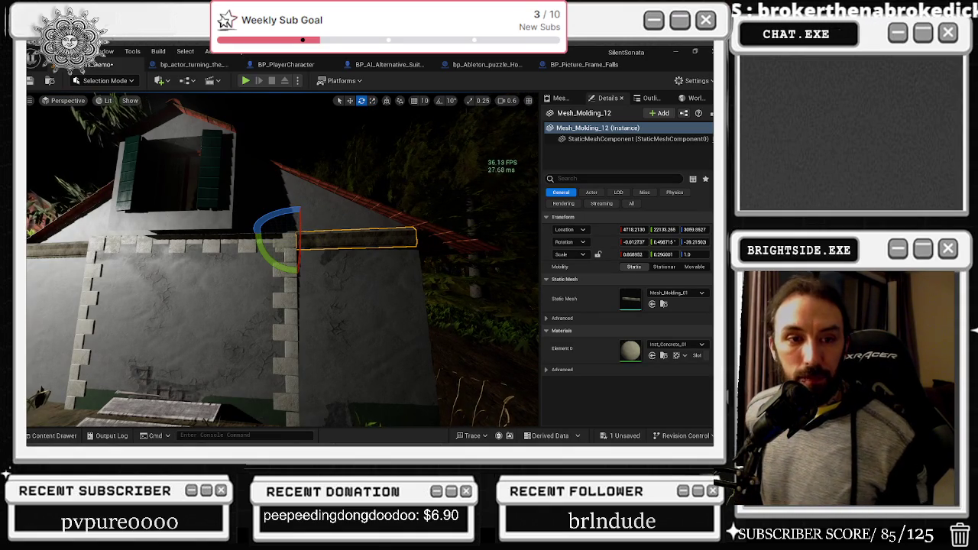
Bring the YouTube browser window forward and maximize it
{"action": "key", "text": "alt+Tab"}
{"action": "left_click_drag", "start_coordinate": [327, 240], "coordinate": [316, 201]}
{"action": "double_click", "coordinate": [317, 202]}
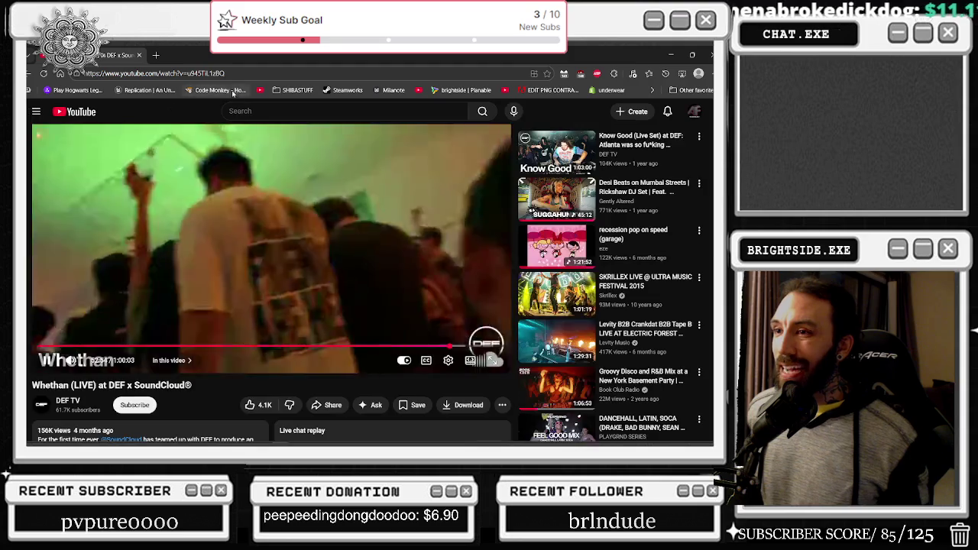
Search Google for OCTOPATH TRAVELER in a new tab
{"action": "left_click", "coordinate": [157, 56]}
{"action": "type", "text": "OC"}
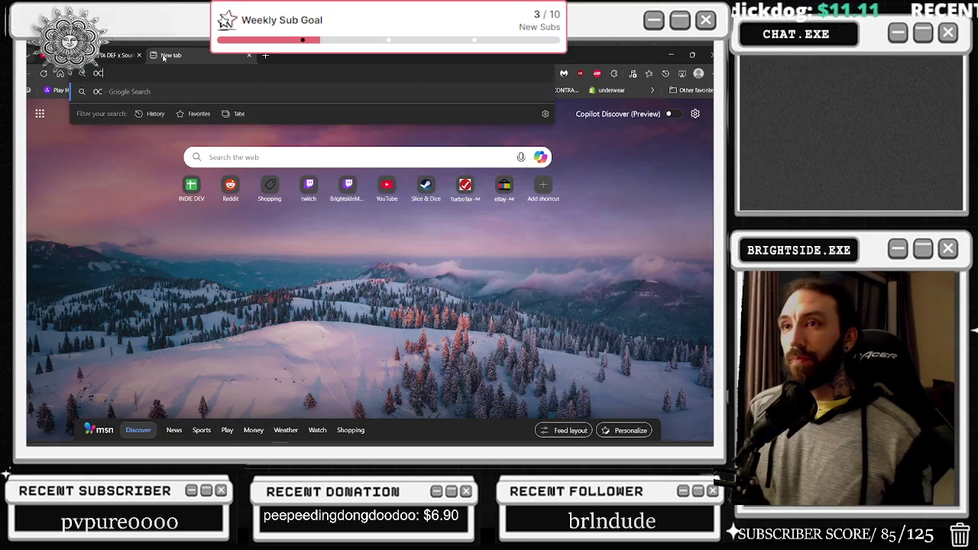
{"action": "type", "text": "TOPATH TRAVELER"}
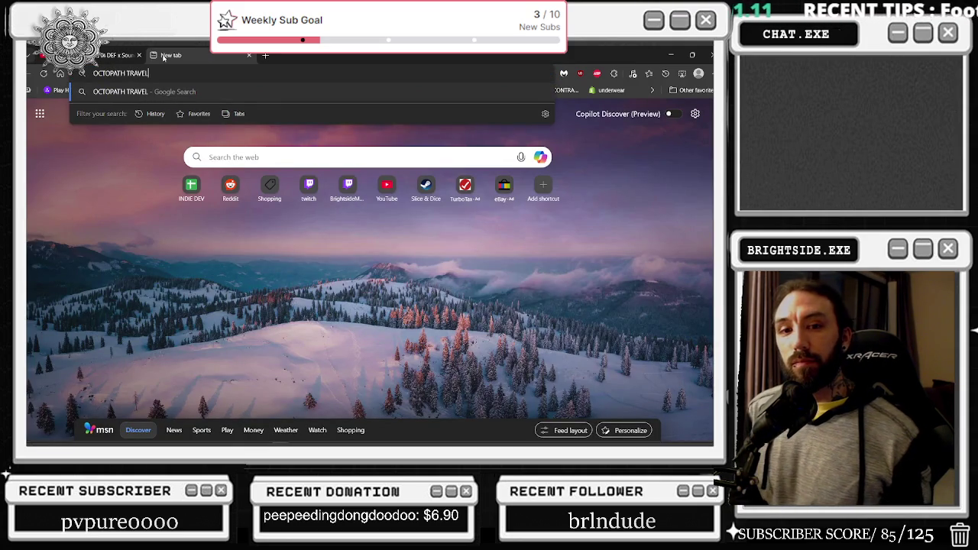
{"action": "key", "text": "Return"}
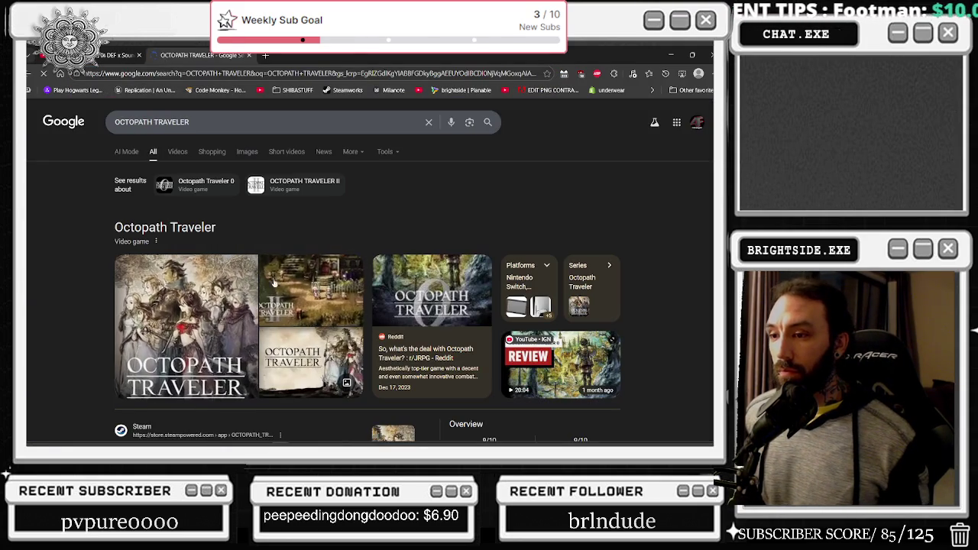
Watch part of the Octopath Traveler 0 review video, then close the tab and minimize the browser
{"action": "left_click", "coordinate": [191, 152]}
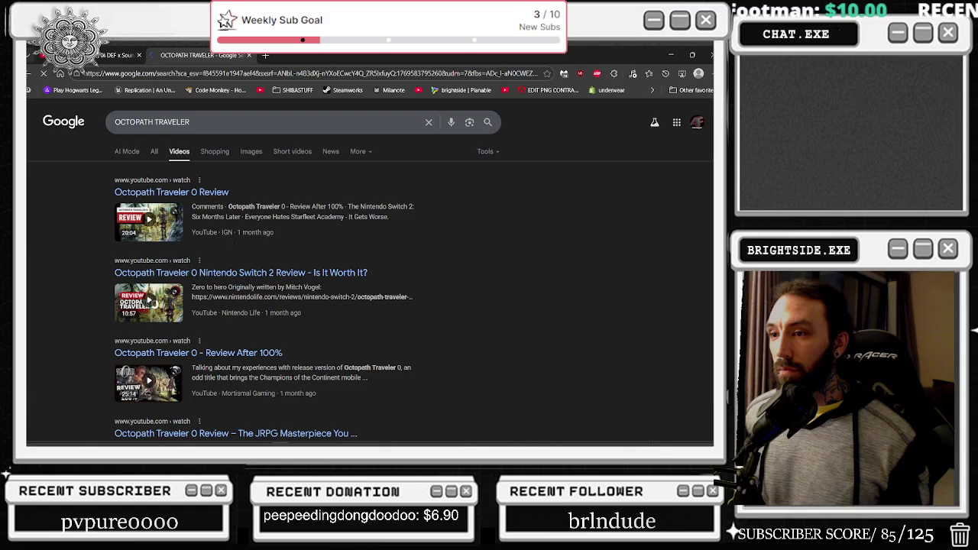
{"action": "left_click", "coordinate": [210, 243]}
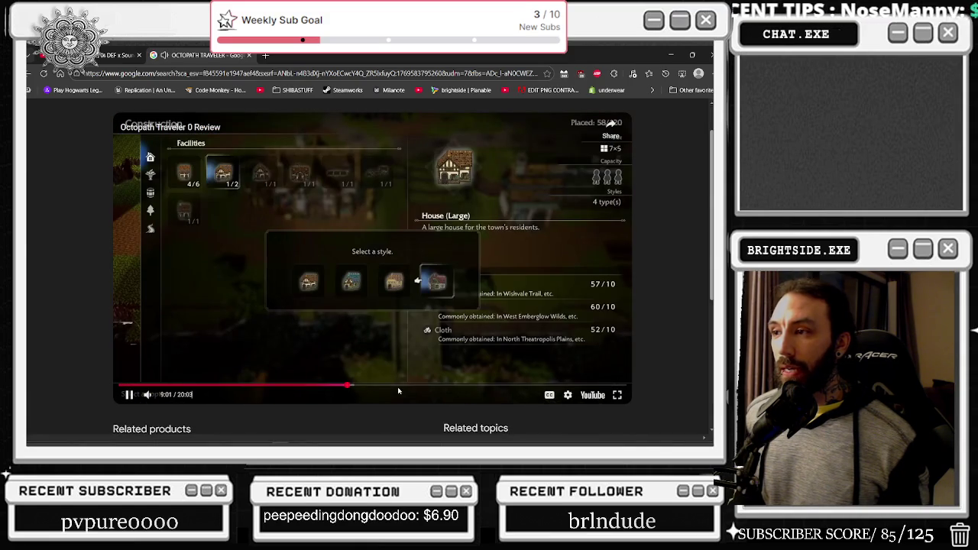
{"action": "left_click", "coordinate": [443, 386]}
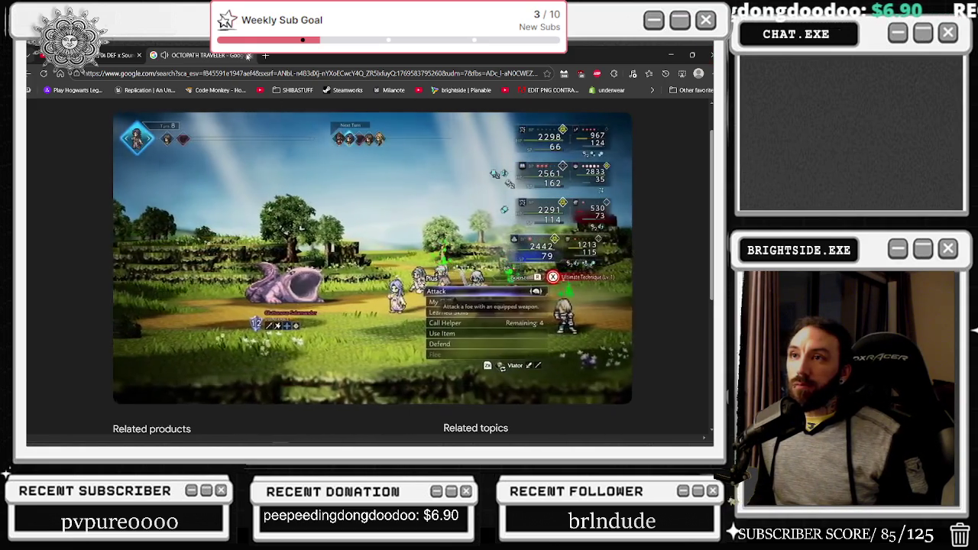
{"action": "key", "text": "ctrl+w"}
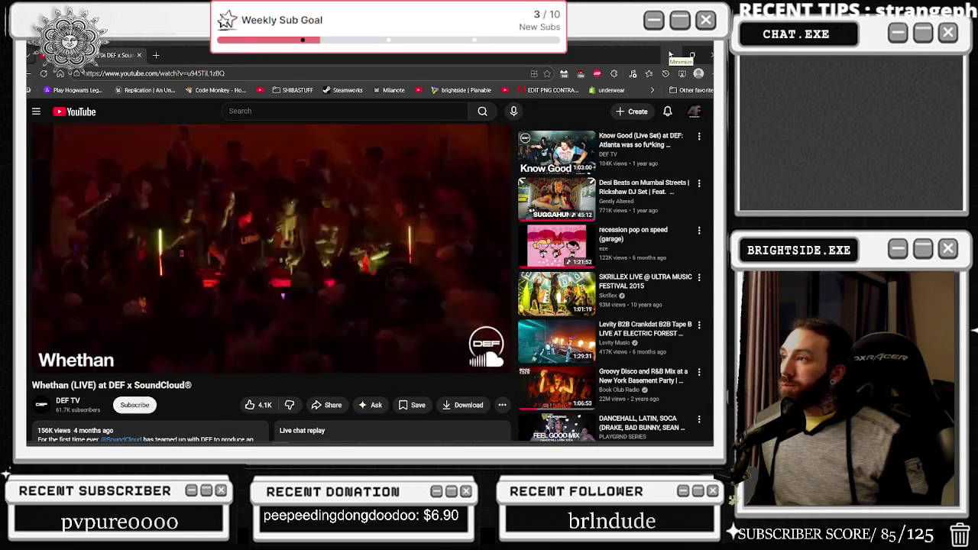
{"action": "left_click", "coordinate": [669, 55]}
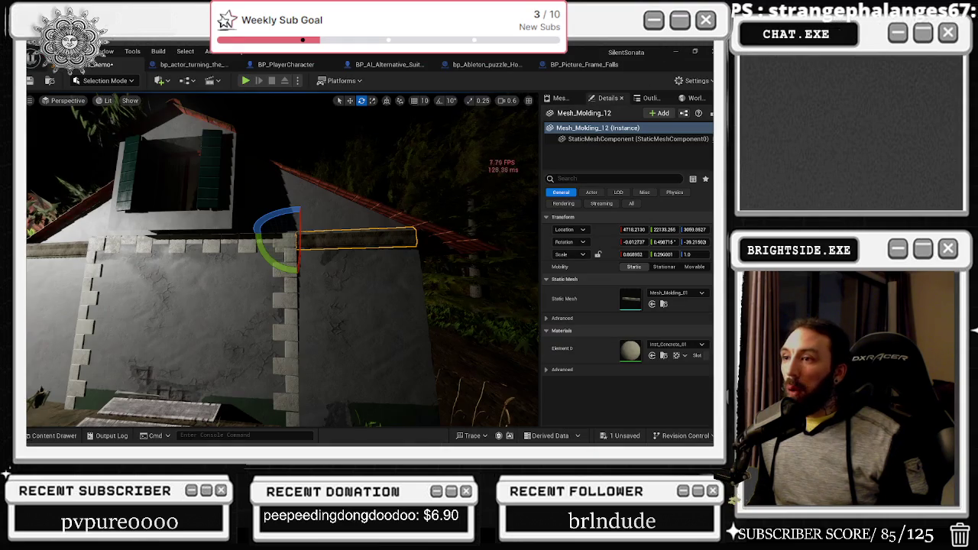
Fly around the house, viewing the molding in unlit, wireframe and lit modes
{"action": "key", "text": "a"}
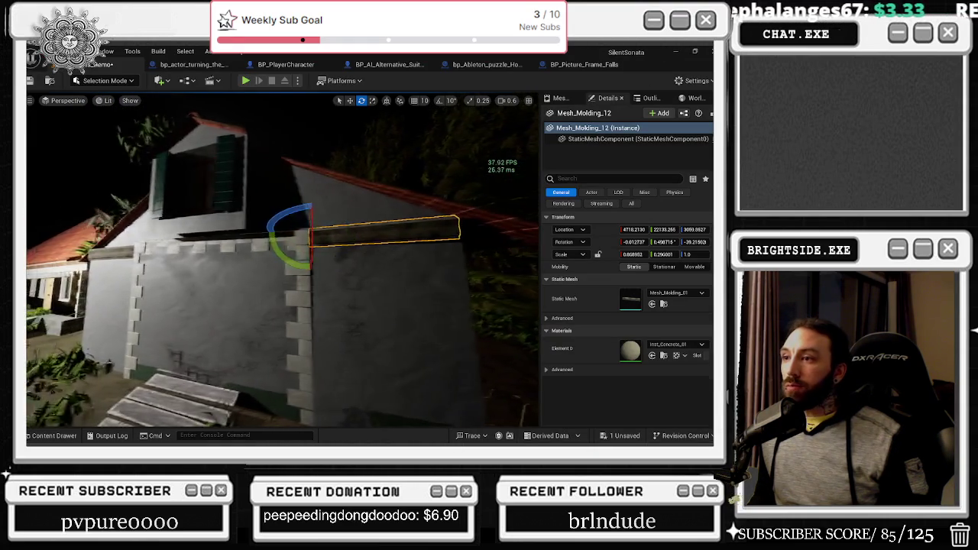
{"action": "key", "text": "F2"}
{"action": "key", "text": "F3"}
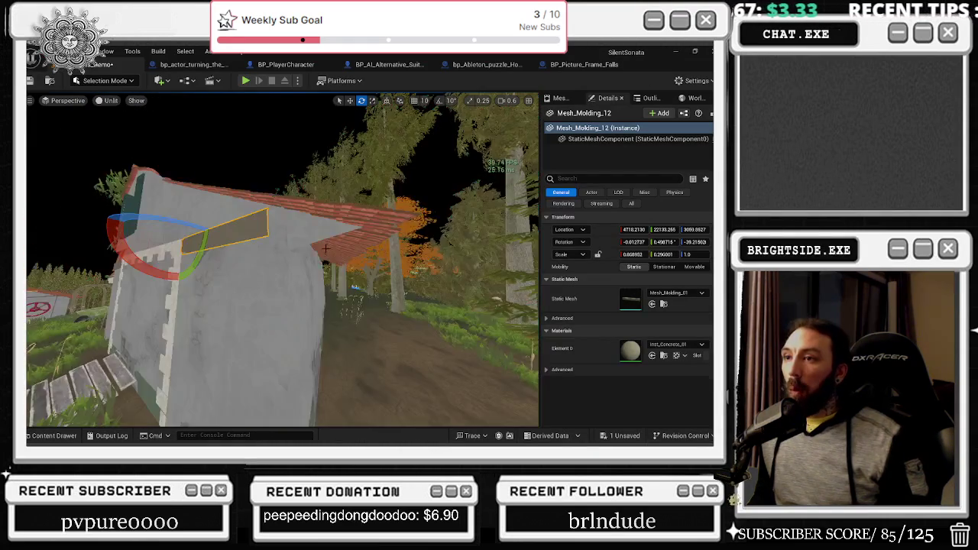
{"action": "key", "text": "f"}
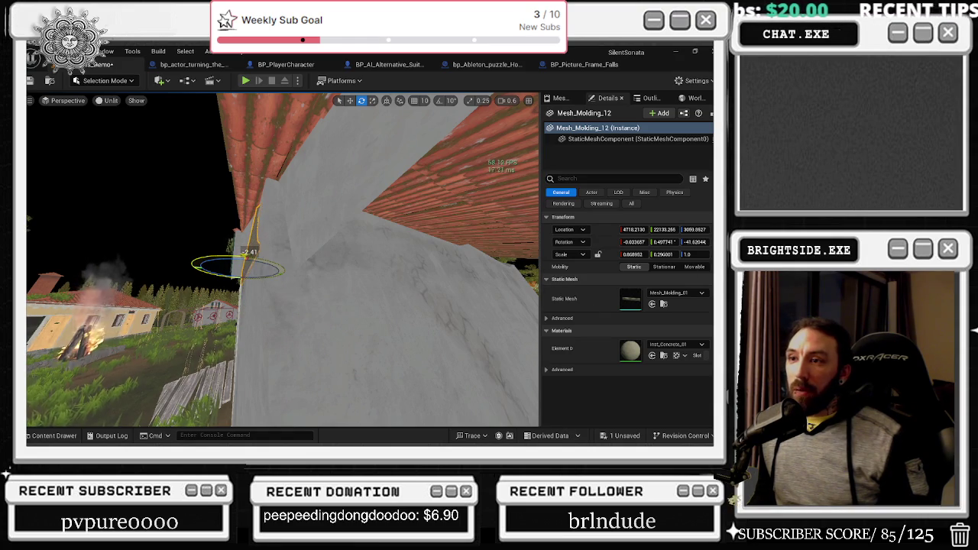
{"action": "mouse_move", "coordinate": [283, 260]}
{"action": "left_mouse_down"}
{"action": "mouse_move", "coordinate": [267, 302]}
{"action": "mouse_move", "coordinate": [283, 257]}
{"action": "mouse_move", "coordinate": [261, 265]}
{"action": "mouse_move", "coordinate": [298, 256]}
{"action": "mouse_move", "coordinate": [268, 240]}
{"action": "mouse_move", "coordinate": [245, 256]}
{"action": "left_mouse_up"}
{"action": "key", "text": "w"}
{"action": "key", "text": "alt+2"}
{"action": "key", "text": "alt+4"}
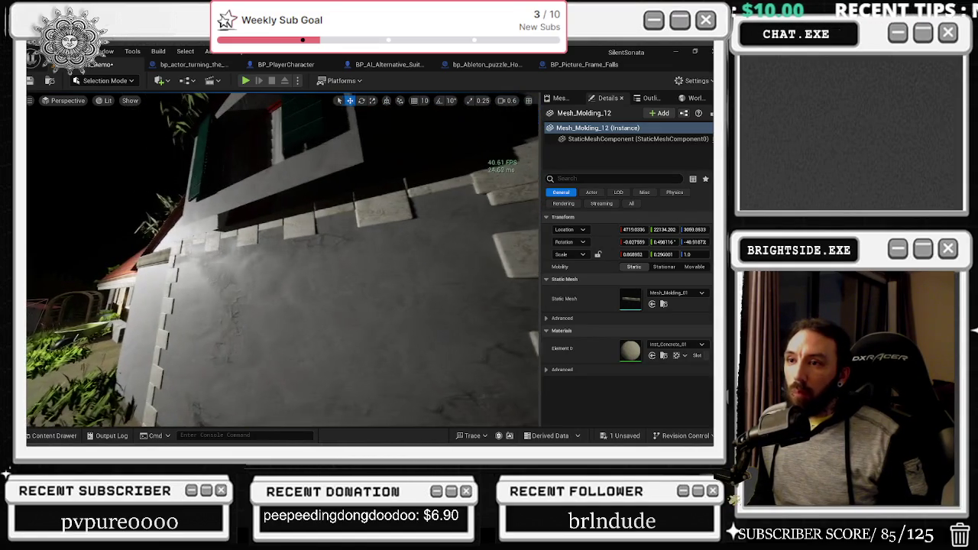
Select the wall-top molding, accidentally raise the front wall piece, and undo that move
{"action": "left_click", "coordinate": [306, 305]}
{"action": "left_click_drag", "start_coordinate": [260, 344], "coordinate": [267, 340]}
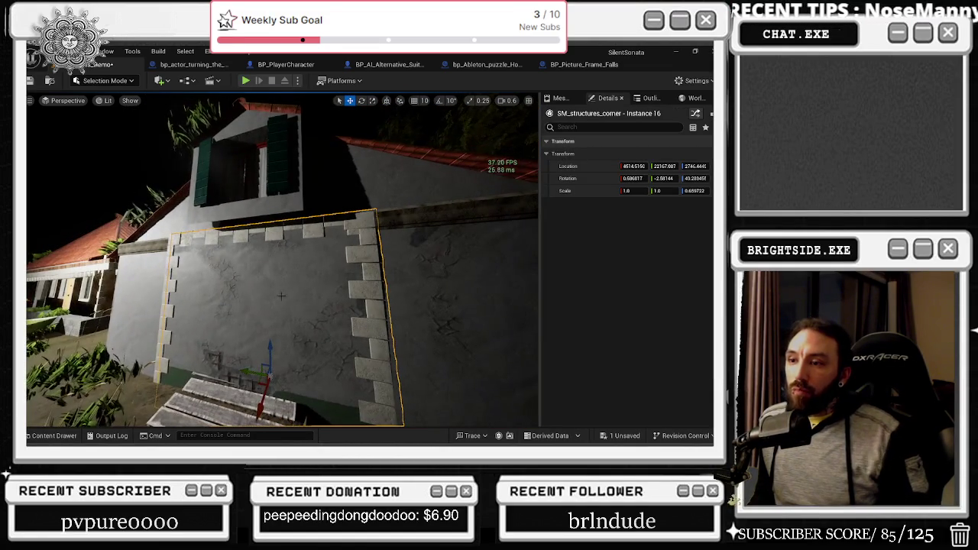
{"action": "left_click", "coordinate": [267, 344]}
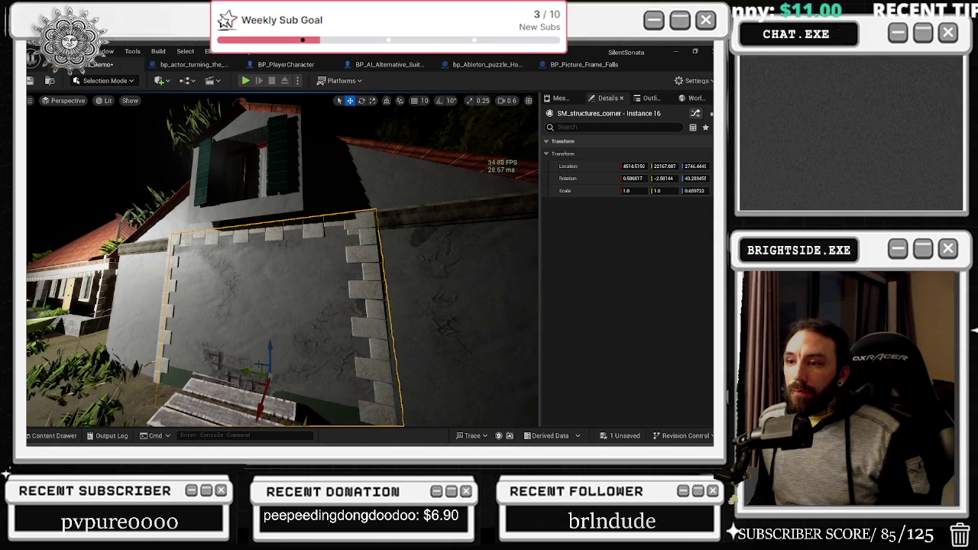
{"action": "left_click_drag", "start_coordinate": [269, 344], "coordinate": [281, 244]}
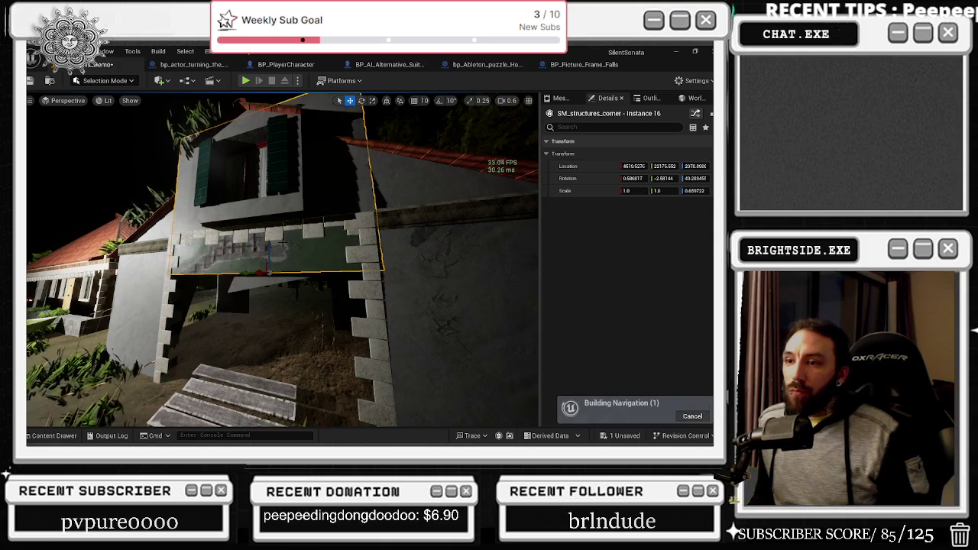
{"action": "key", "text": "ctrl+z"}
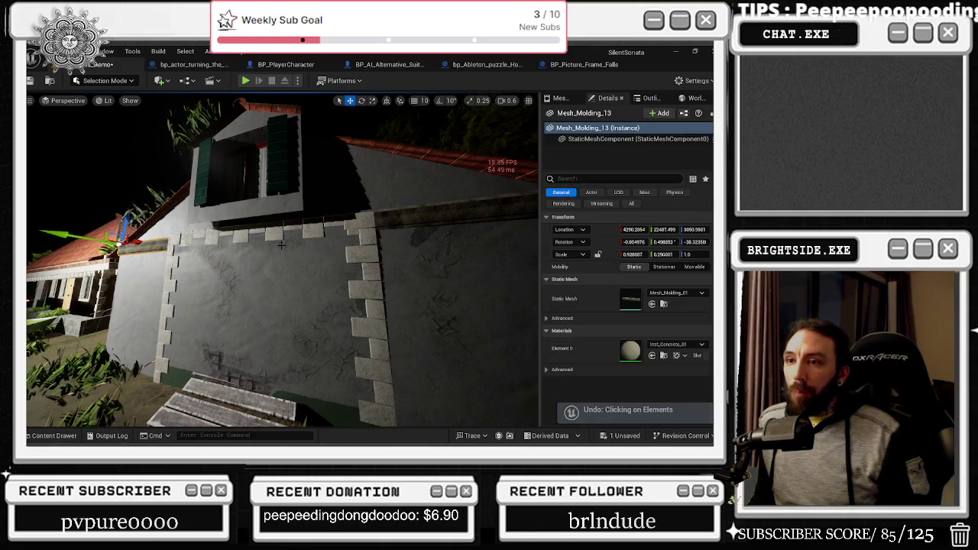
Restore Mesh_Molding_13, then slide it along X and turn it slightly around Z
{"action": "left_click", "coordinate": [276, 254]}
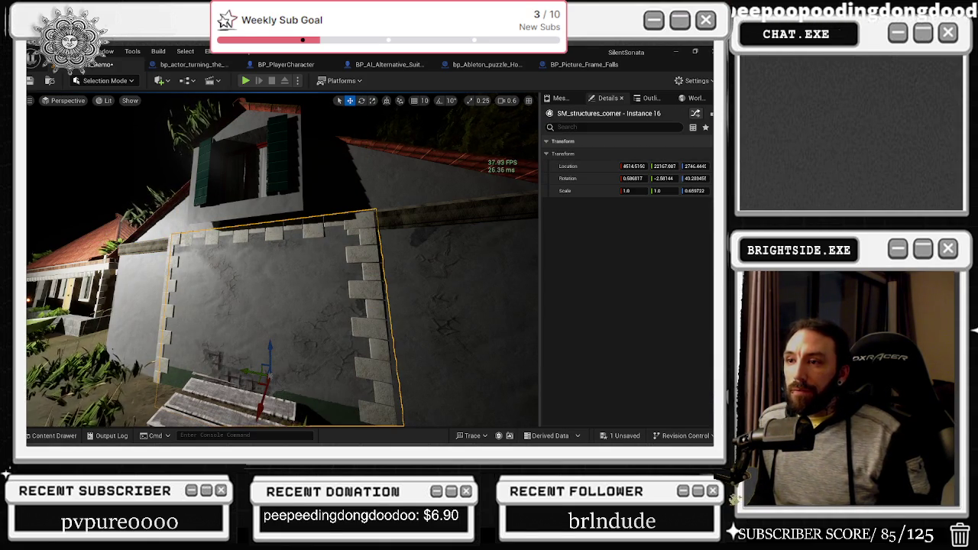
{"action": "key", "text": "ctrl+z"}
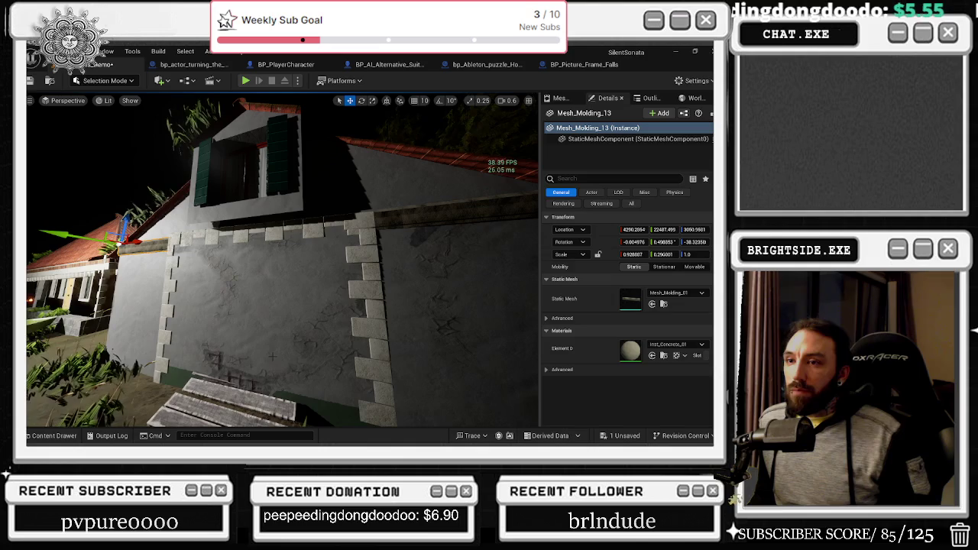
{"action": "key", "text": "ctrl+z"}
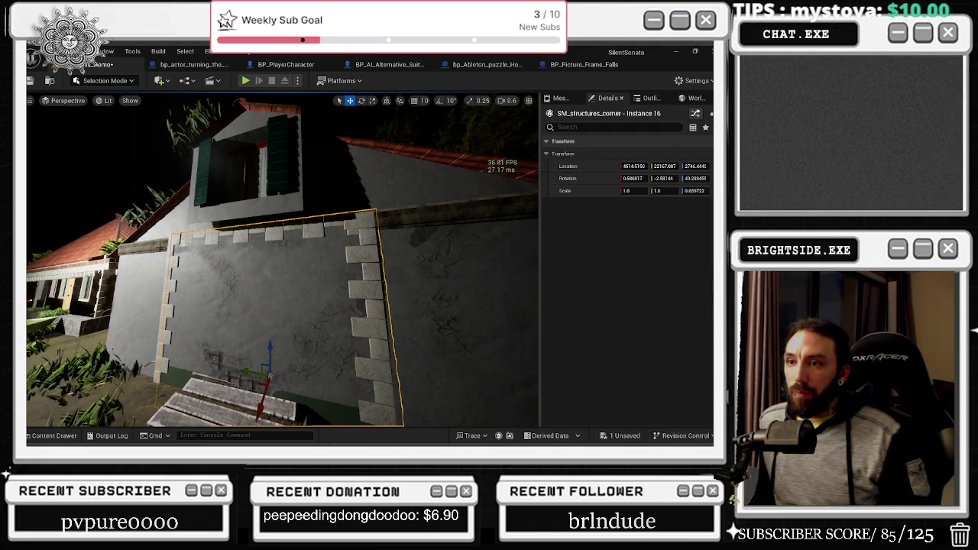
{"action": "key", "text": "ctrl+v"}
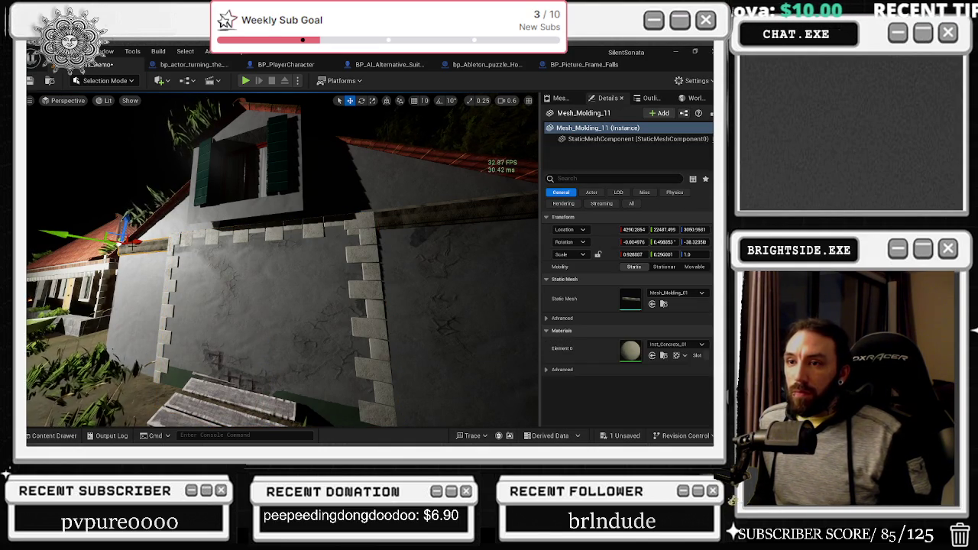
{"action": "mouse_move", "coordinate": [138, 249]}
{"action": "left_mouse_down"}
{"action": "mouse_move", "coordinate": [183, 252]}
{"action": "mouse_move", "coordinate": [191, 236]}
{"action": "mouse_move", "coordinate": [156, 192]}
{"action": "mouse_move", "coordinate": [133, 216]}
{"action": "left_mouse_up"}
{"action": "key", "text": "e"}
{"action": "key", "text": "w"}
{"action": "mouse_move", "coordinate": [210, 237]}
{"action": "left_mouse_down"}
{"action": "mouse_move", "coordinate": [232, 232]}
{"action": "mouse_move", "coordinate": [256, 183]}
{"action": "left_mouse_up"}
{"action": "key", "text": "e"}
{"action": "mouse_move", "coordinate": [96, 183]}
{"action": "left_mouse_down"}
{"action": "mouse_move", "coordinate": [134, 161]}
{"action": "mouse_move", "coordinate": [143, 190]}
{"action": "mouse_move", "coordinate": [161, 202]}
{"action": "mouse_move", "coordinate": [155, 184]}
{"action": "left_mouse_up"}
Scale Mesh_Molding_13 to about 1.9 on Z and tilt it ~15° about X, to roughly 105.8°
{"action": "key", "text": "space"}
{"action": "key", "text": "space"}
{"action": "key", "text": "space"}
{"action": "key", "text": "w"}
{"action": "scroll", "coordinate": [137, 180], "scroll_direction": "down", "scroll_amount": 3}
{"action": "left_click_drag", "start_coordinate": [197, 207], "coordinate": [267, 197]}
{"action": "key", "text": "e"}
{"action": "key", "text": "r"}
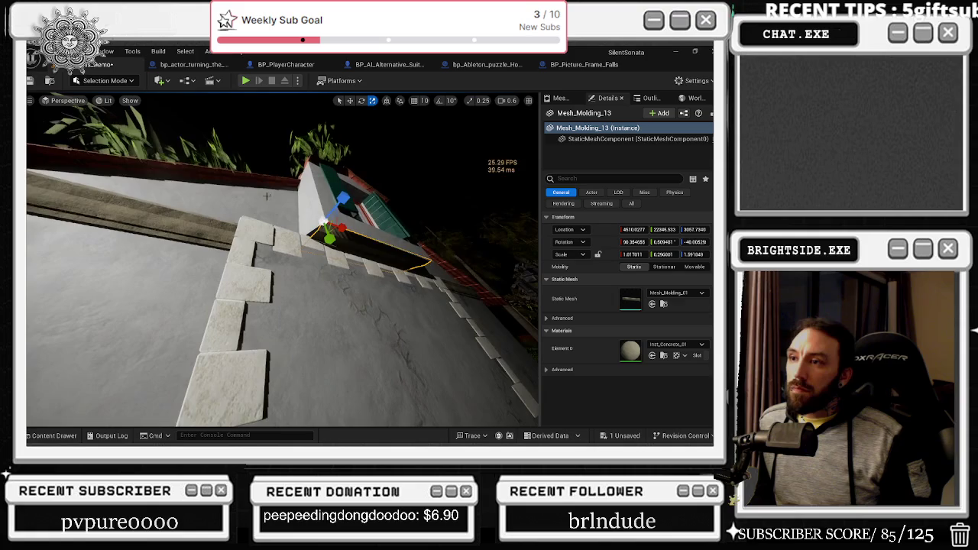
{"action": "key", "text": "e"}
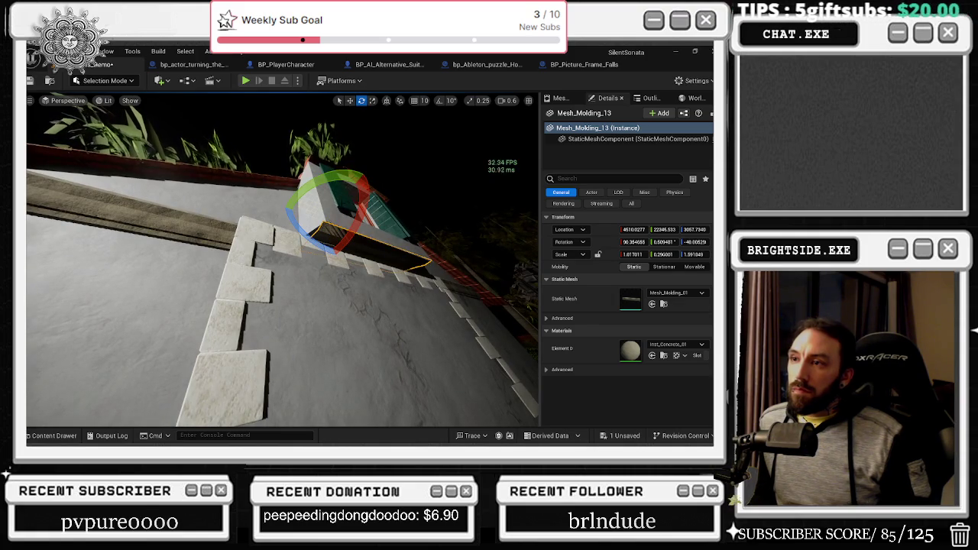
{"action": "left_click_drag", "start_coordinate": [365, 195], "coordinate": [373, 223]}
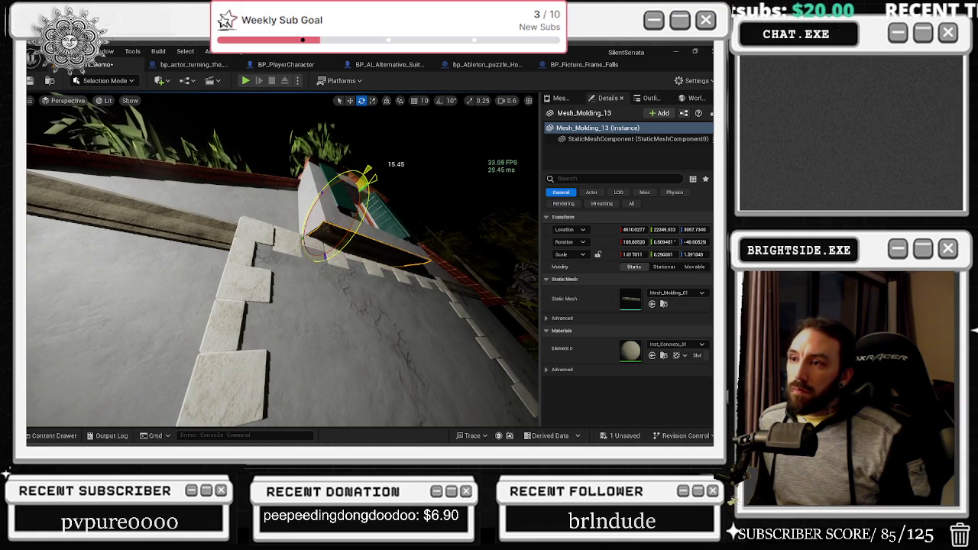
Select the quoin row SM_quoin_300_15 and view it from lower down
{"action": "left_click", "coordinate": [366, 290]}
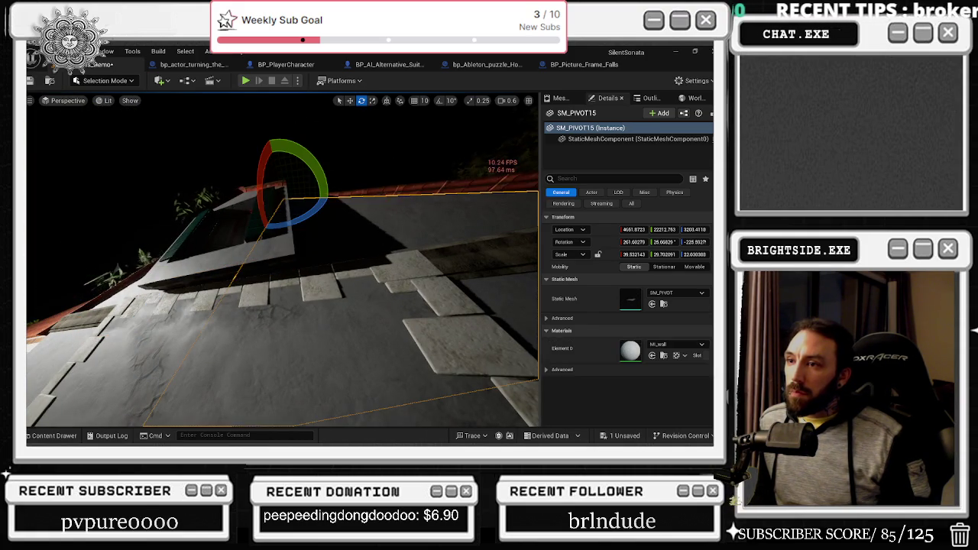
{"action": "left_click_drag", "start_coordinate": [265, 270], "coordinate": [265, 270]}
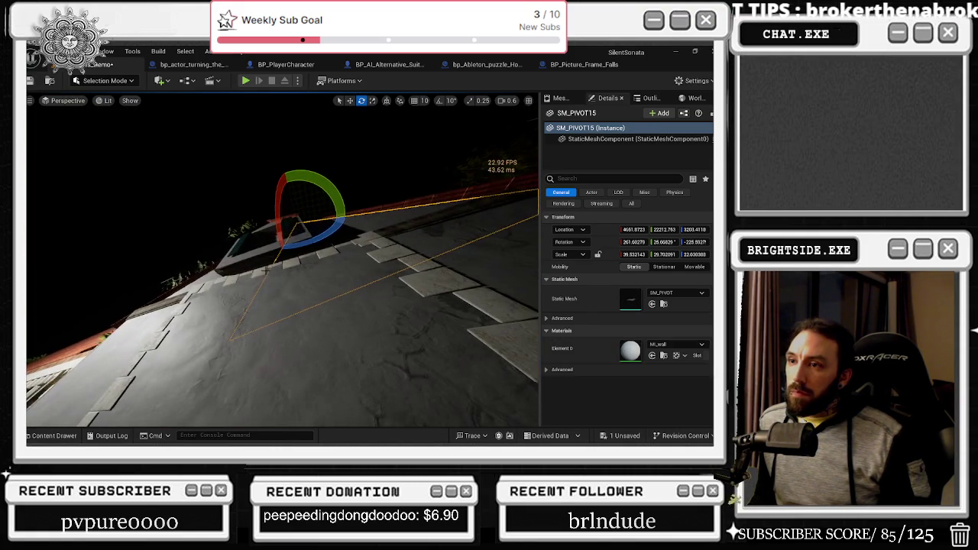
{"action": "left_click", "coordinate": [245, 266]}
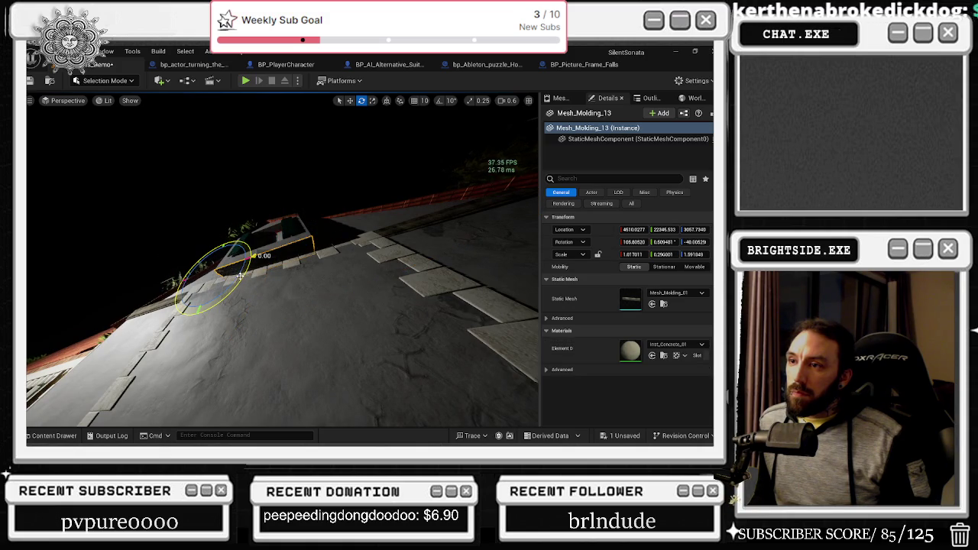
{"action": "left_click", "coordinate": [252, 263]}
{"action": "left_click_drag", "start_coordinate": [356, 237], "coordinate": [356, 237]}
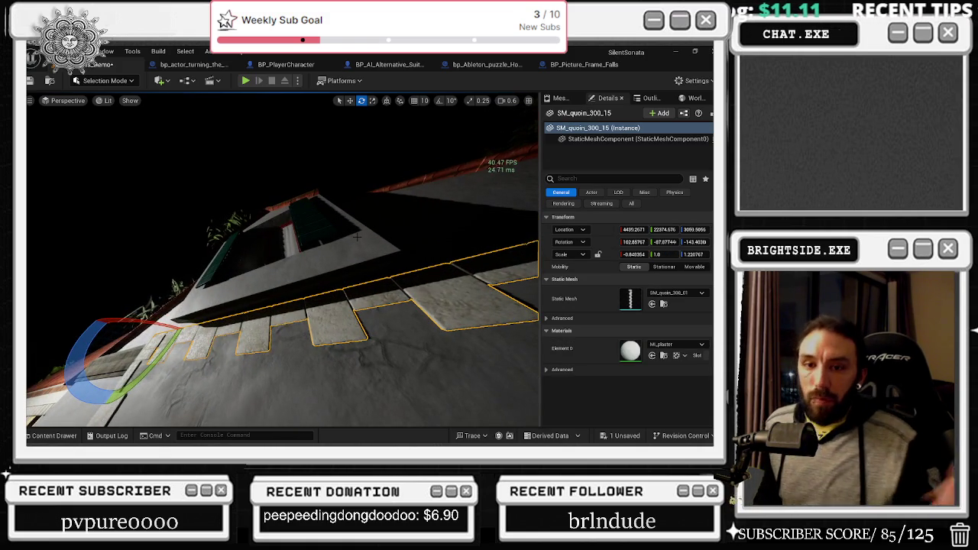